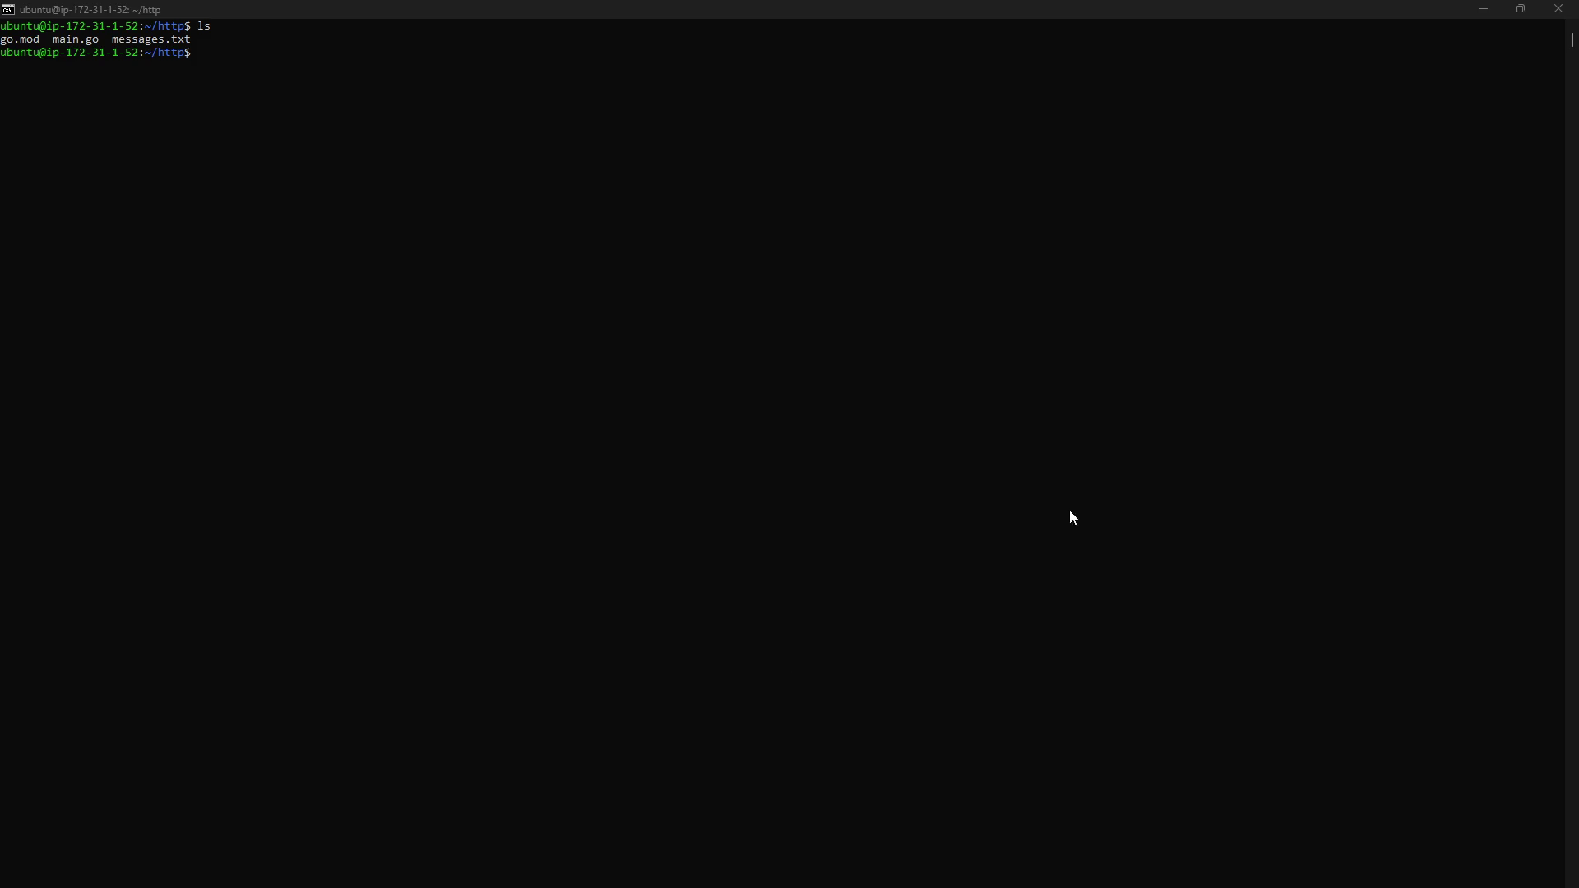
# Step: Bring the Boot.dev 8 Bytes lesson forward and read its messages.txt reading assignment
pyautogui.moveTo(485, 884)
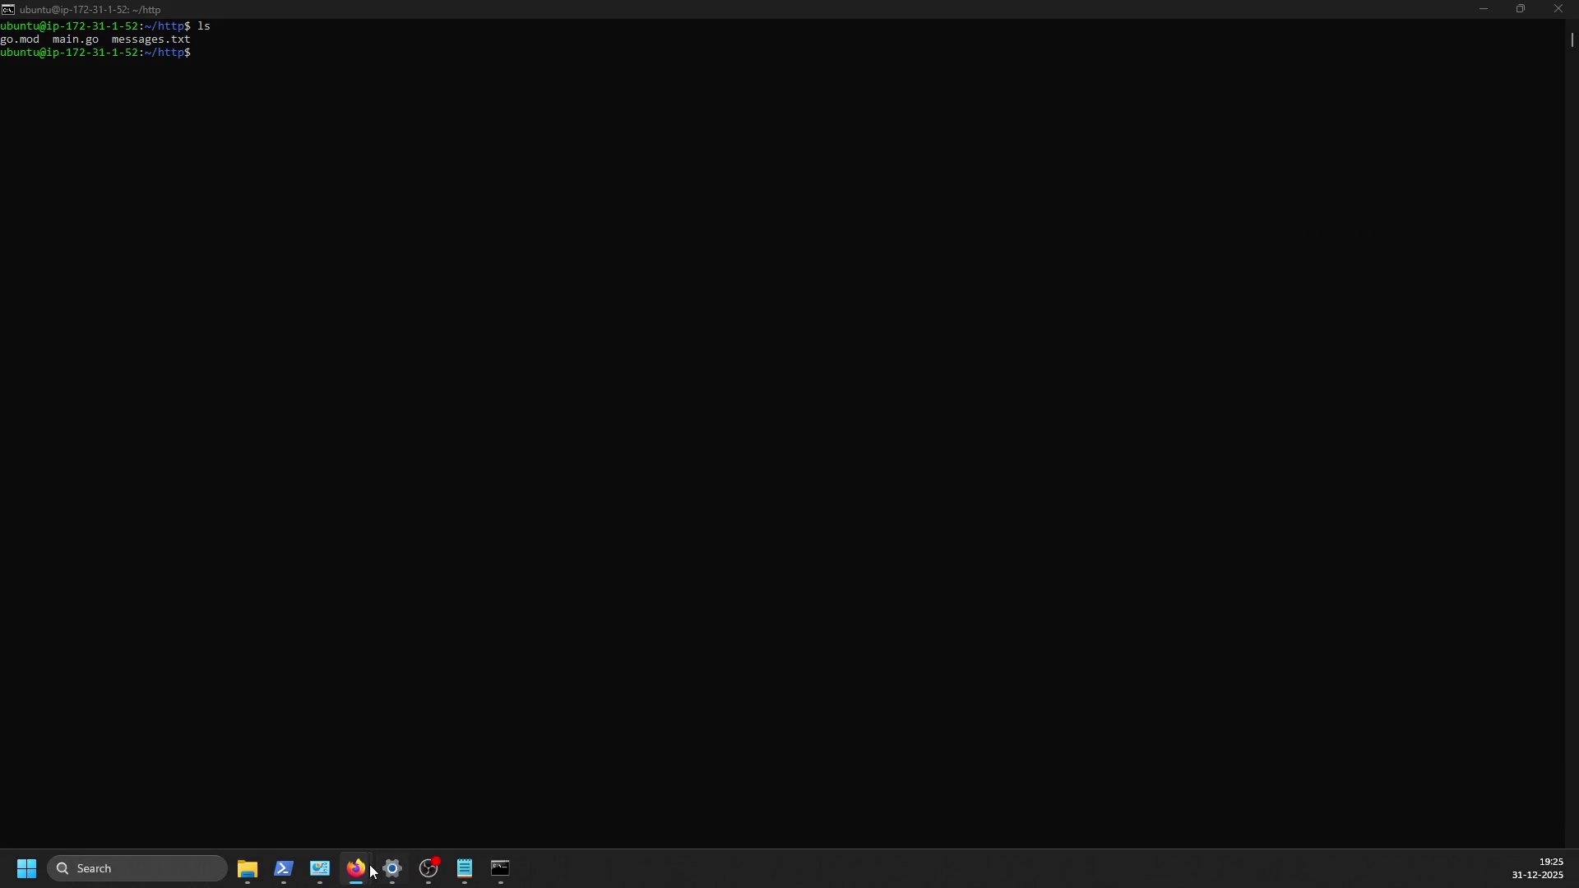
pyautogui.moveTo(355, 881)
pyautogui.click(452, 788)
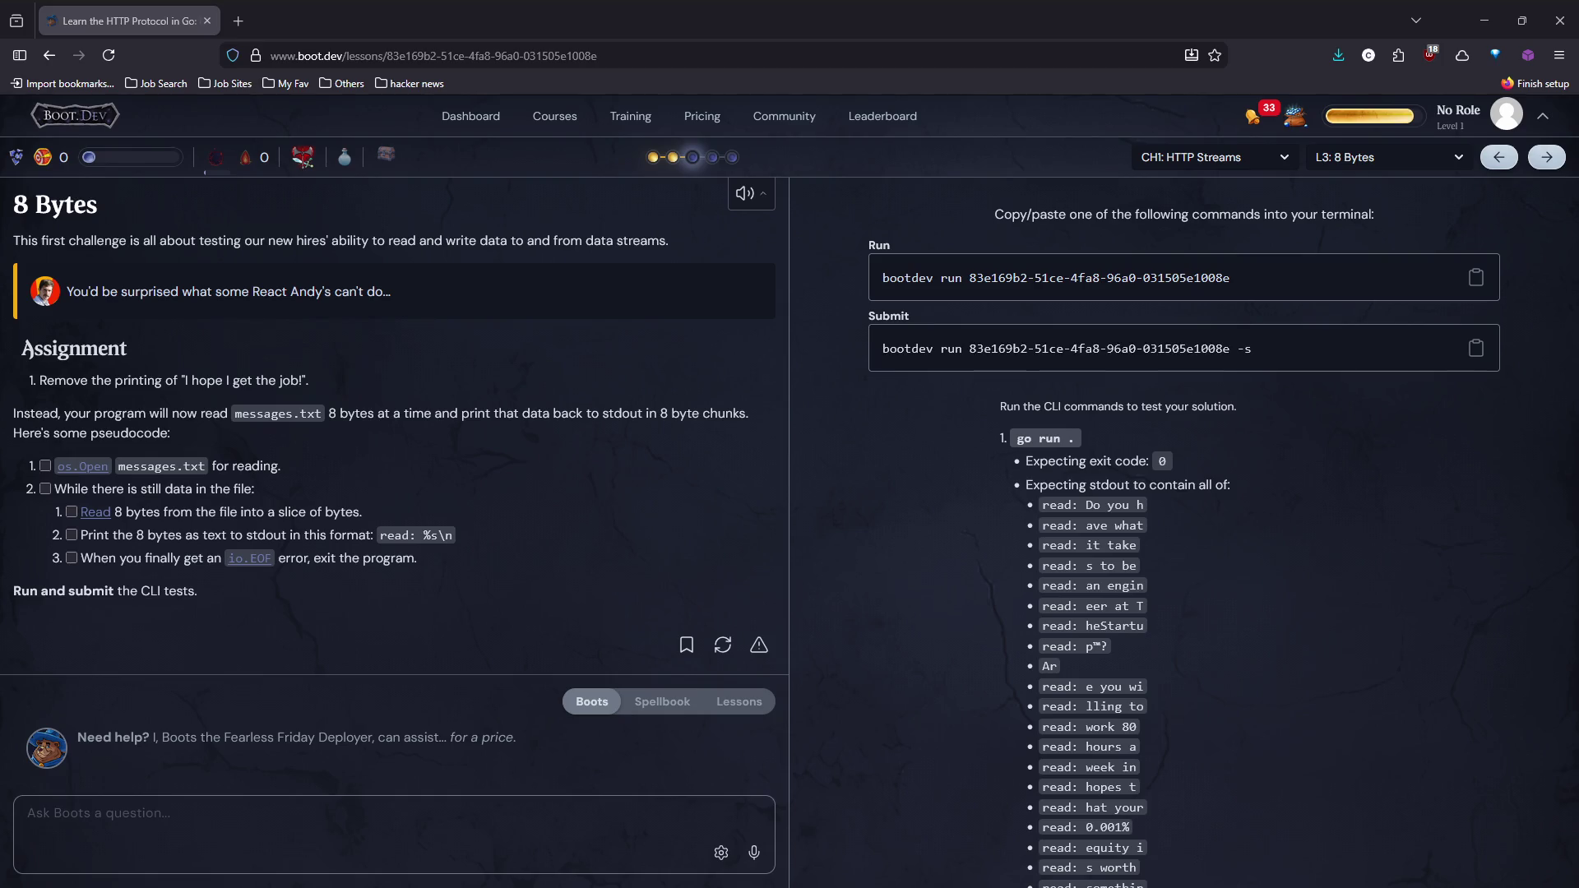
pyautogui.moveTo(79, 413)
pyautogui.mouseDown()
pyautogui.moveTo(263, 427)
pyautogui.moveTo(239, 413)
pyautogui.moveTo(382, 413)
pyautogui.mouseUp()
pyautogui.click(381, 414)
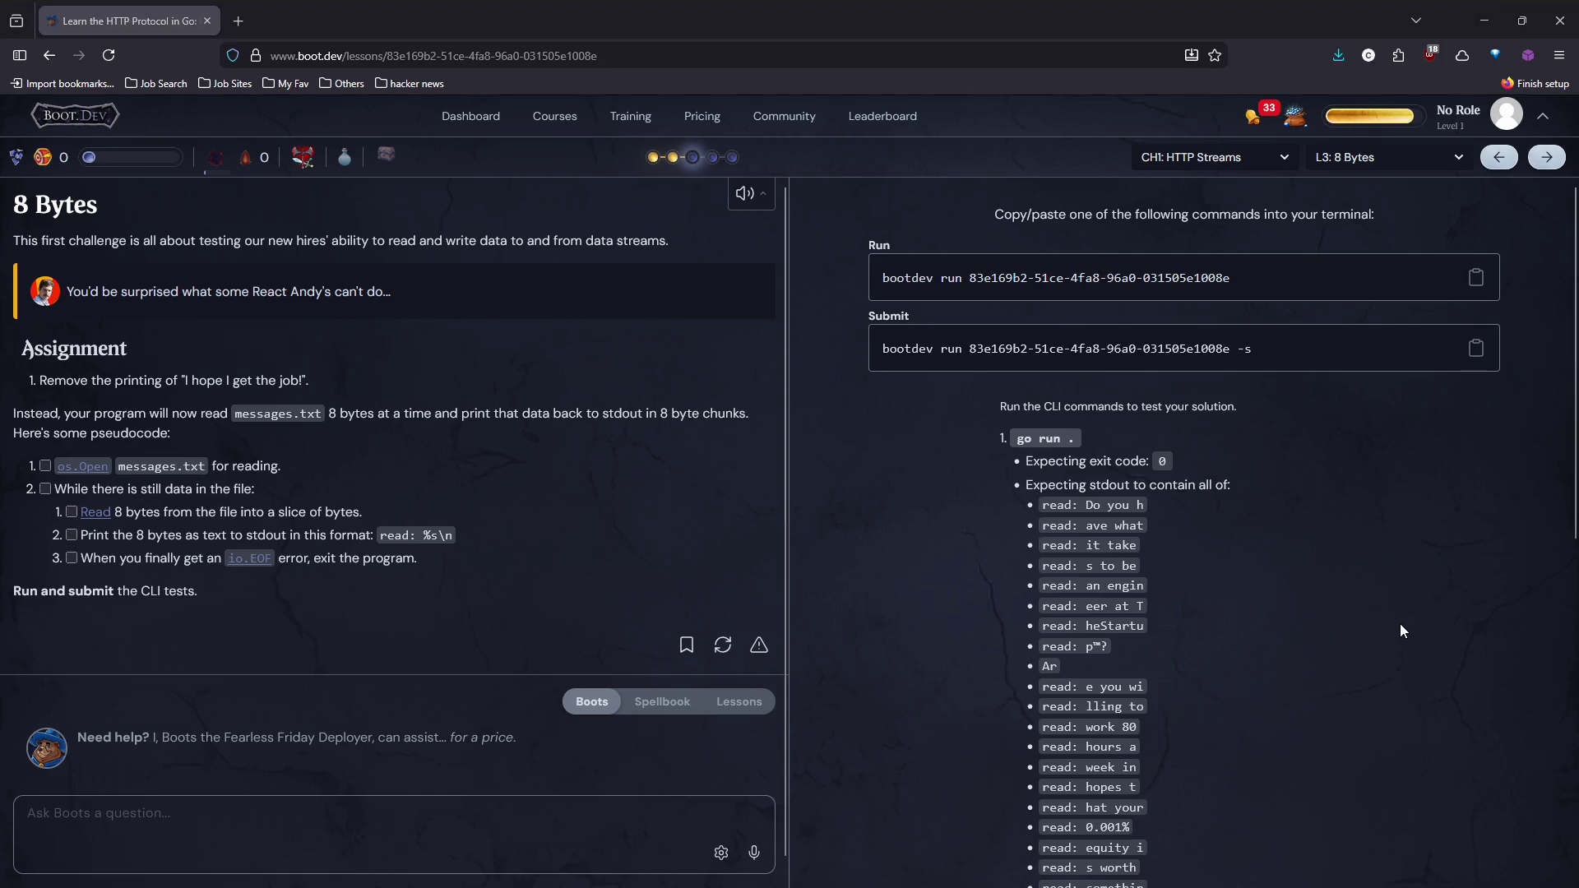
# Step: Initialise a Git repository in the http folder and list its files, including the hidden .git
pyautogui.hotkey('alt', 'Tab')
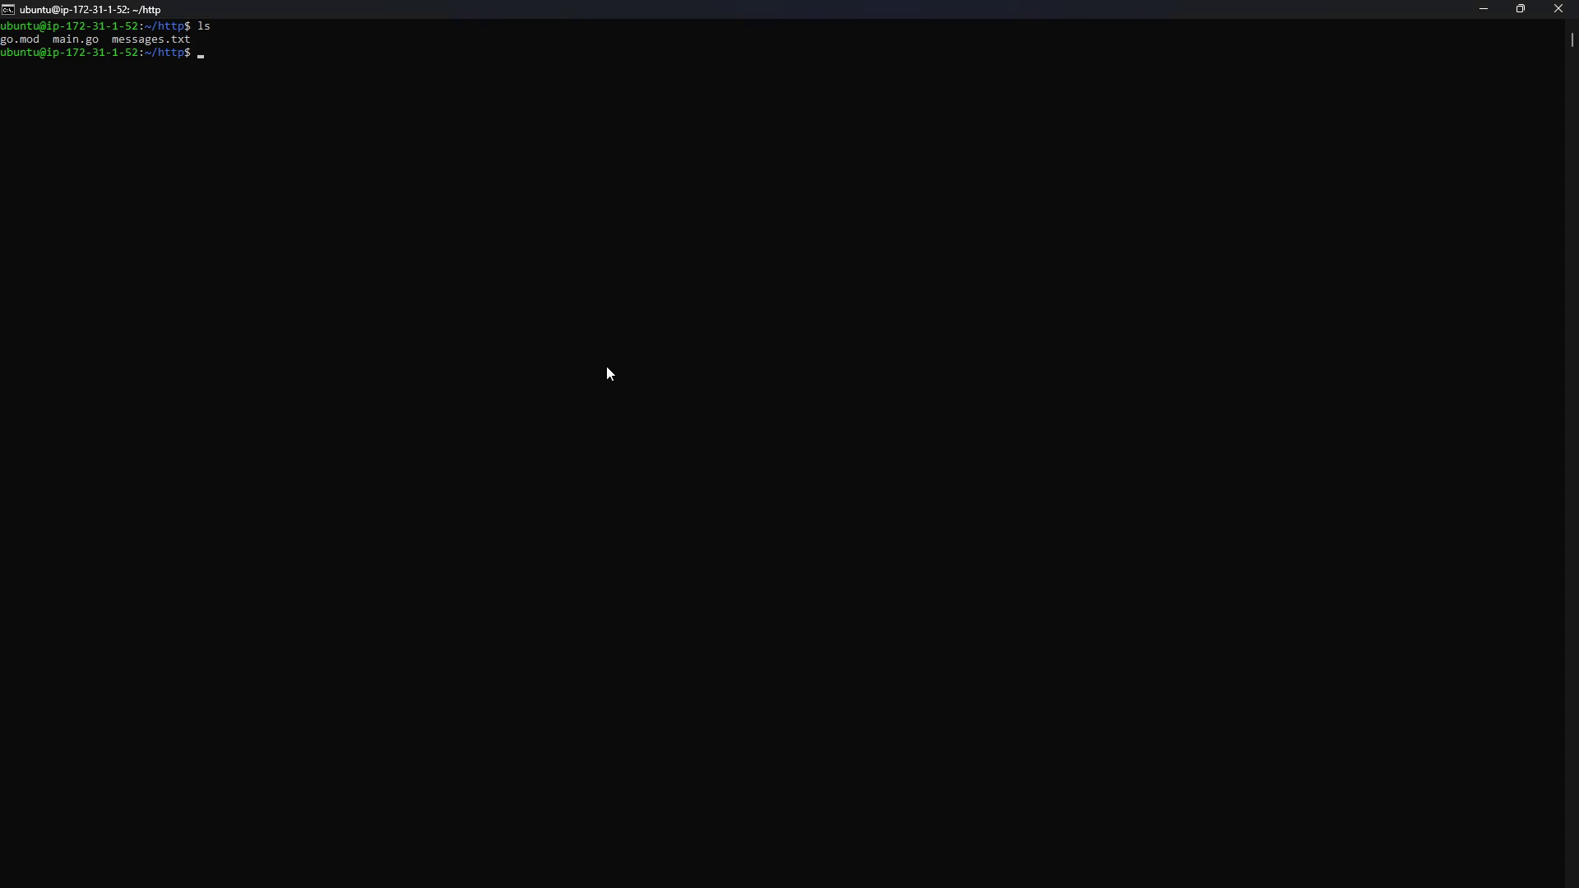
pyautogui.write('git i')
pyautogui.press('BackSpace')
pyautogui.write('init')
pyautogui.press('Return')
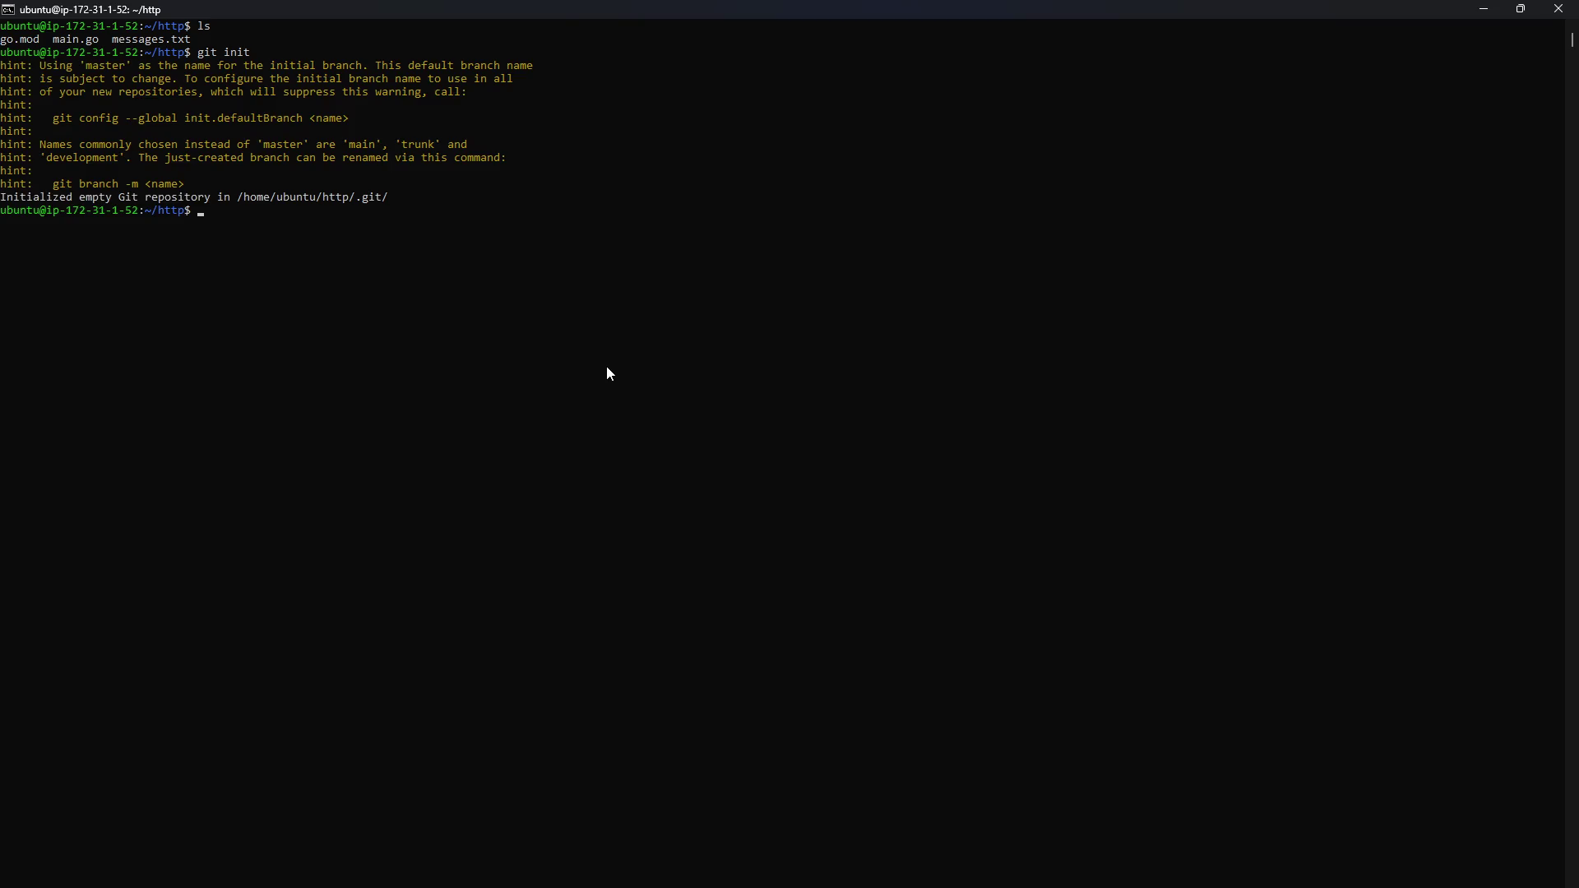
pyautogui.write('ls')
pyautogui.press('Return')
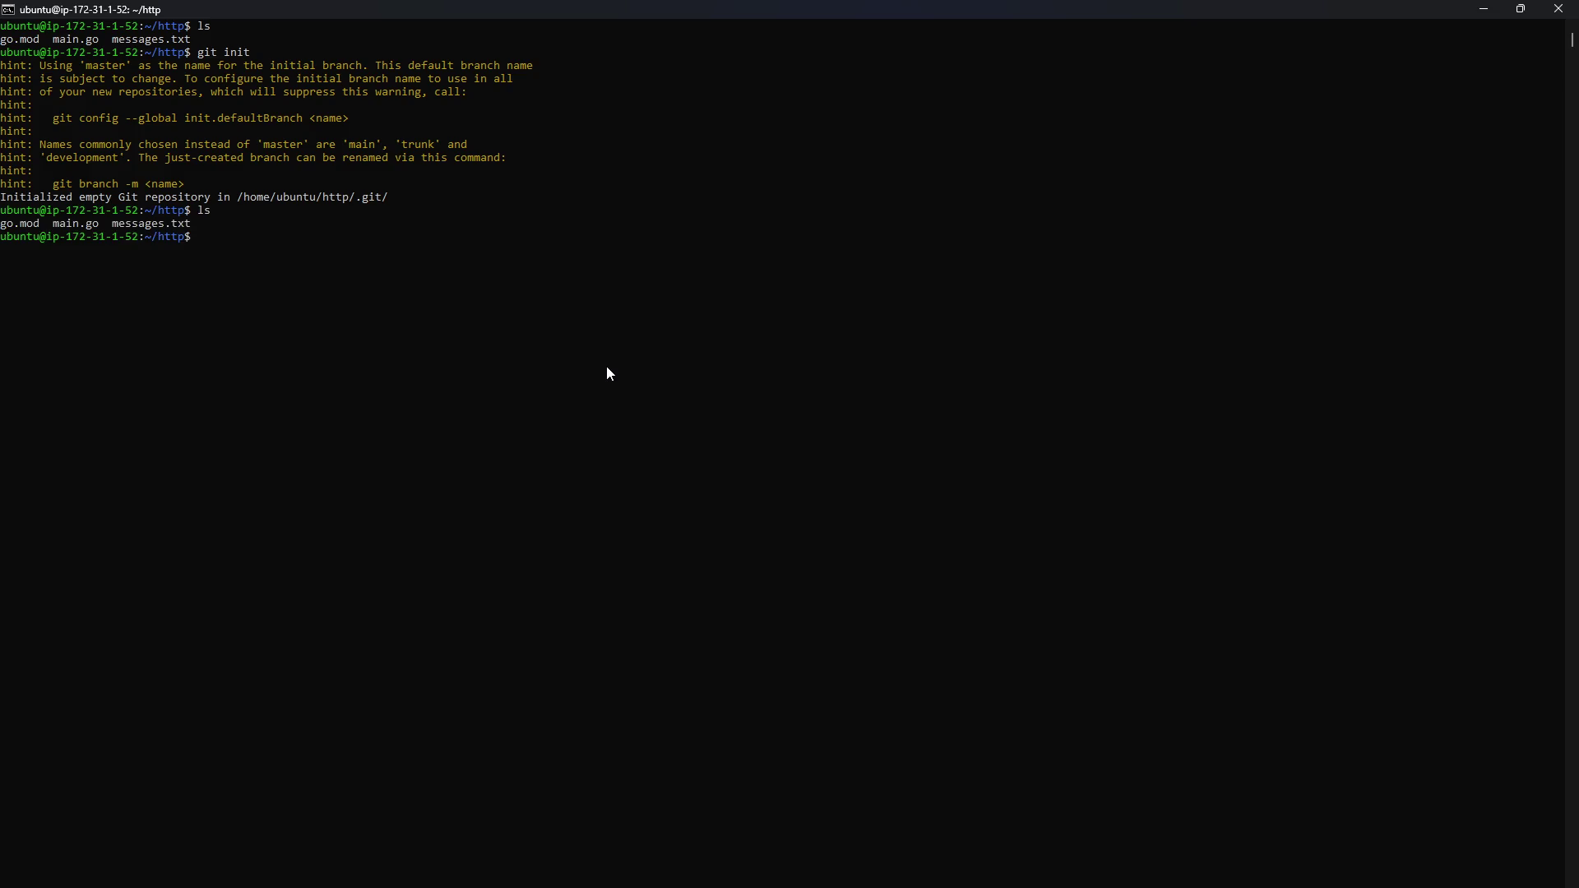
pyautogui.write('ls -a')
pyautogui.press('Return')
# Step: Check git status, showing three untracked files, then print the contents of go.mod
pyautogui.write('clear')
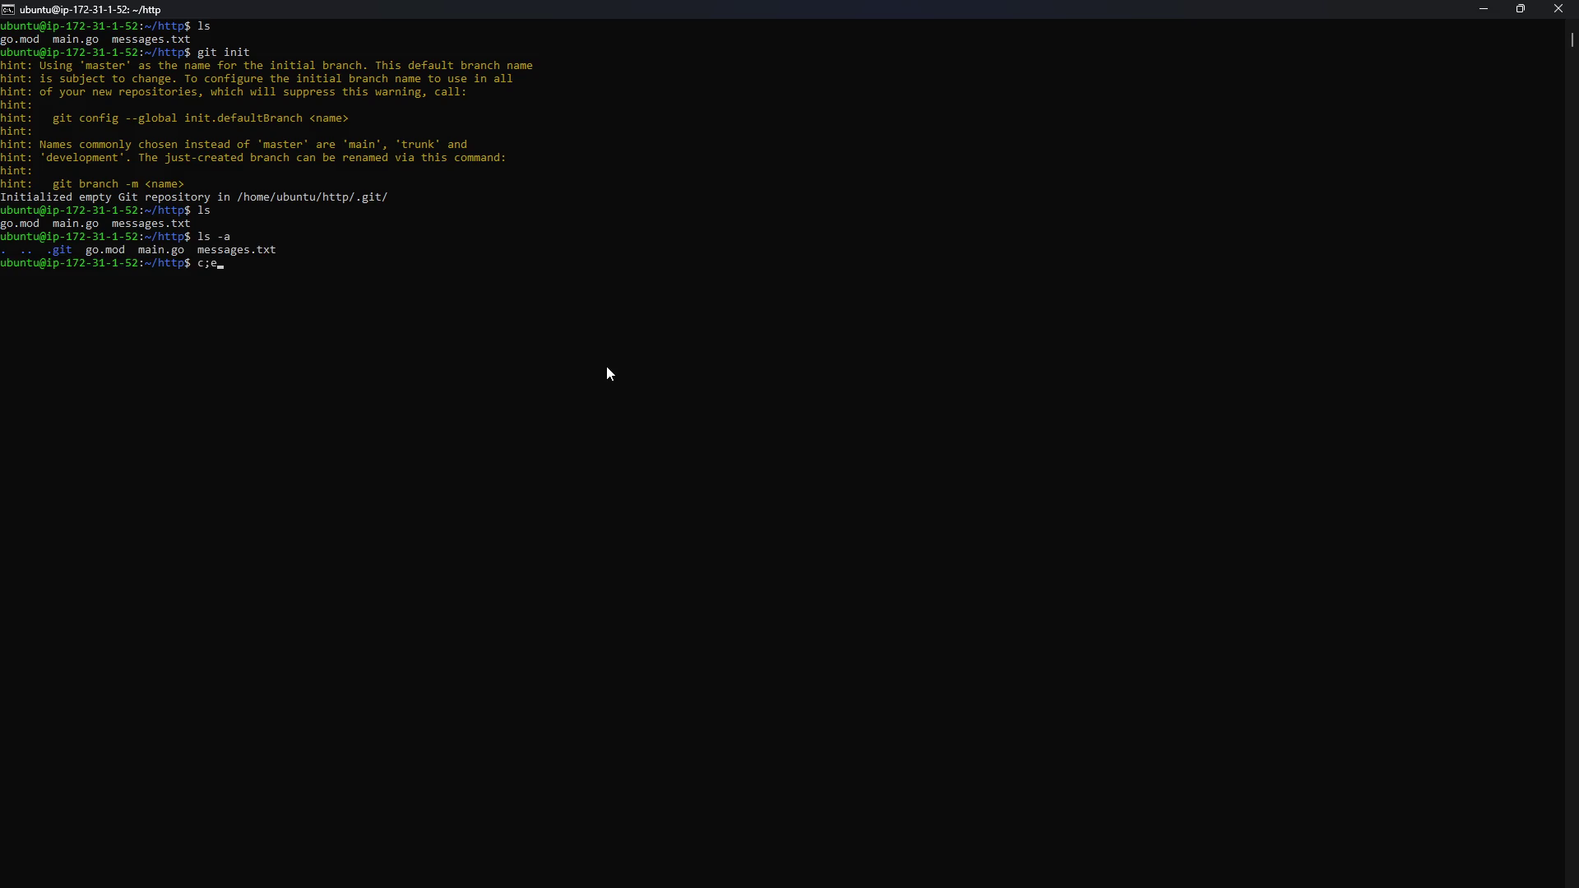
pyautogui.press('BackSpace')
pyautogui.press('BackSpace')
pyautogui.press('BackSpace')
pyautogui.write('git statu')
pyautogui.write('s')
pyautogui.press('Return')
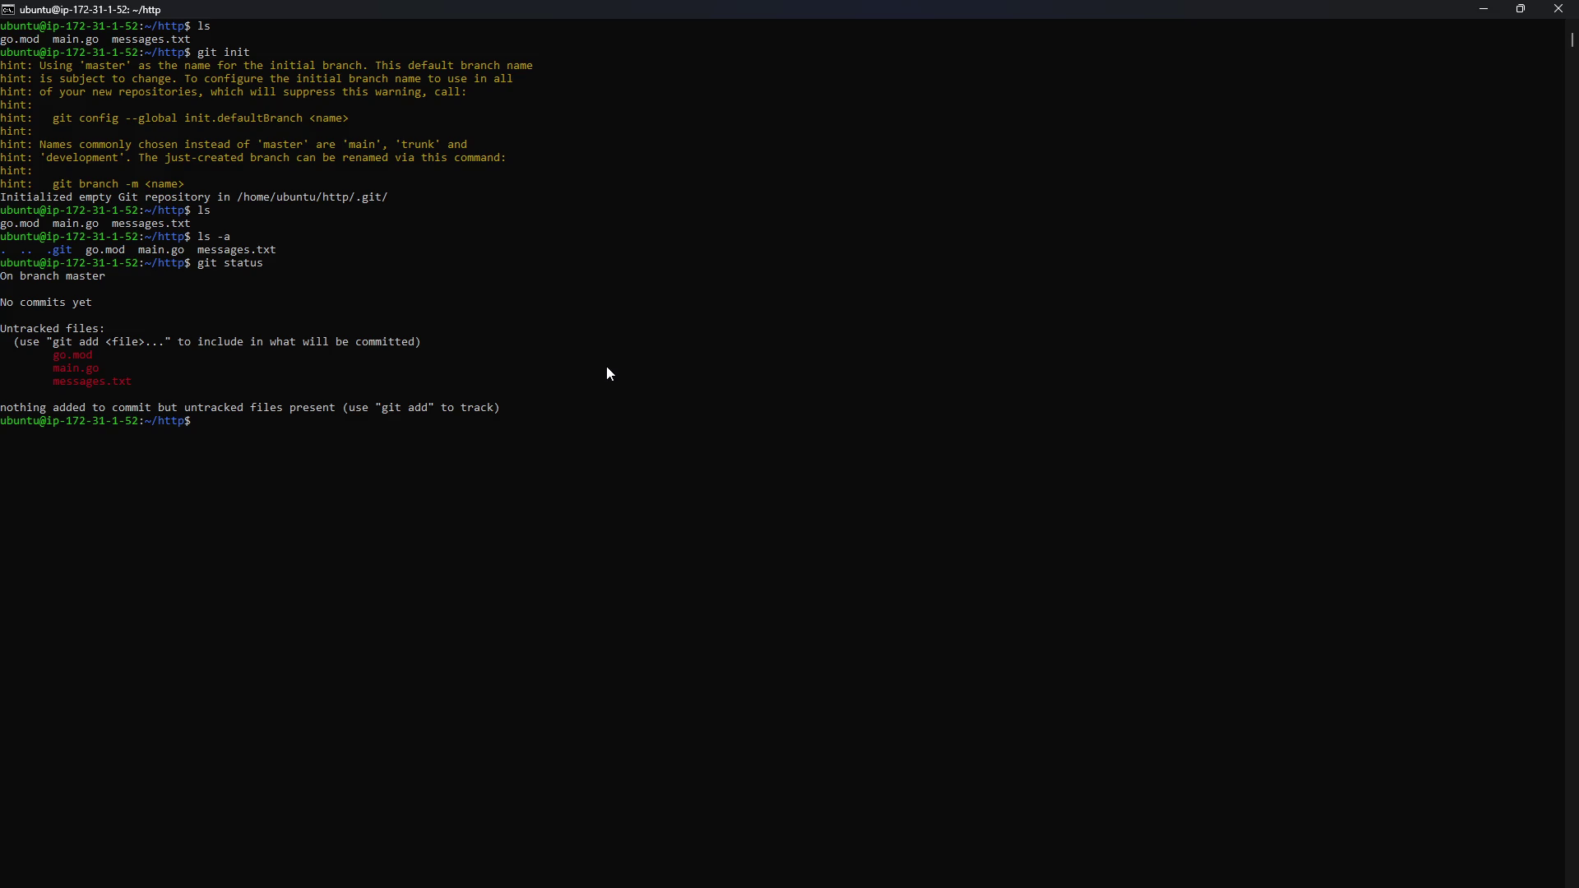
pyautogui.write('git')
pyautogui.press('BackSpace')
pyautogui.press('BackSpace')
pyautogui.press('BackSpace')
pyautogui.write('cat')
pyautogui.write(' git.')
pyautogui.write('m')
pyautogui.press('BackSpace')
pyautogui.press('BackSpace')
pyautogui.press('BackSpace')
pyautogui.write('go.mod')
pyautogui.press('Return')
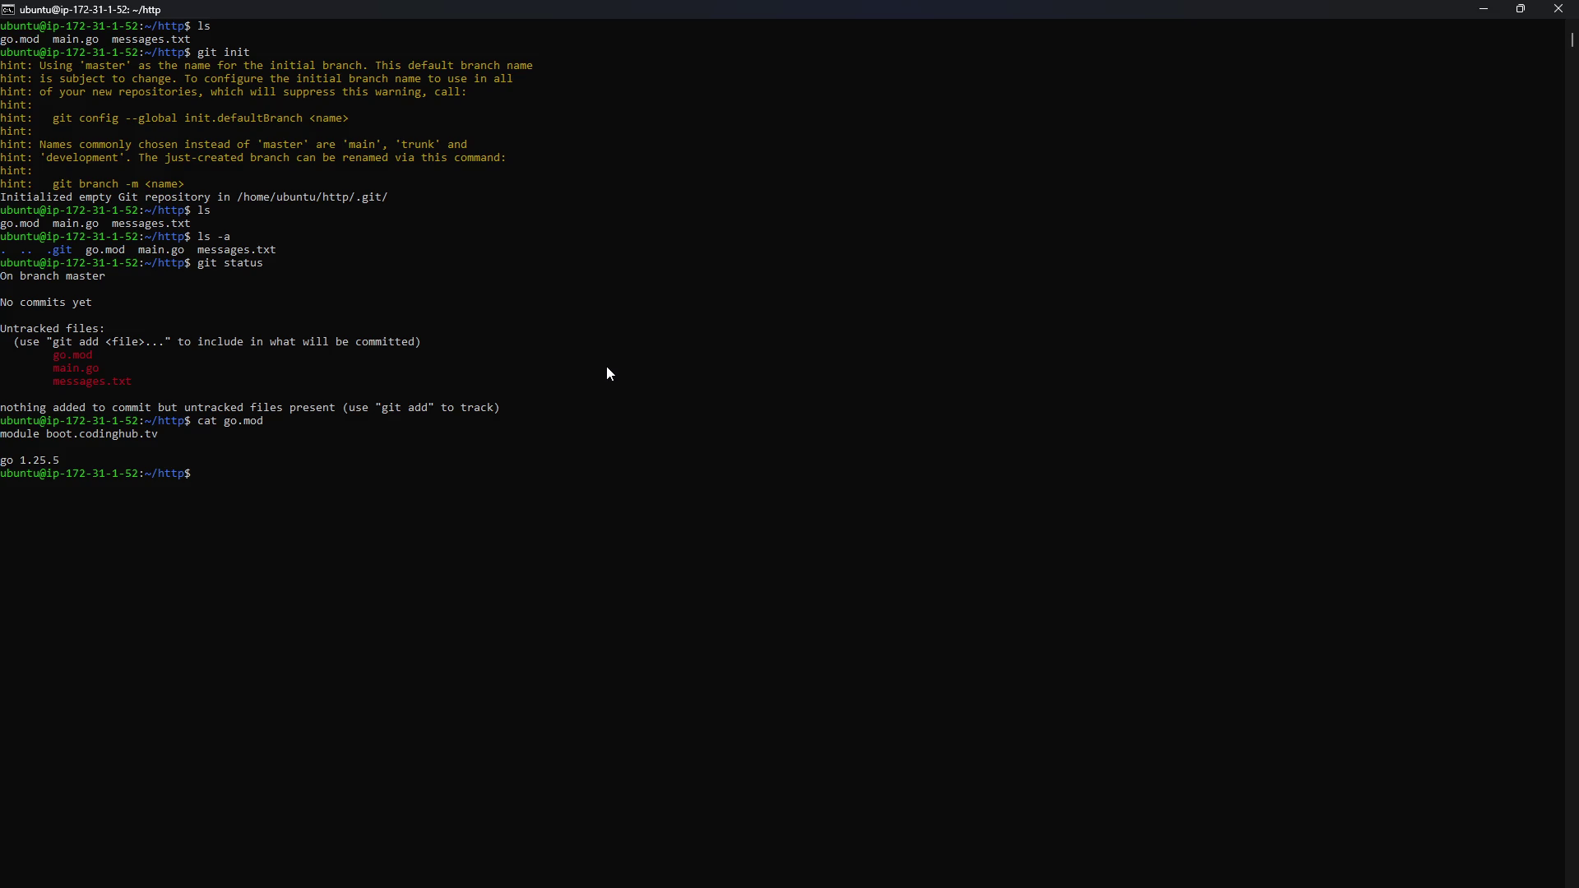
# Step: Stage go.mod, main.go and messages.txt with git add . and begin a git commit
pyautogui.write('g')
pyautogui.press('BackSpace')
pyautogui.write('it add .')
pyautogui.press('Return')
pyautogui.write('git commit -m "')
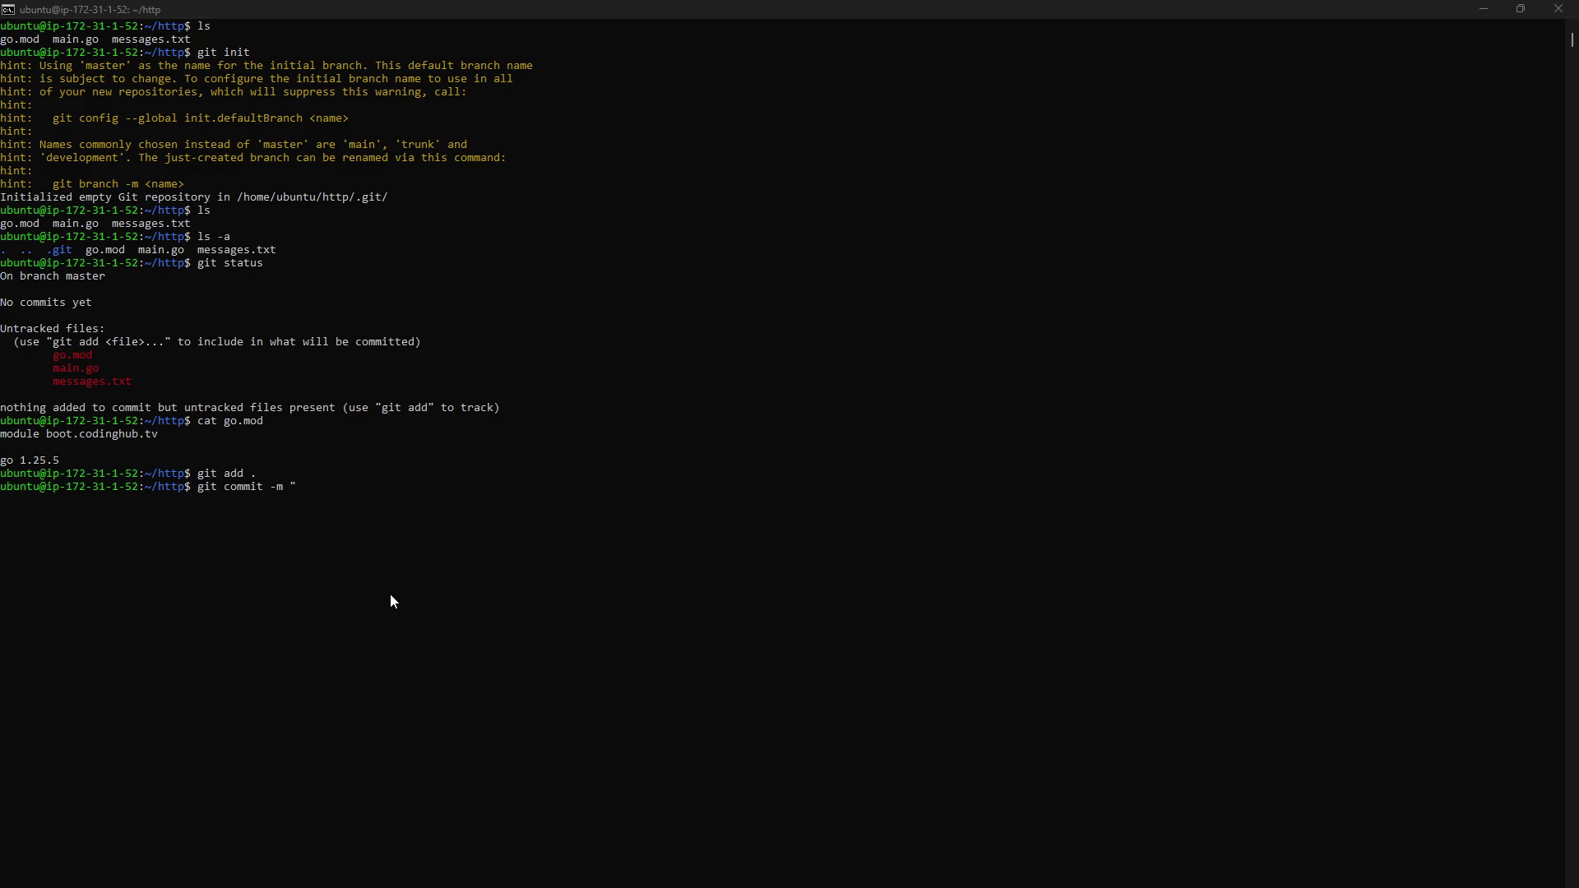
pyautogui.hotkey('alt', 'Tab')
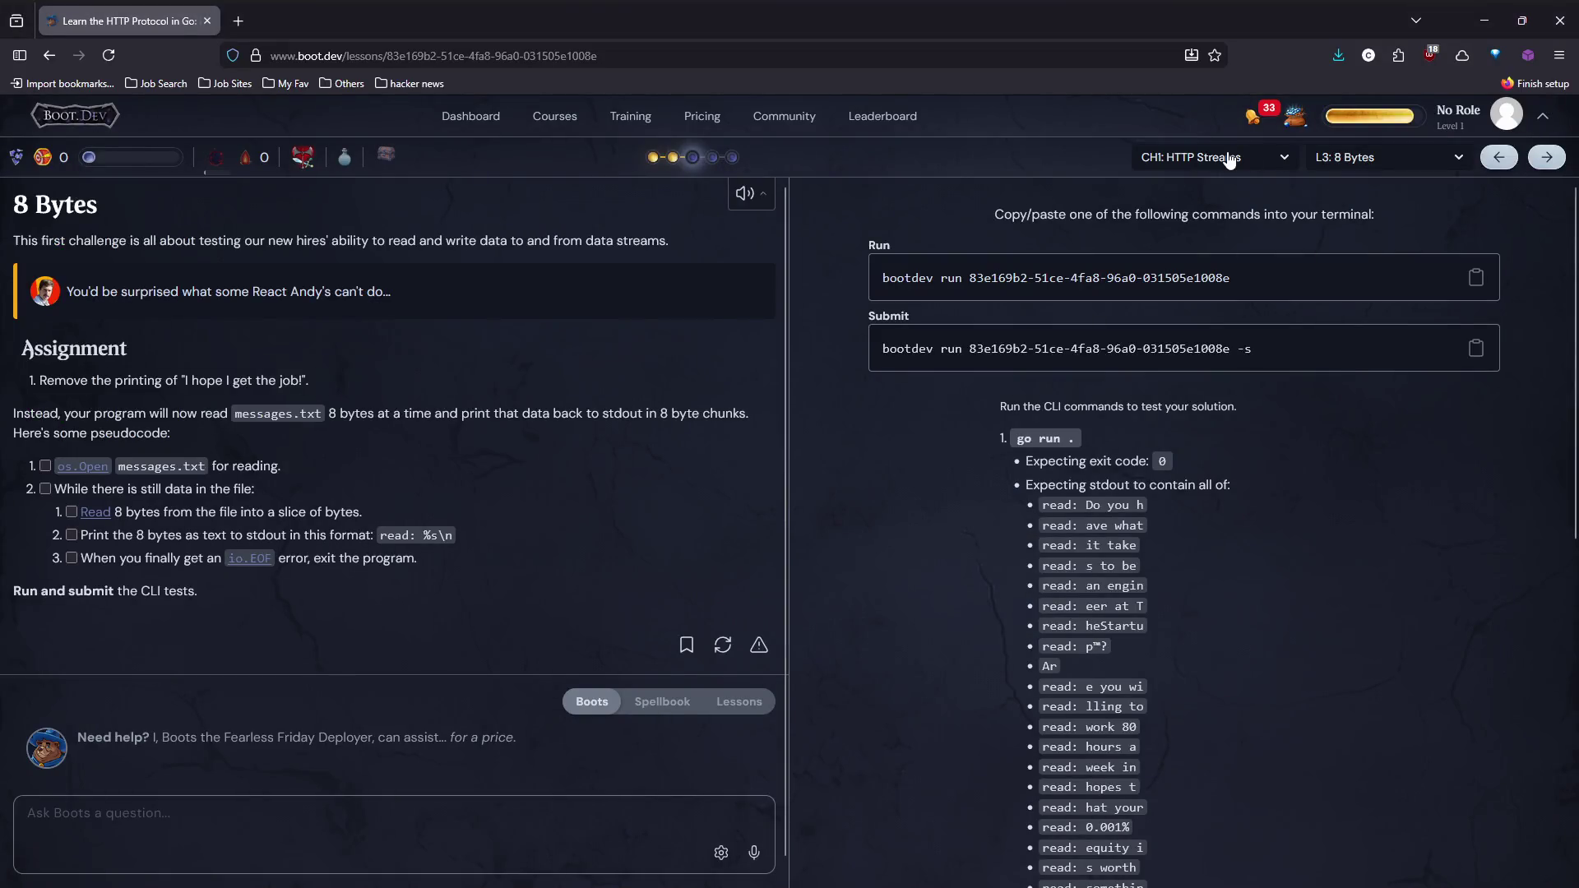
# Step: Check the HTTP Streams chapter and 8 Bytes lesson names in Boot.dev's dropdown lists
pyautogui.click(1230, 159)
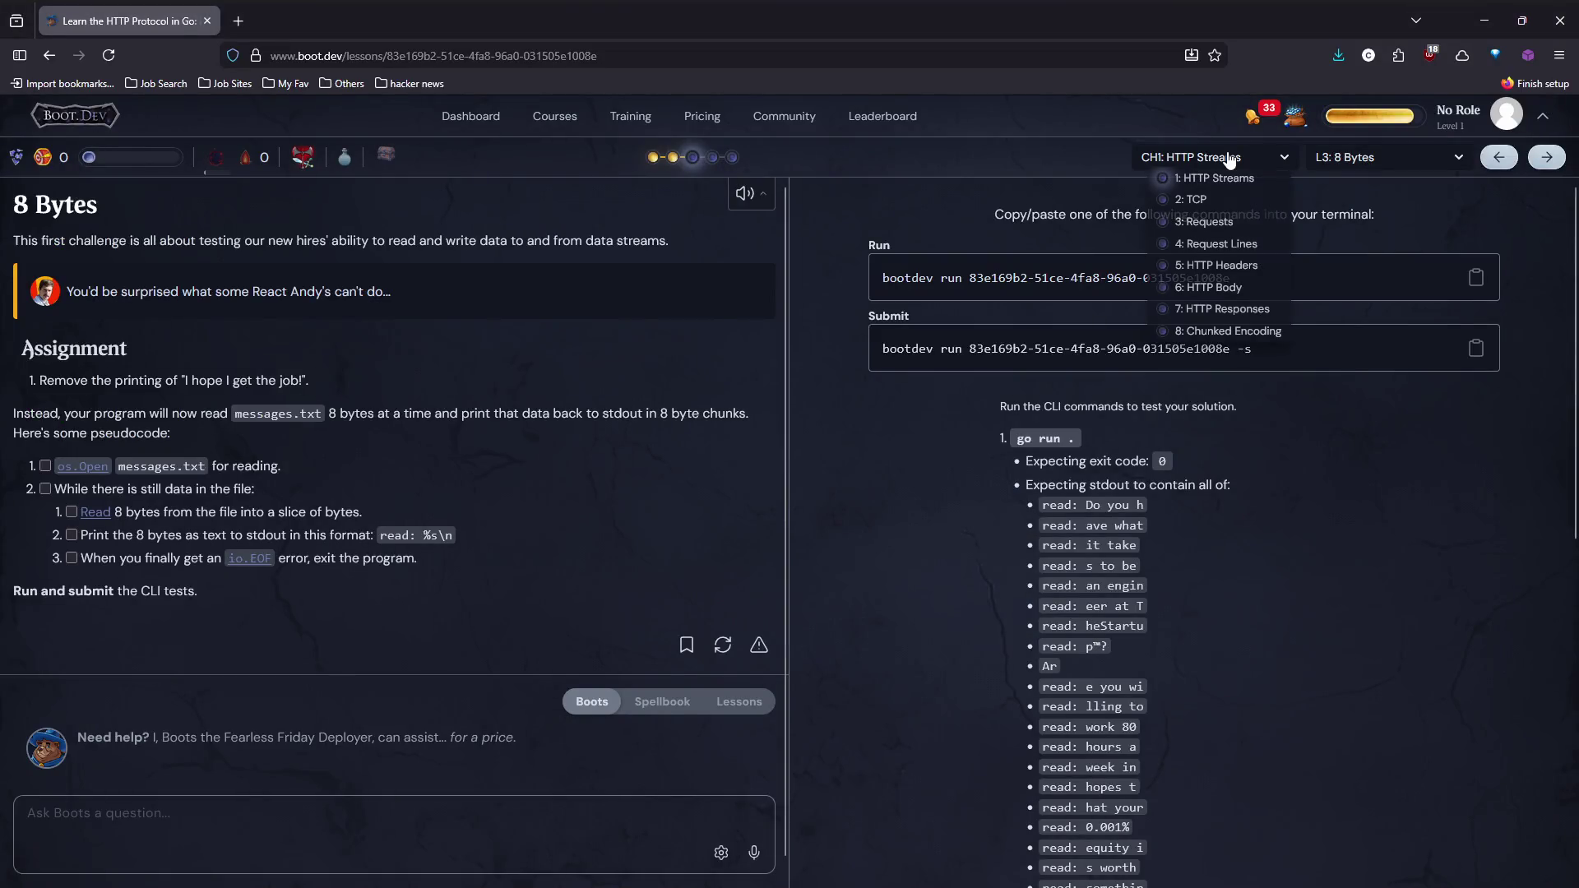
pyautogui.click(592, 433)
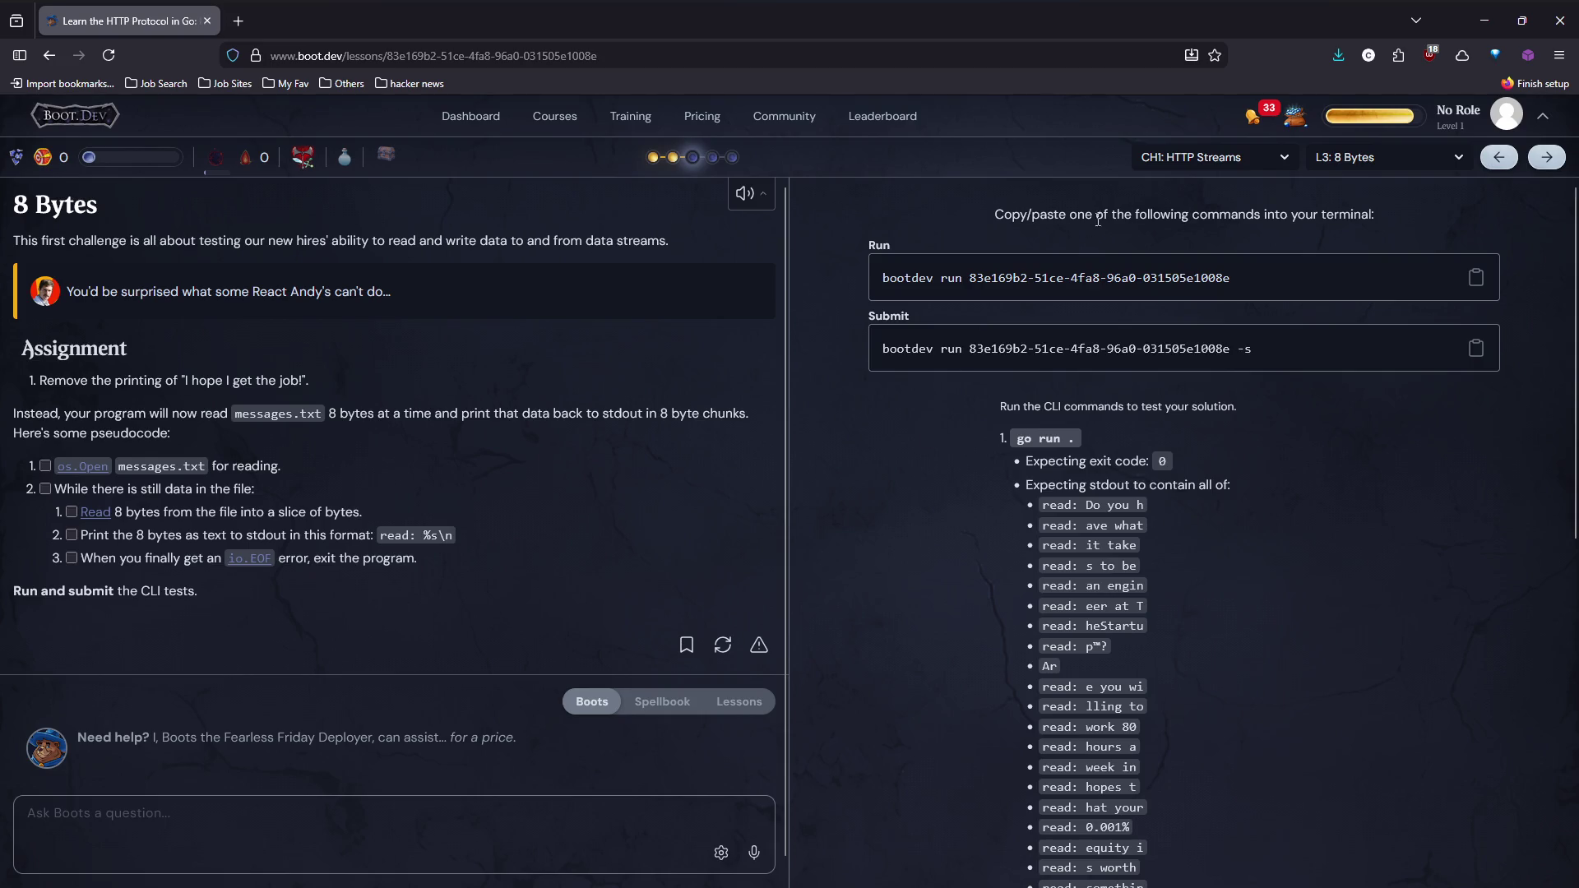
pyautogui.click(1349, 156)
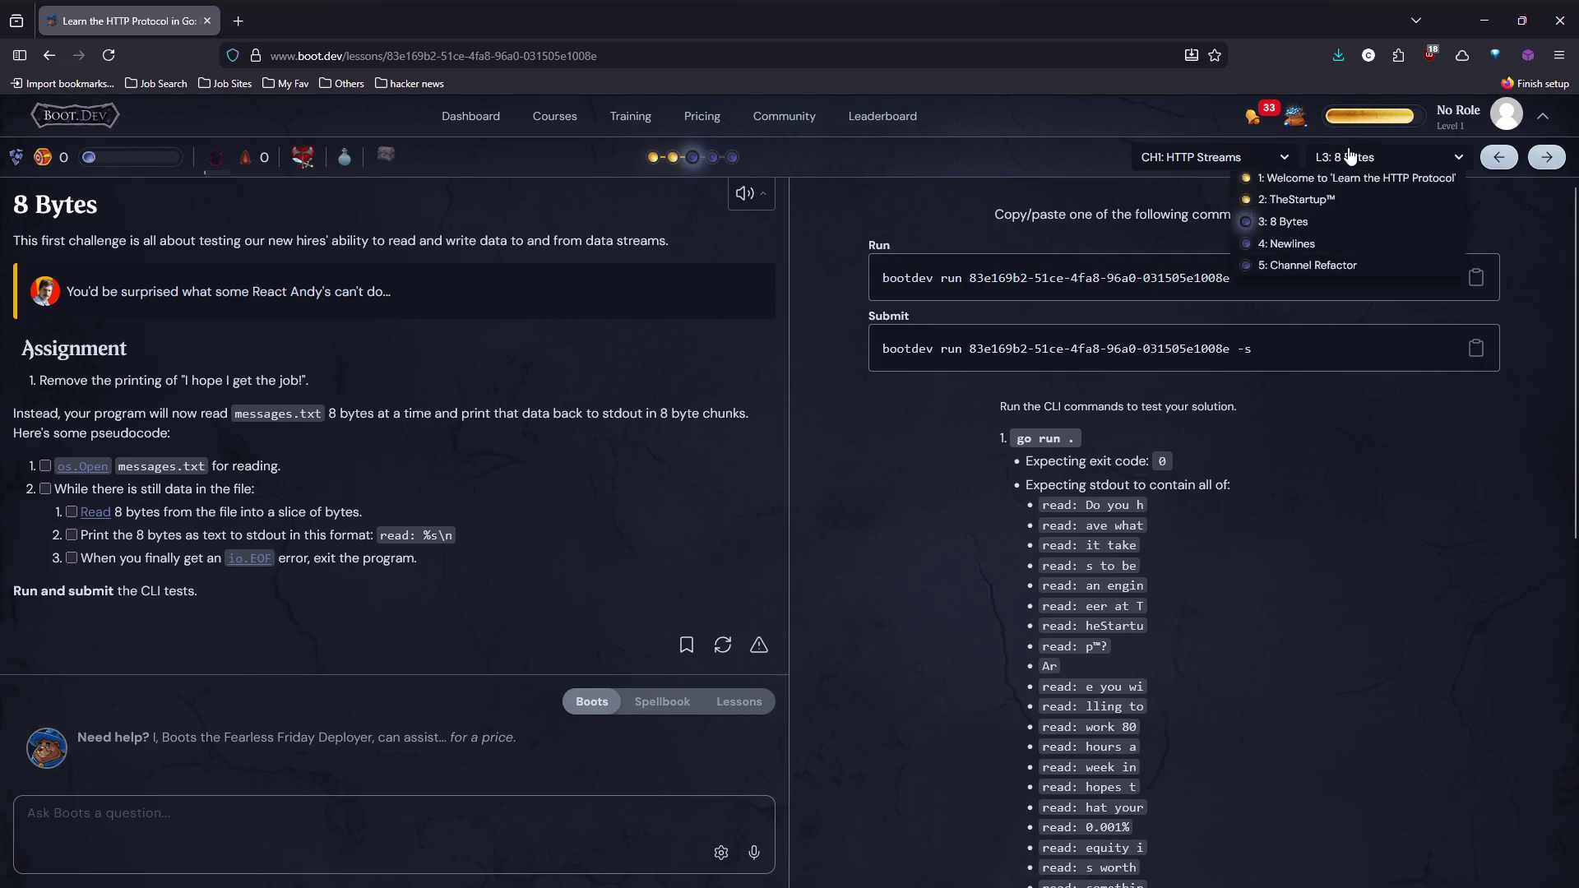
pyautogui.click(435, 565)
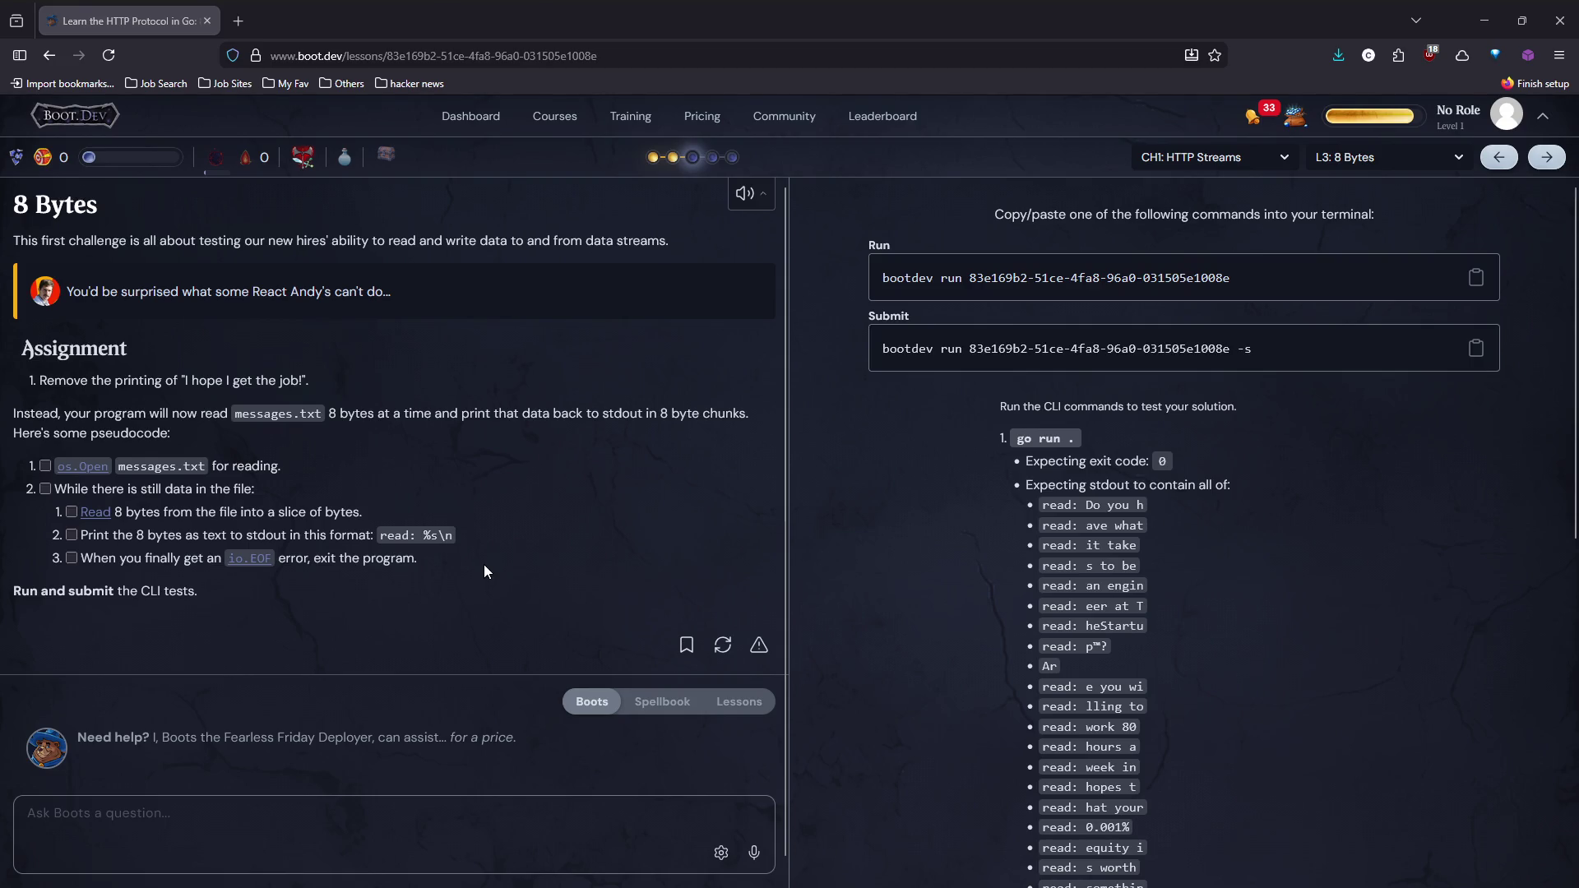
pyautogui.hotkey('alt', 'Tab')
# Step: Commit the three files on master with the message 'Http streams - The startup'
pyautogui.write('Http str')
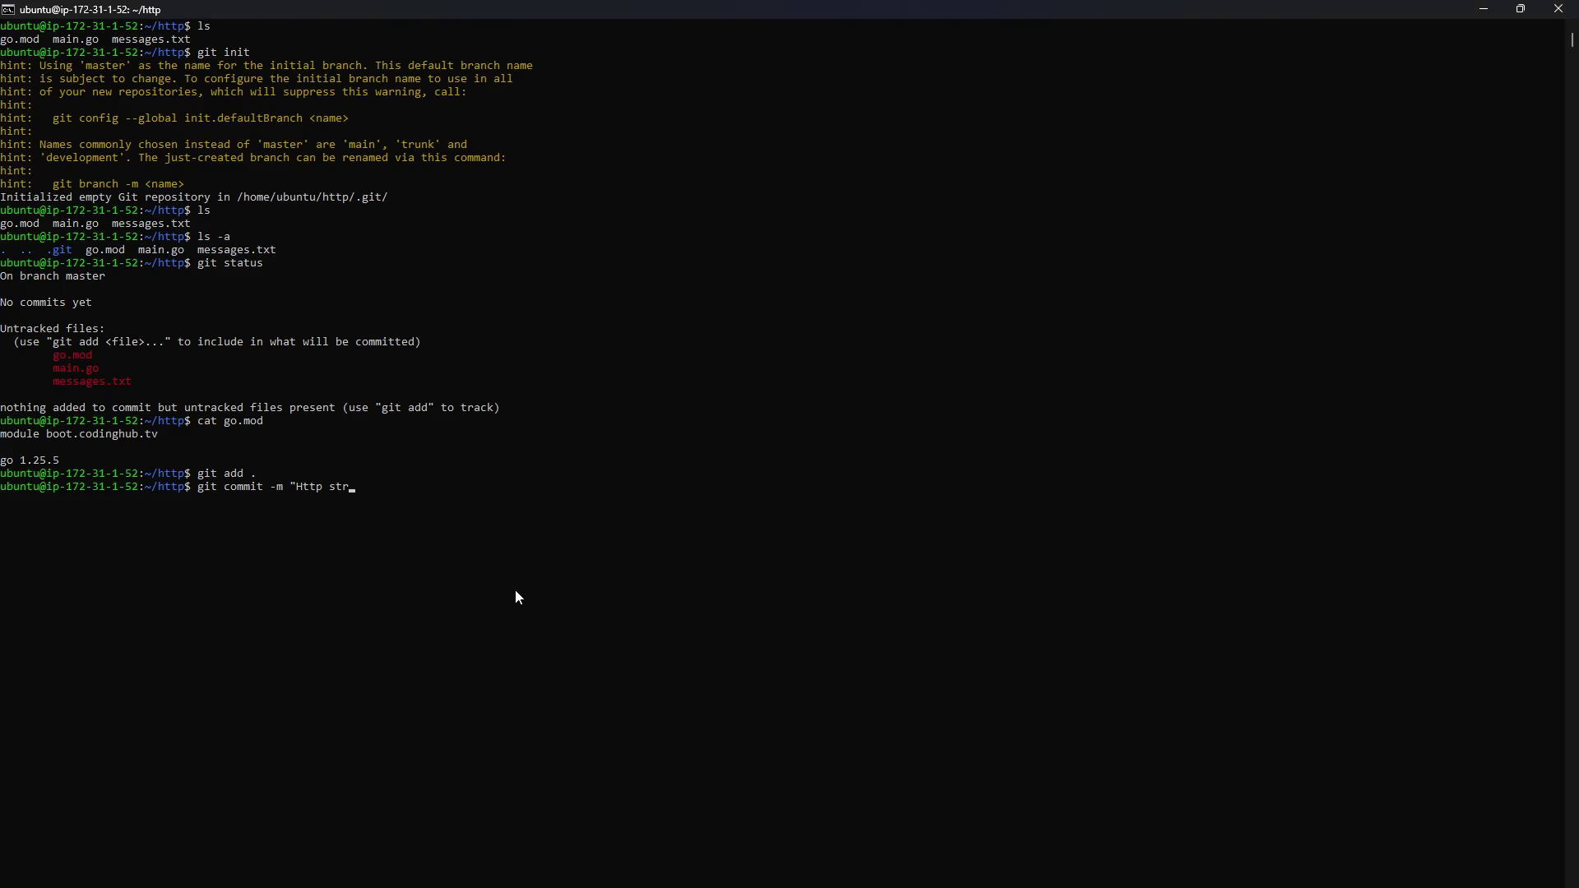
pyautogui.write('eam')
pyautogui.write('s - ')
pyautogui.write('The start')
pyautogui.write('up')
pyautogui.press('Return')
pyautogui.write('git')
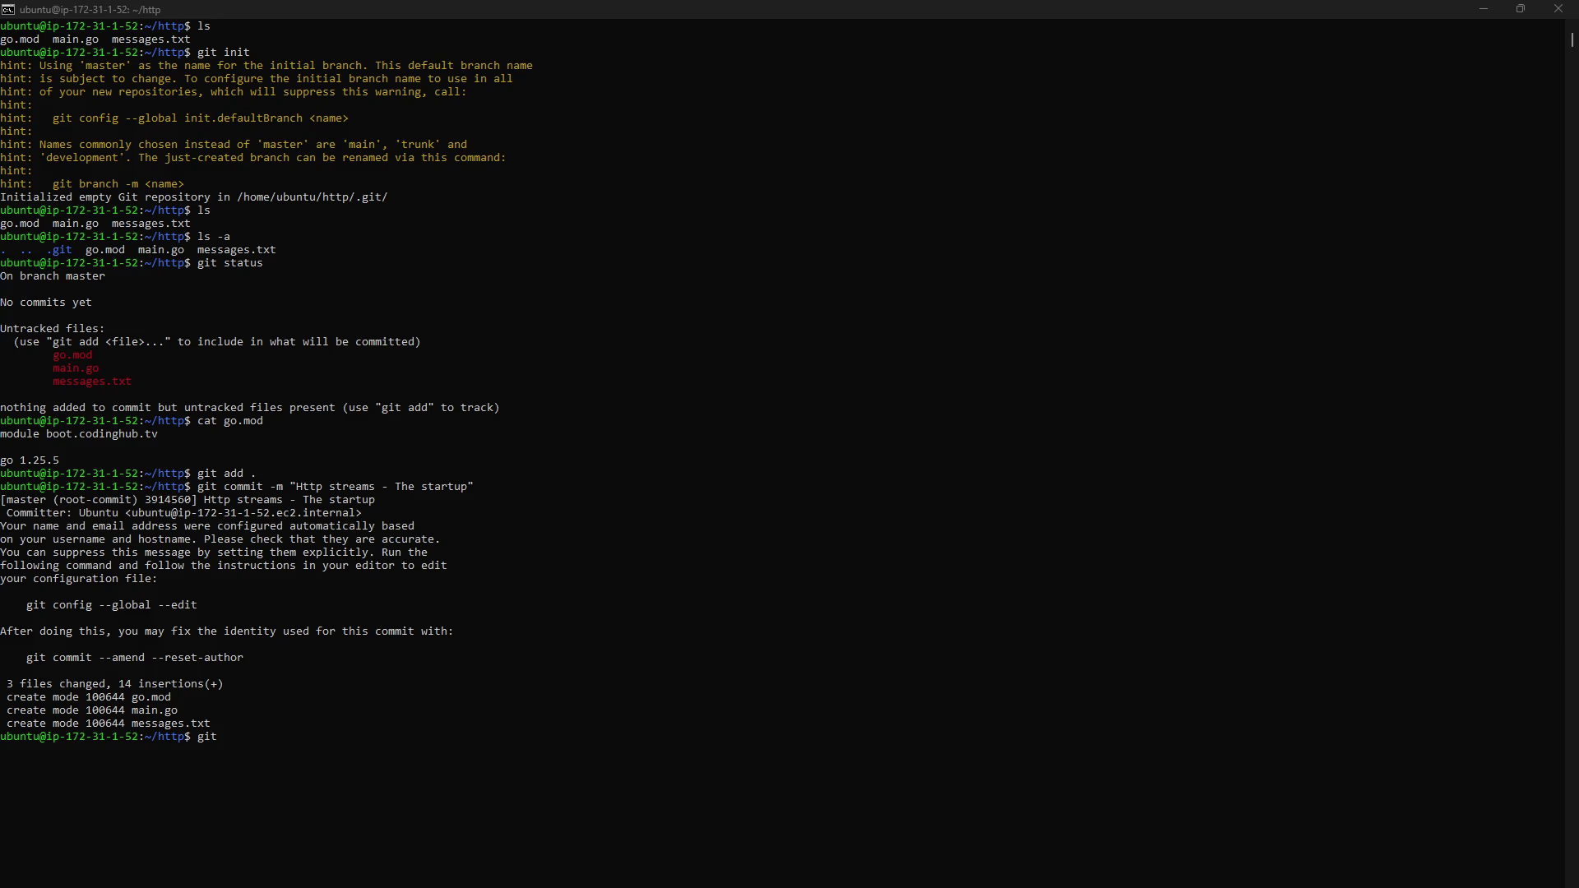
# Step: Review the single-commit history with git log, then rename the branch to main
pyautogui.click(594, 611)
pyautogui.press('BackSpace')
pyautogui.write('log')
pyautogui.press('Return')
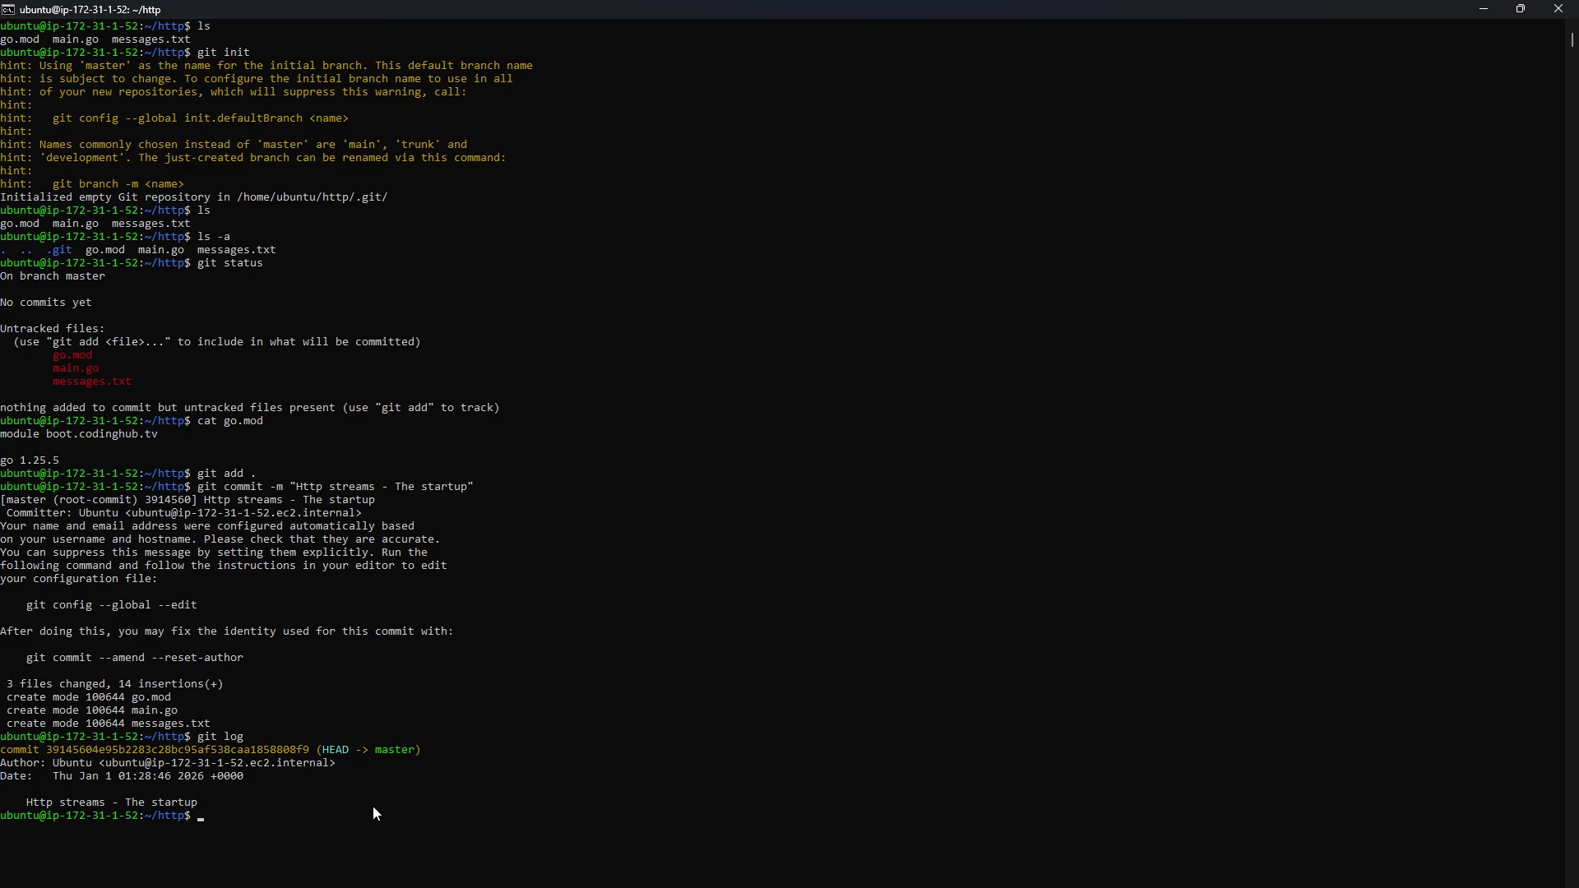
pyautogui.write('git branch -M main')
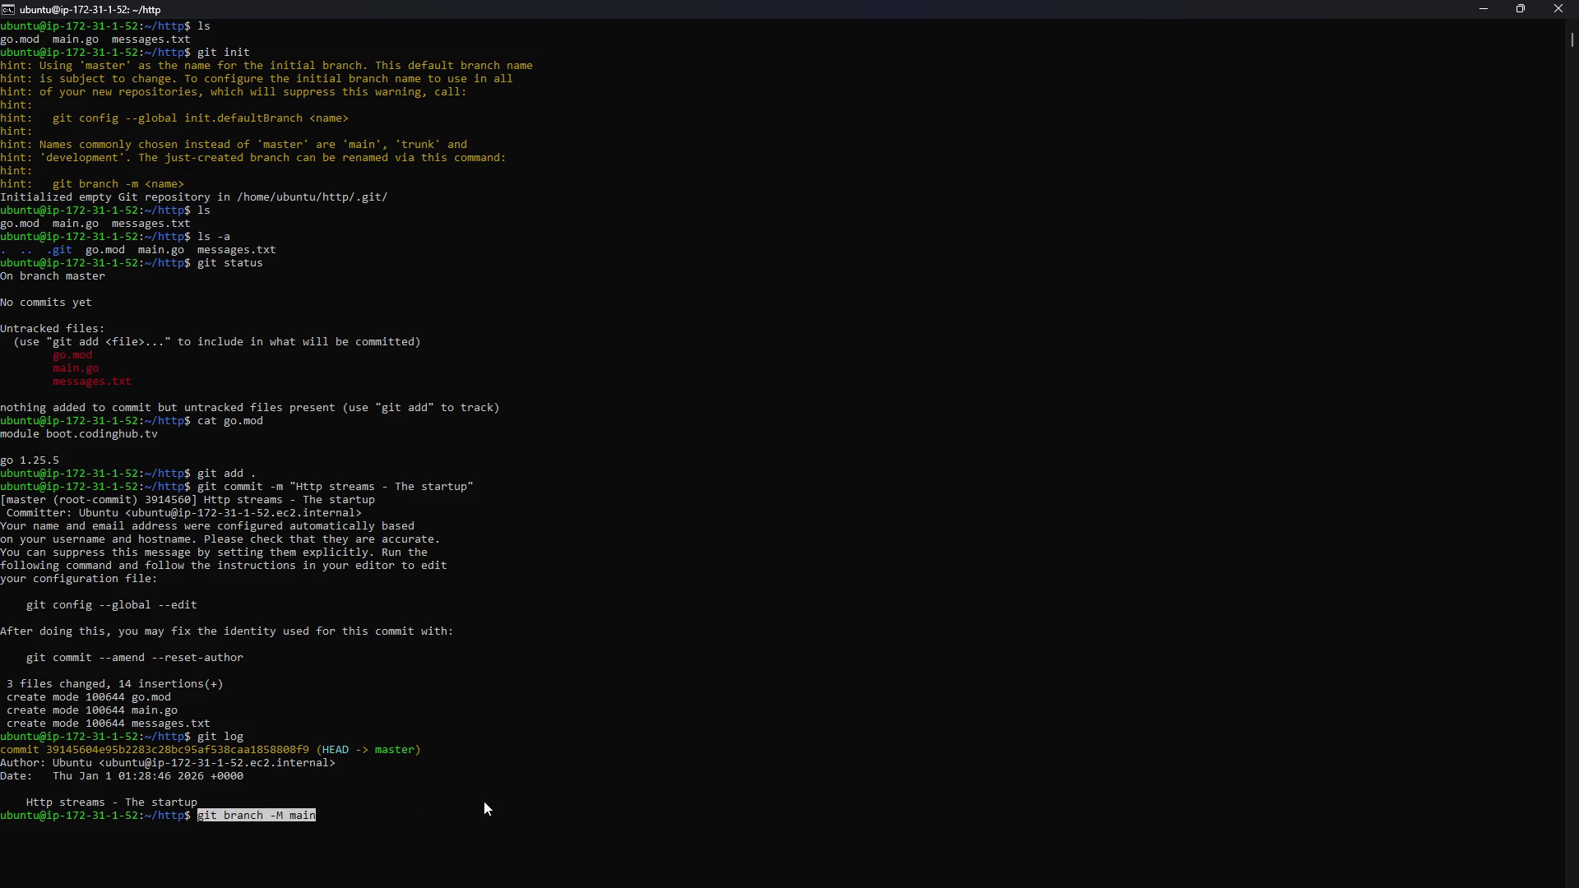
pyautogui.press('Return')
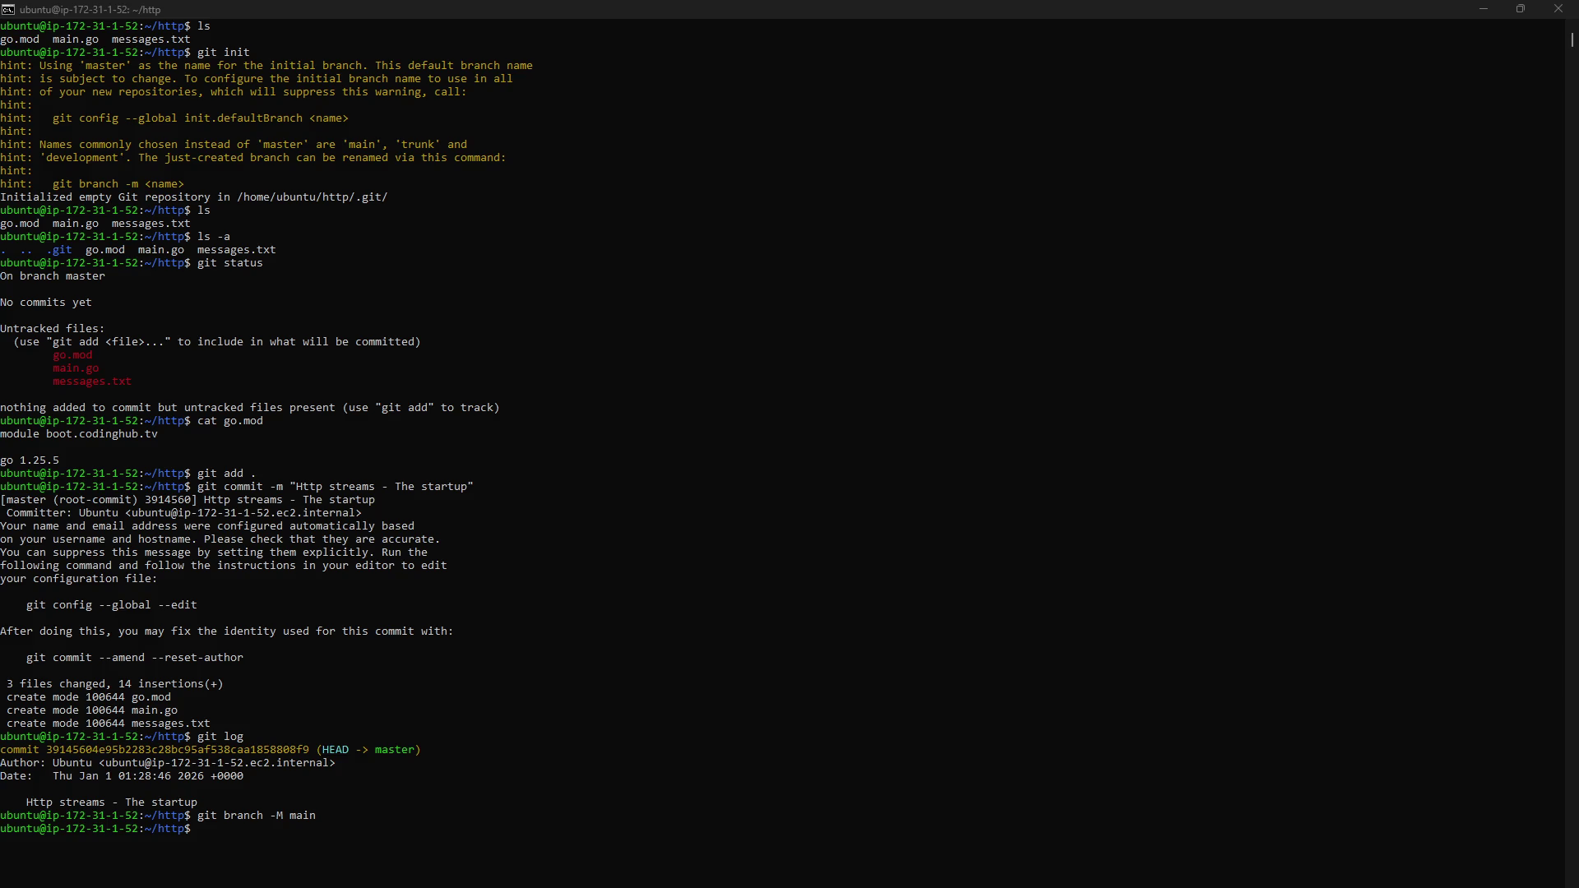
pyautogui.click(350, 581)
# Step: Add the GitHub Http-Server repository as origin, push main with upstream, and enter the GitHub username
pyautogui.rightClick(338, 757)
pyautogui.press('Return')
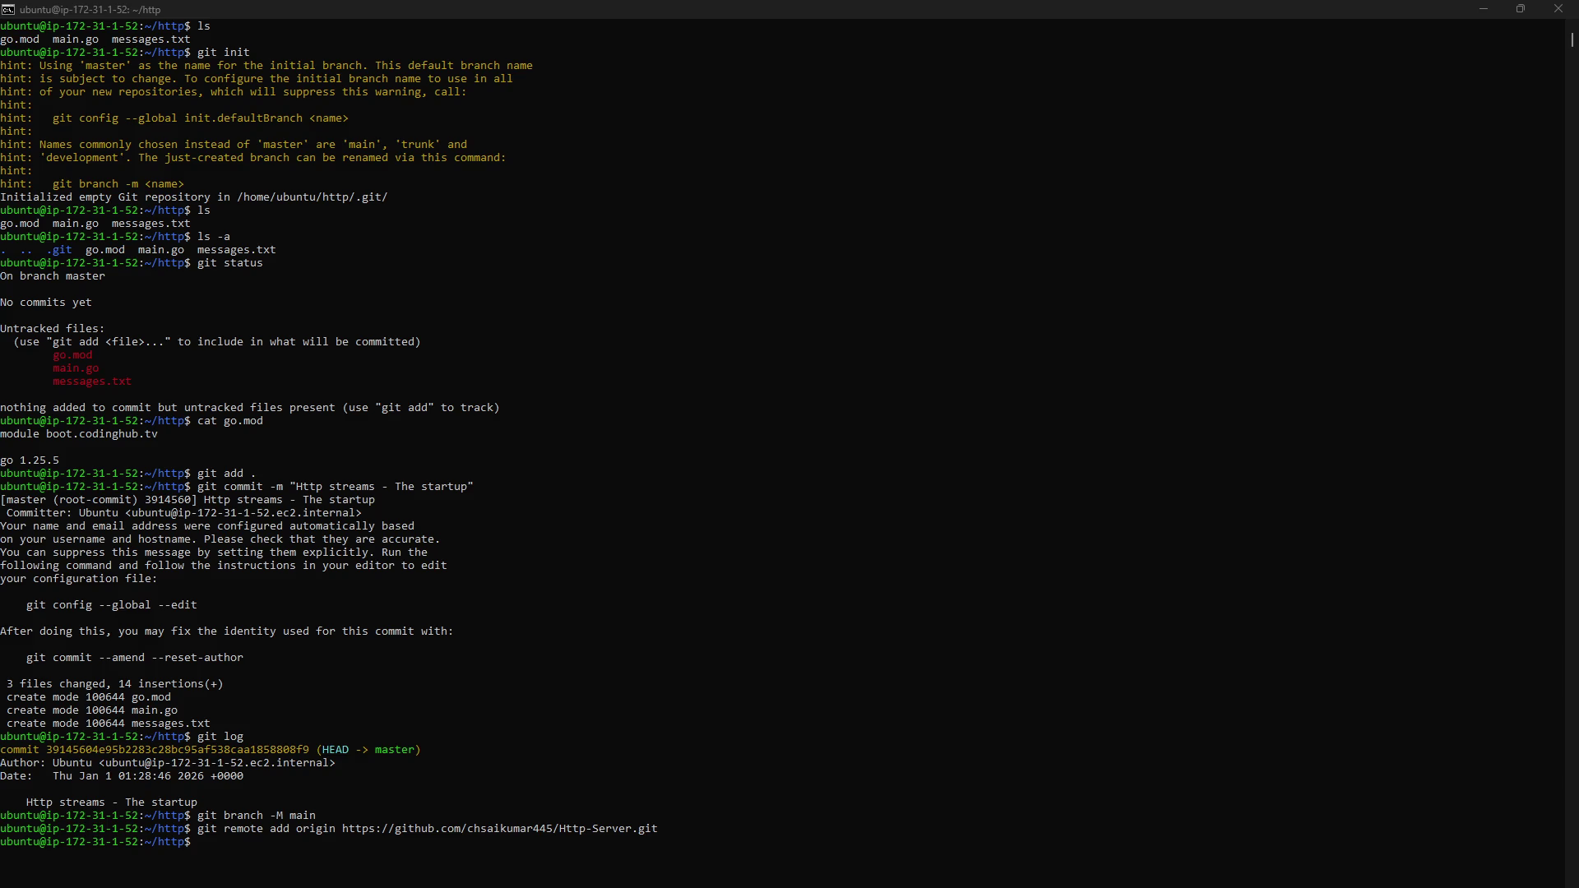
pyautogui.click(318, 684)
pyautogui.rightClick(229, 817)
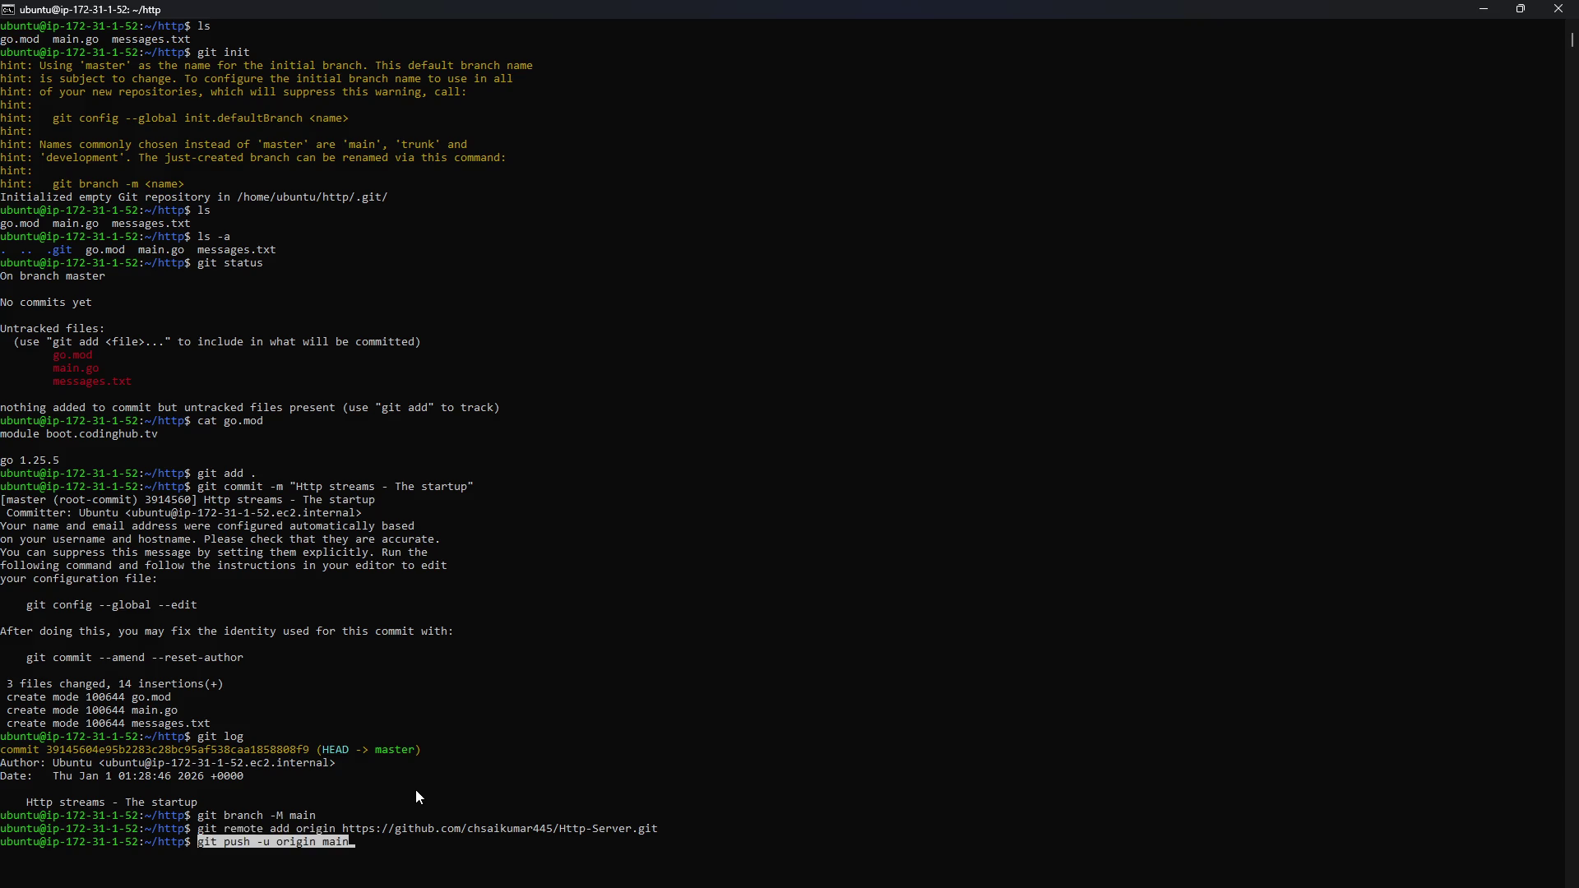
pyautogui.press('Return')
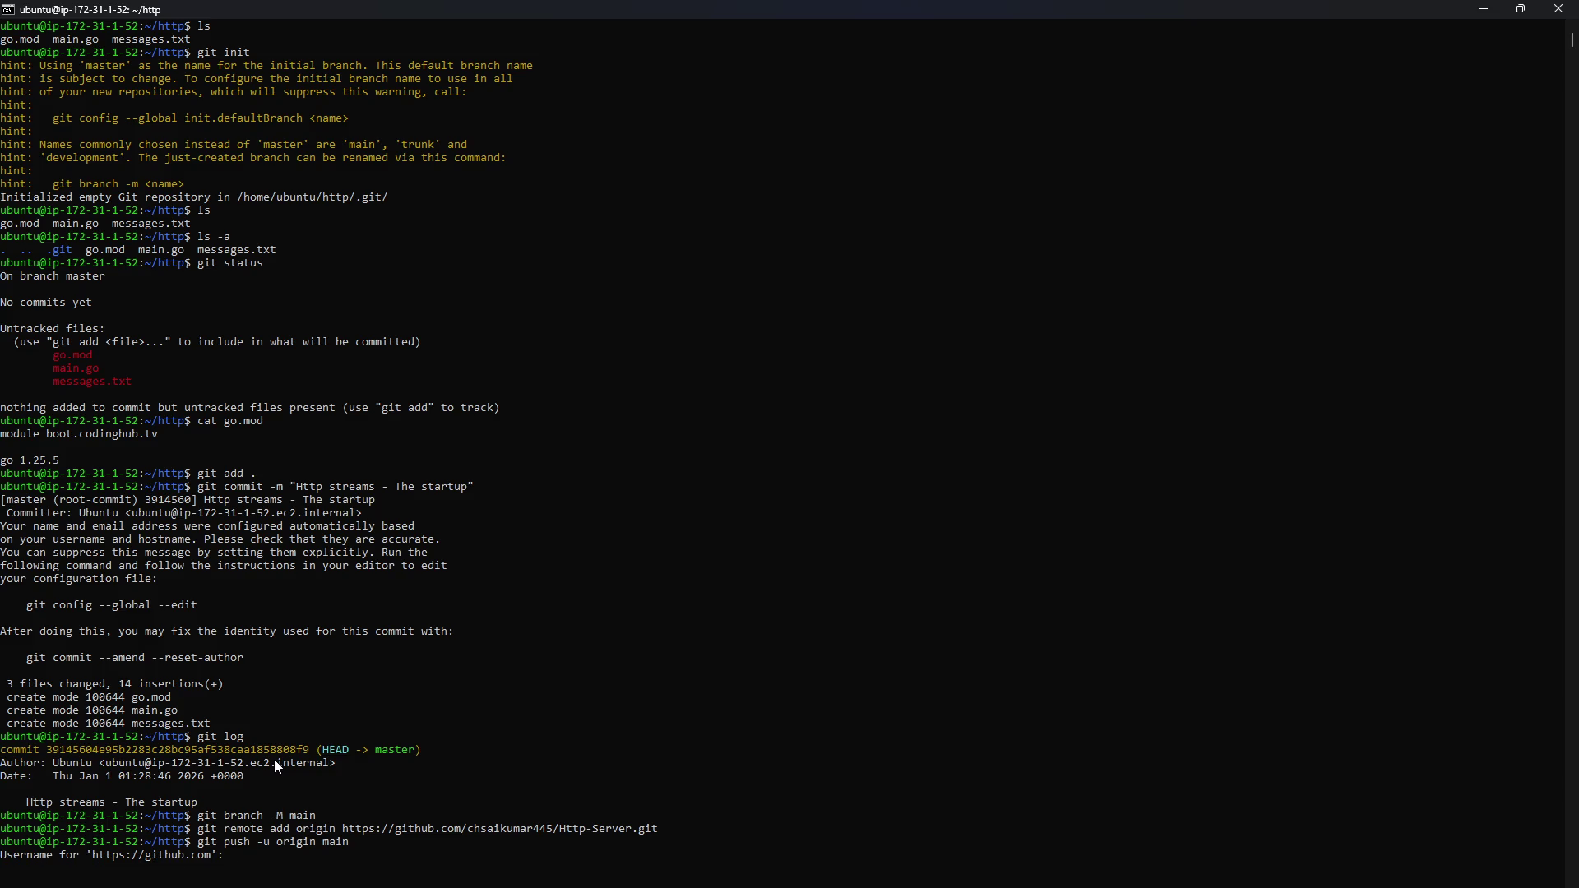
pyautogui.write('chsaikumar445')
pyautogui.press('Return')
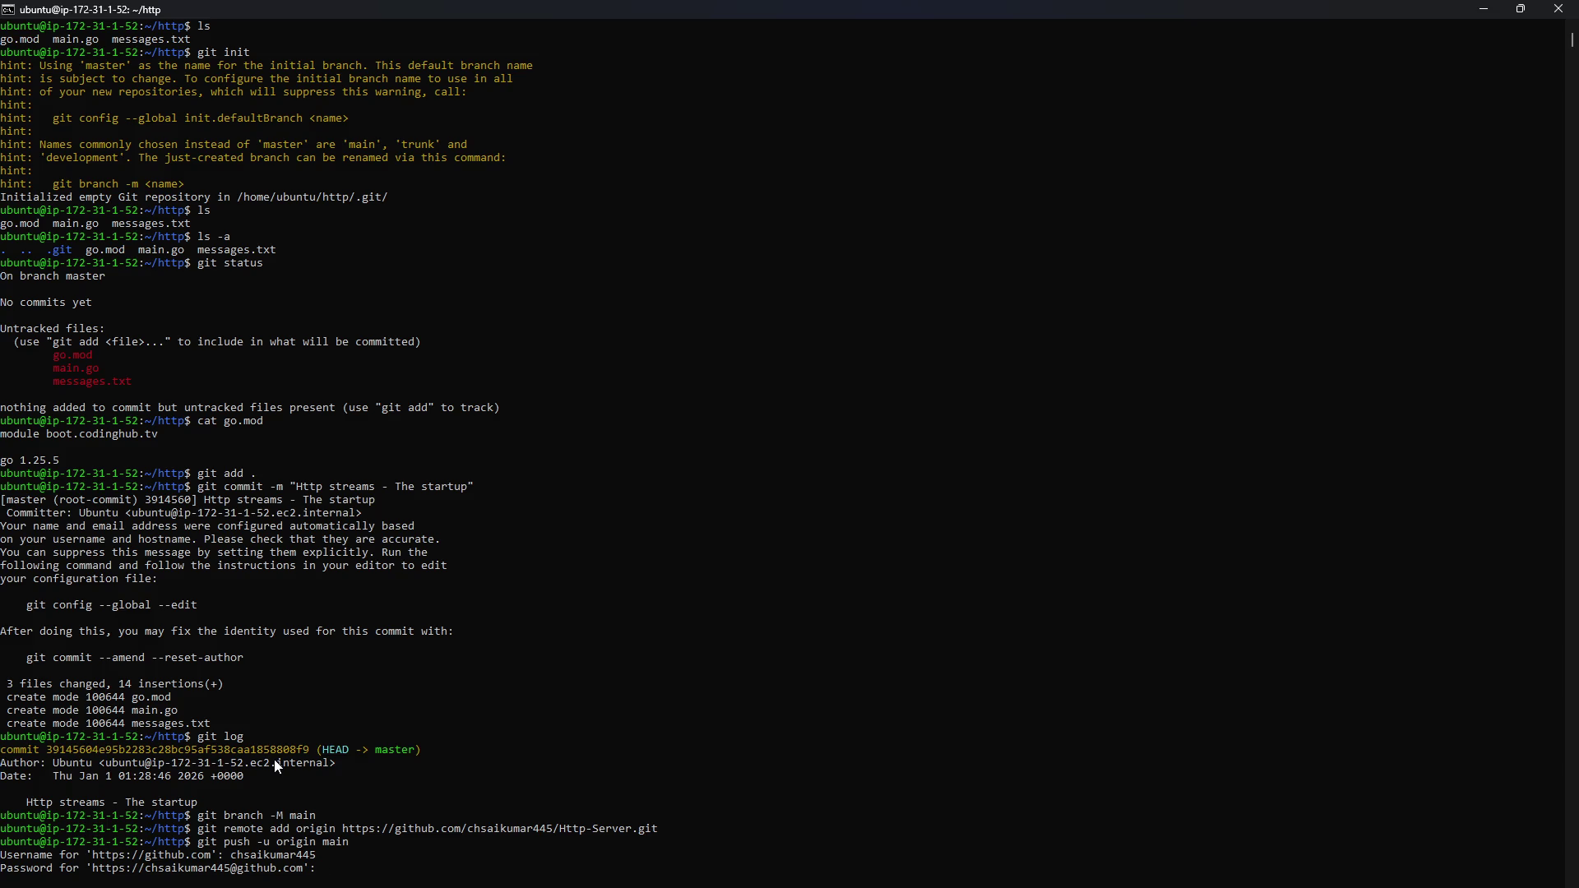
# Step: Submit the account password, then retry pushing main with the GitHub username and password again
pyautogui.press('Return')
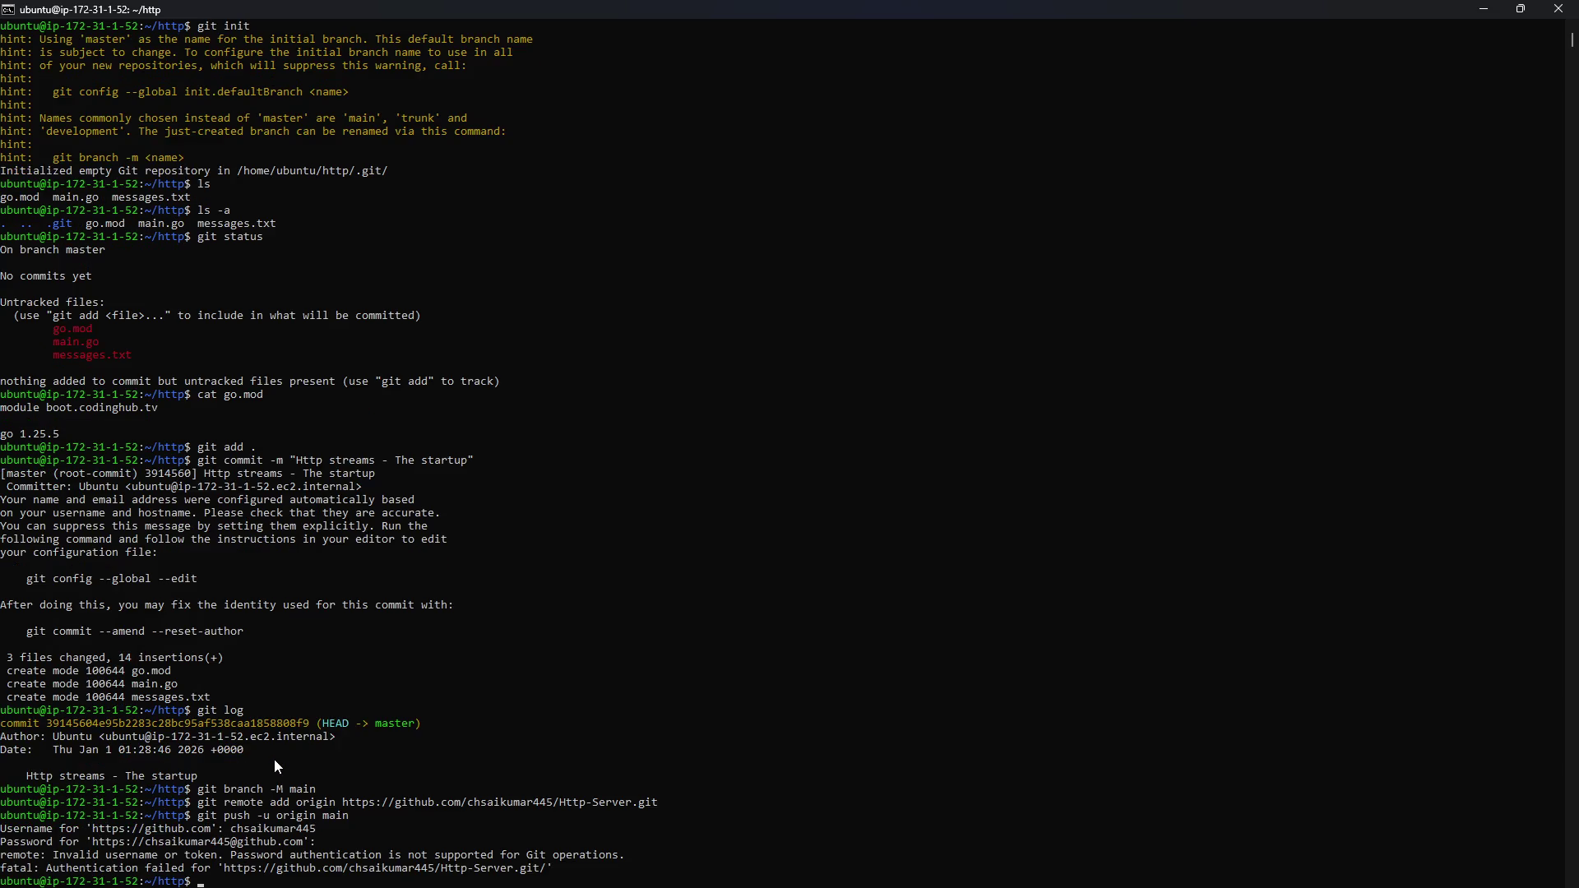
pyautogui.press('Up')
pyautogui.press('Return')
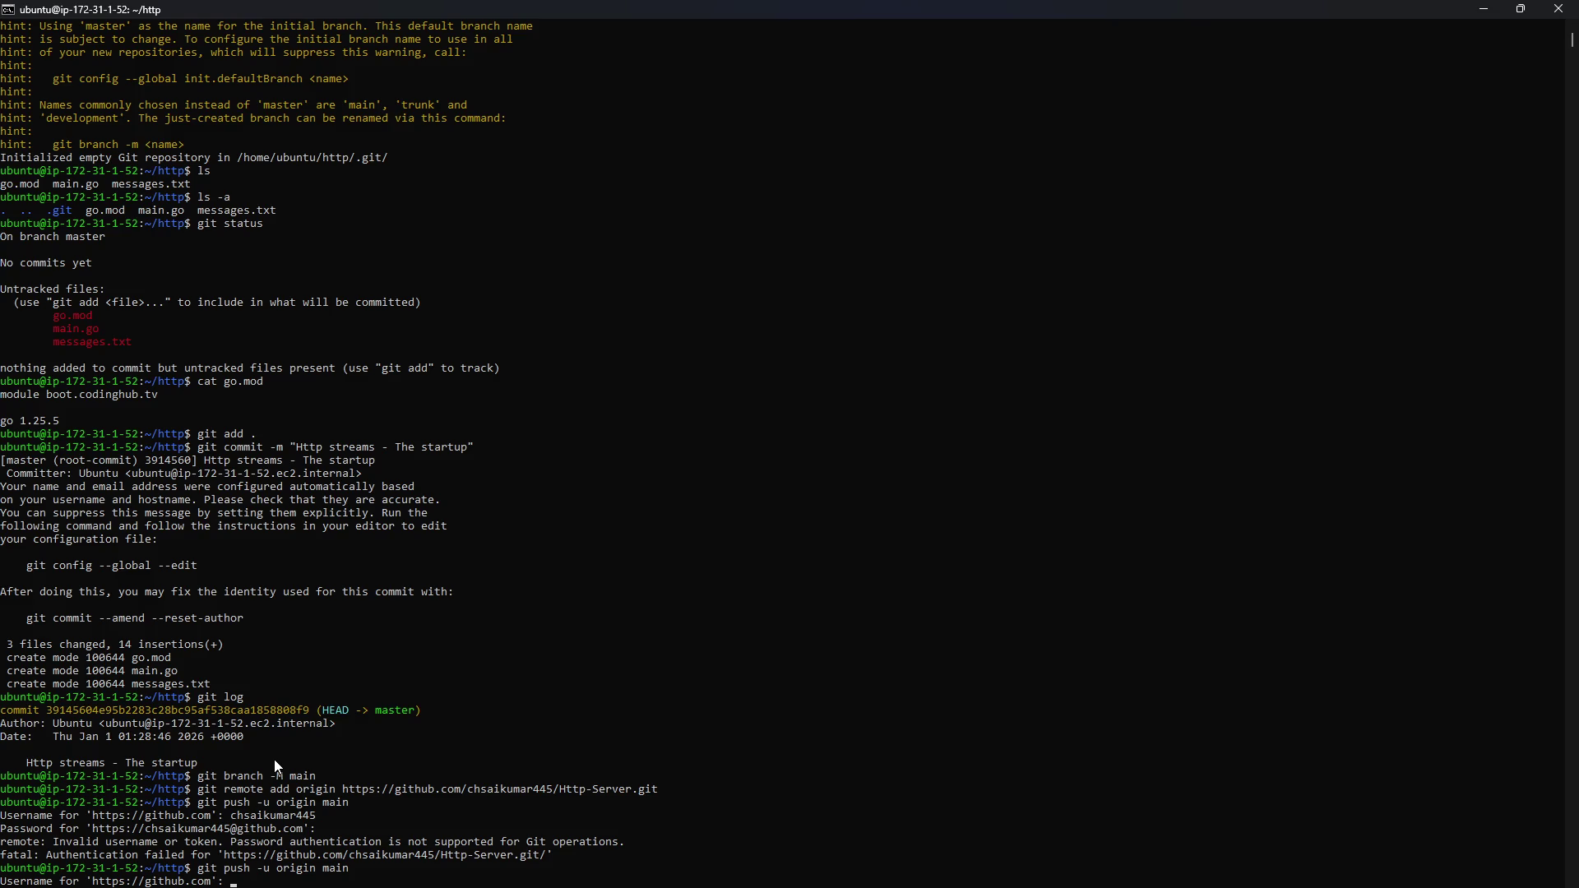
pyautogui.press('Return')
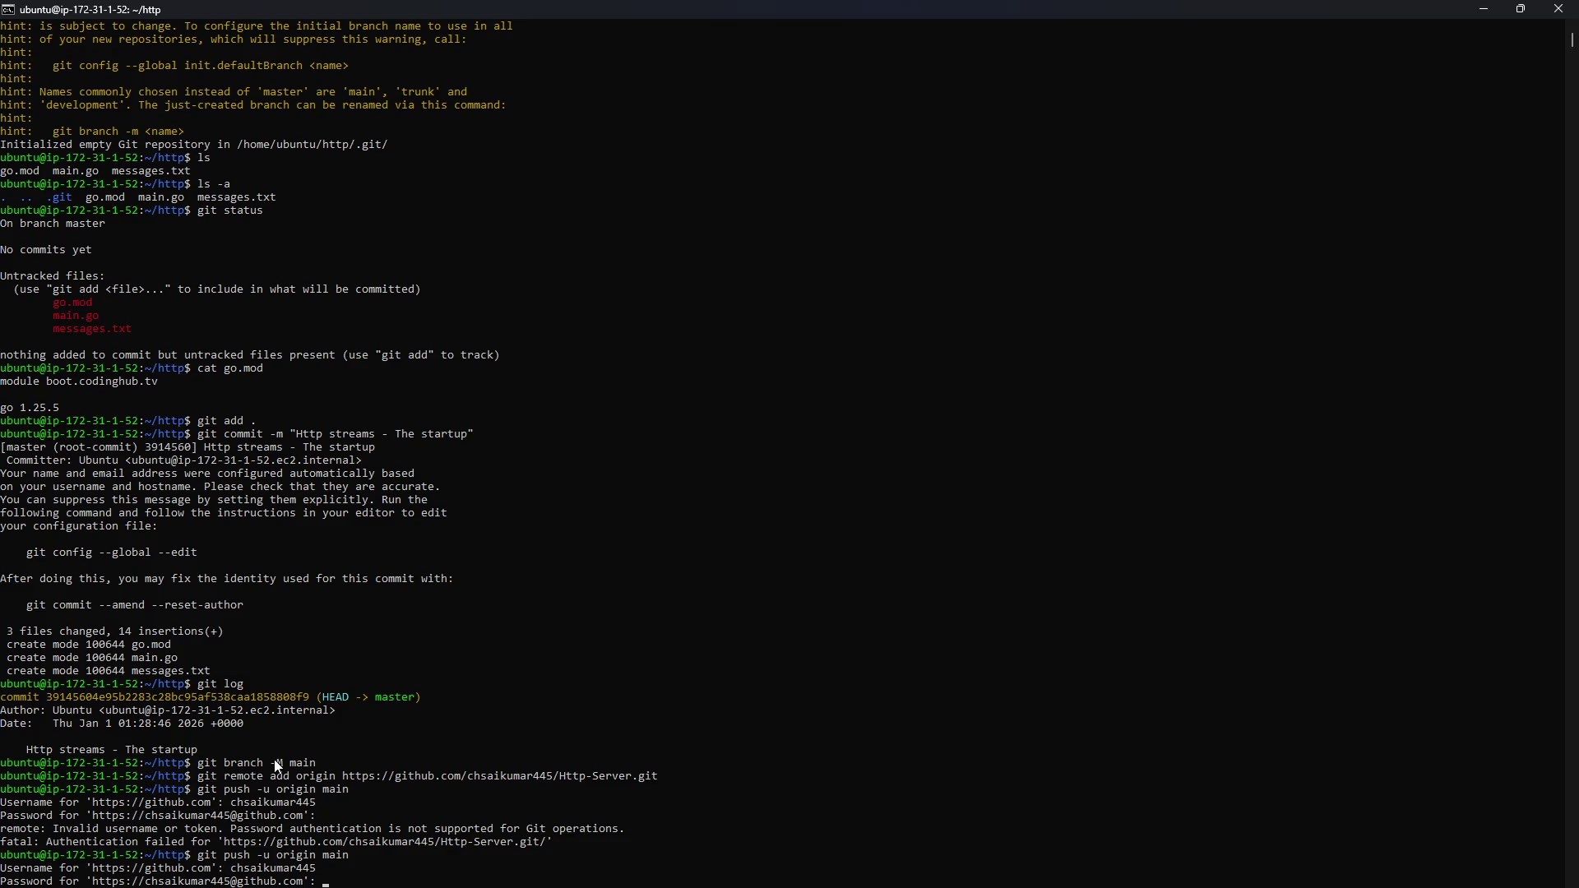
pyautogui.press('Return')
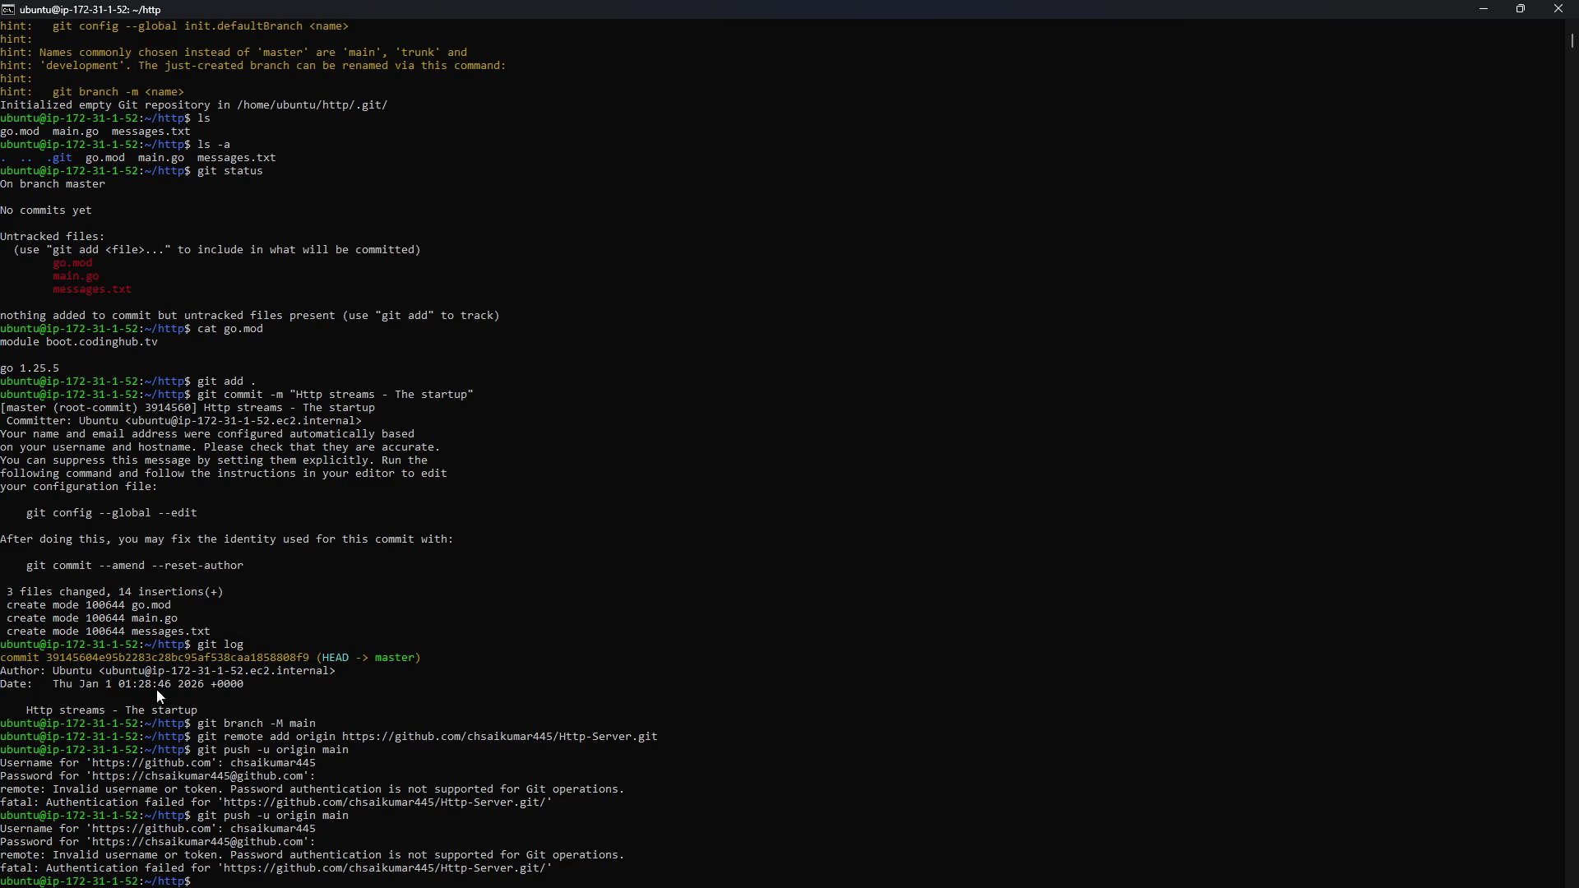
pyautogui.moveTo(565, 887)
pyautogui.press('Return')
# Step: Retry the push of main a third time, entering the GitHub username and password
pyautogui.click(966, 586)
pyautogui.press('Up')
pyautogui.press('Return')
pyautogui.write('chsaikumar')
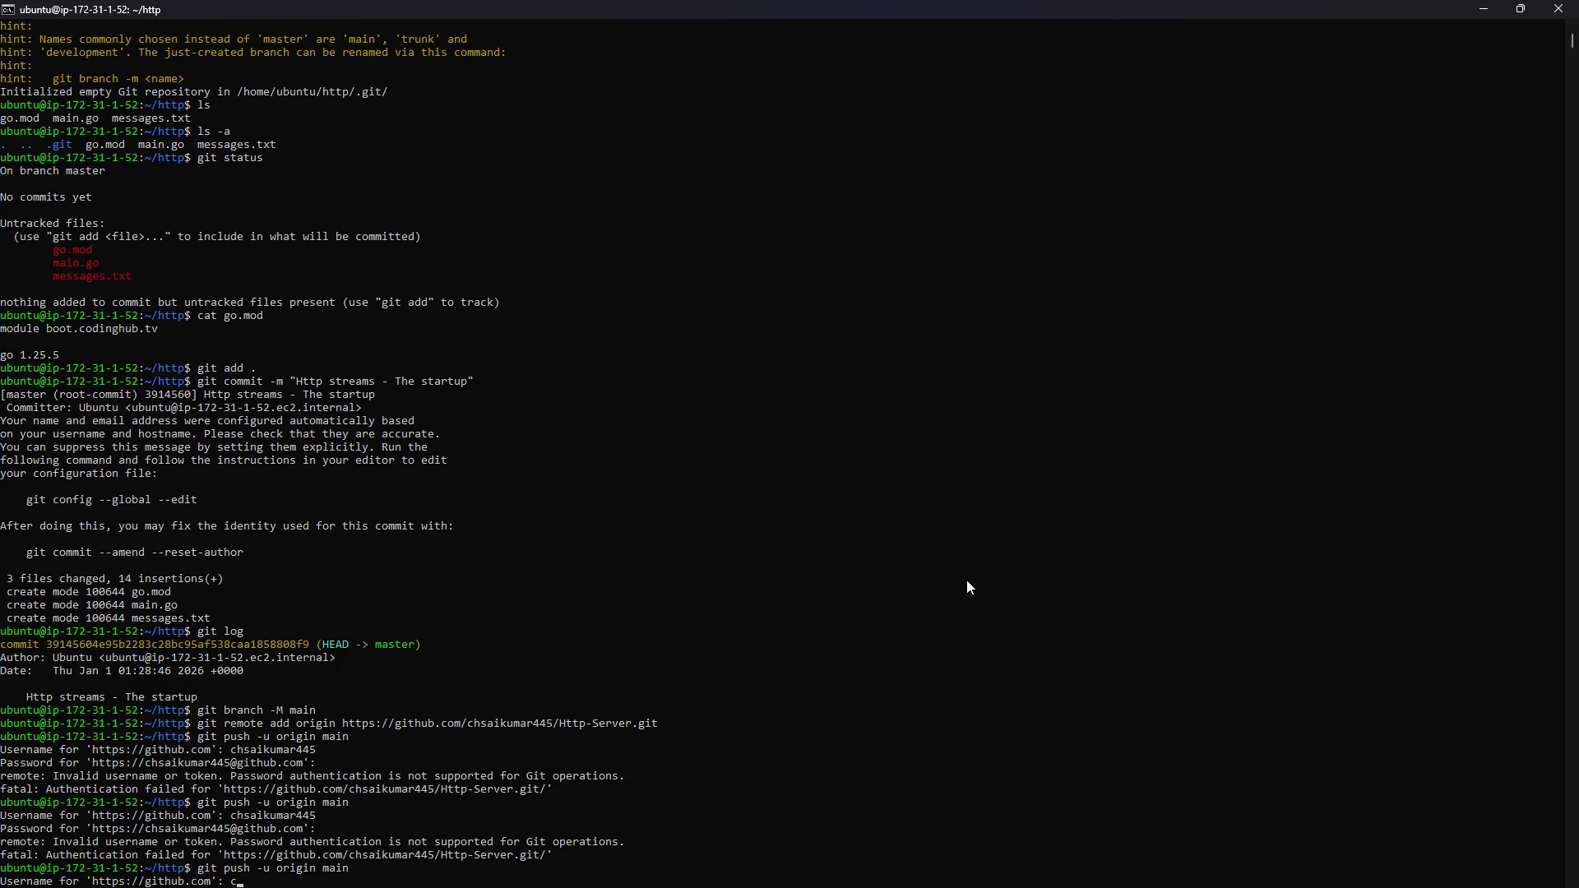
pyautogui.write('445')
pyautogui.press('Return')
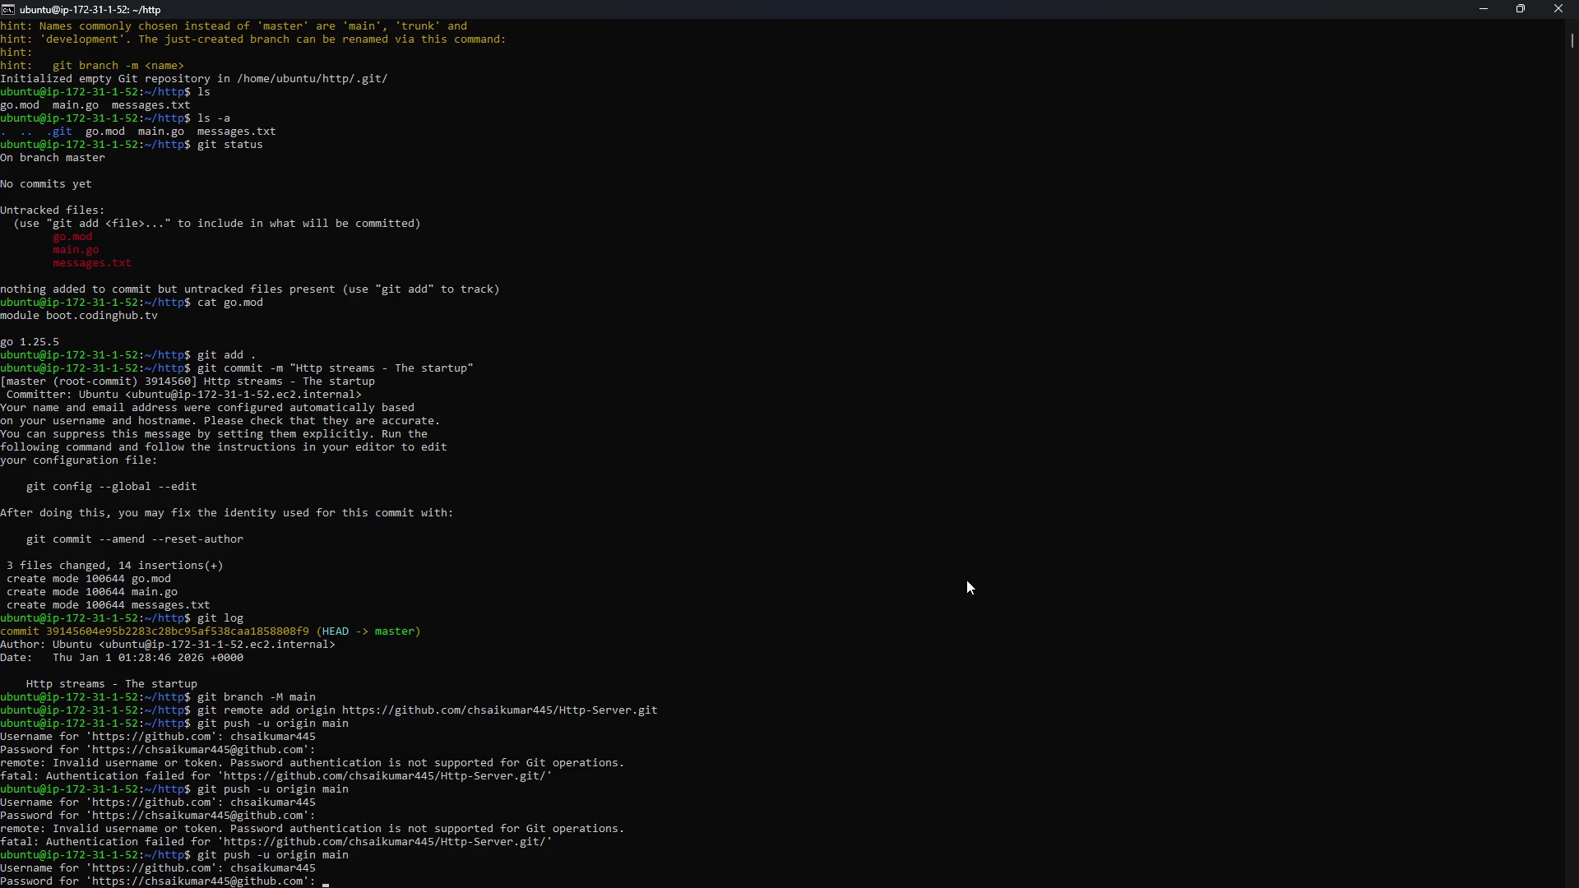
pyautogui.press('Return')
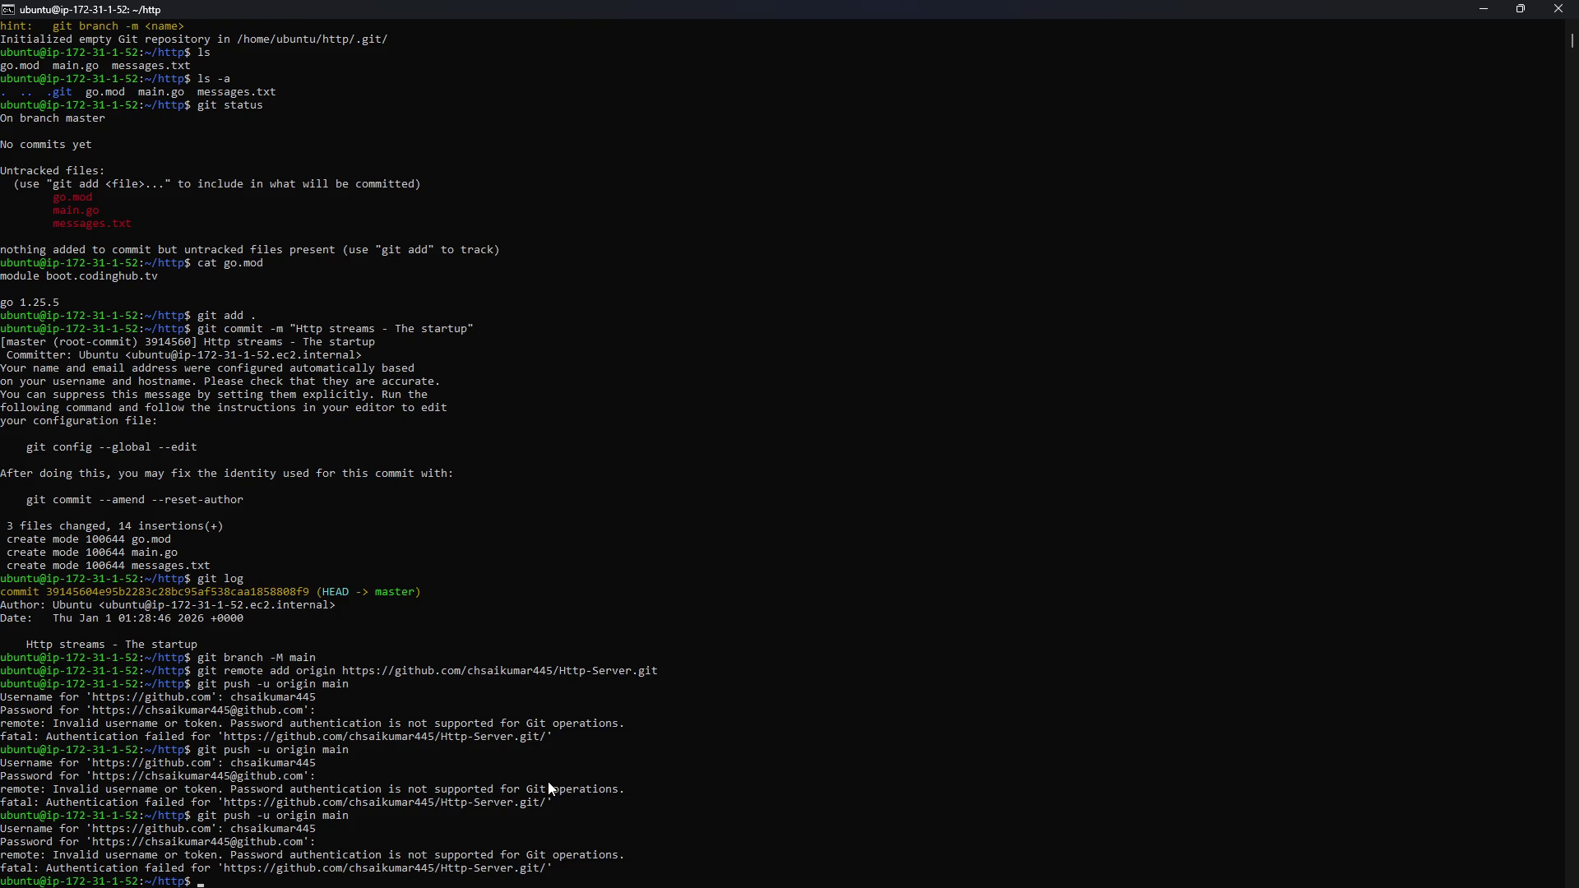
# Step: Clear the screen and rerun git push -u origin main, entering the GitHub username and password
pyautogui.write('clear')
pyautogui.press('Return')
pyautogui.press('Up')
pyautogui.press('Up')
pyautogui.press('Return')
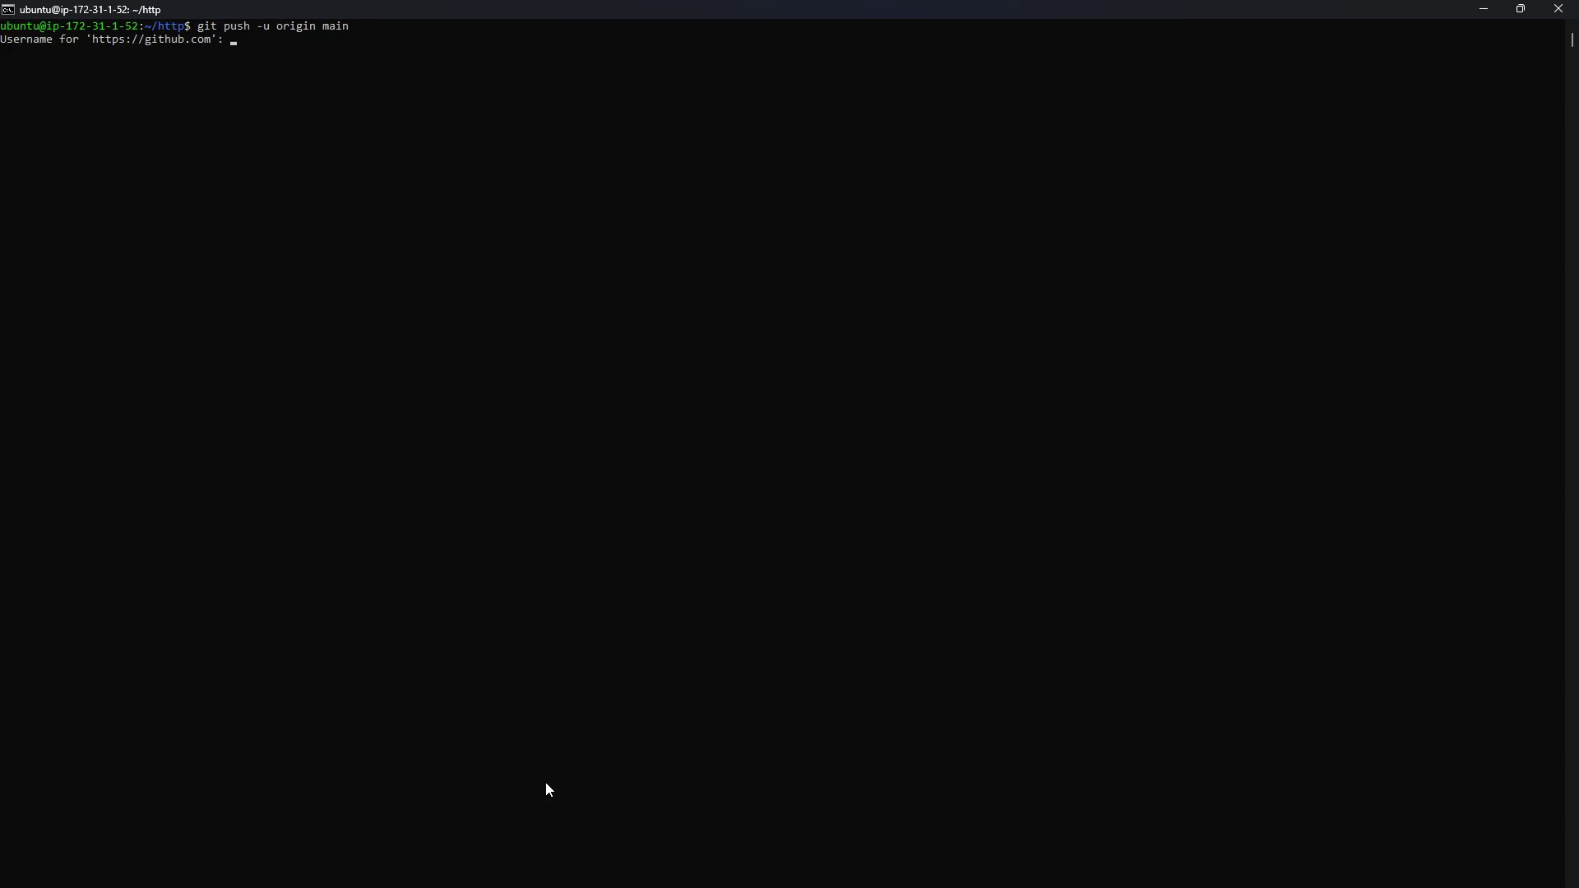
pyautogui.write('chsai')
pyautogui.write('kumar445')
pyautogui.press('Return')
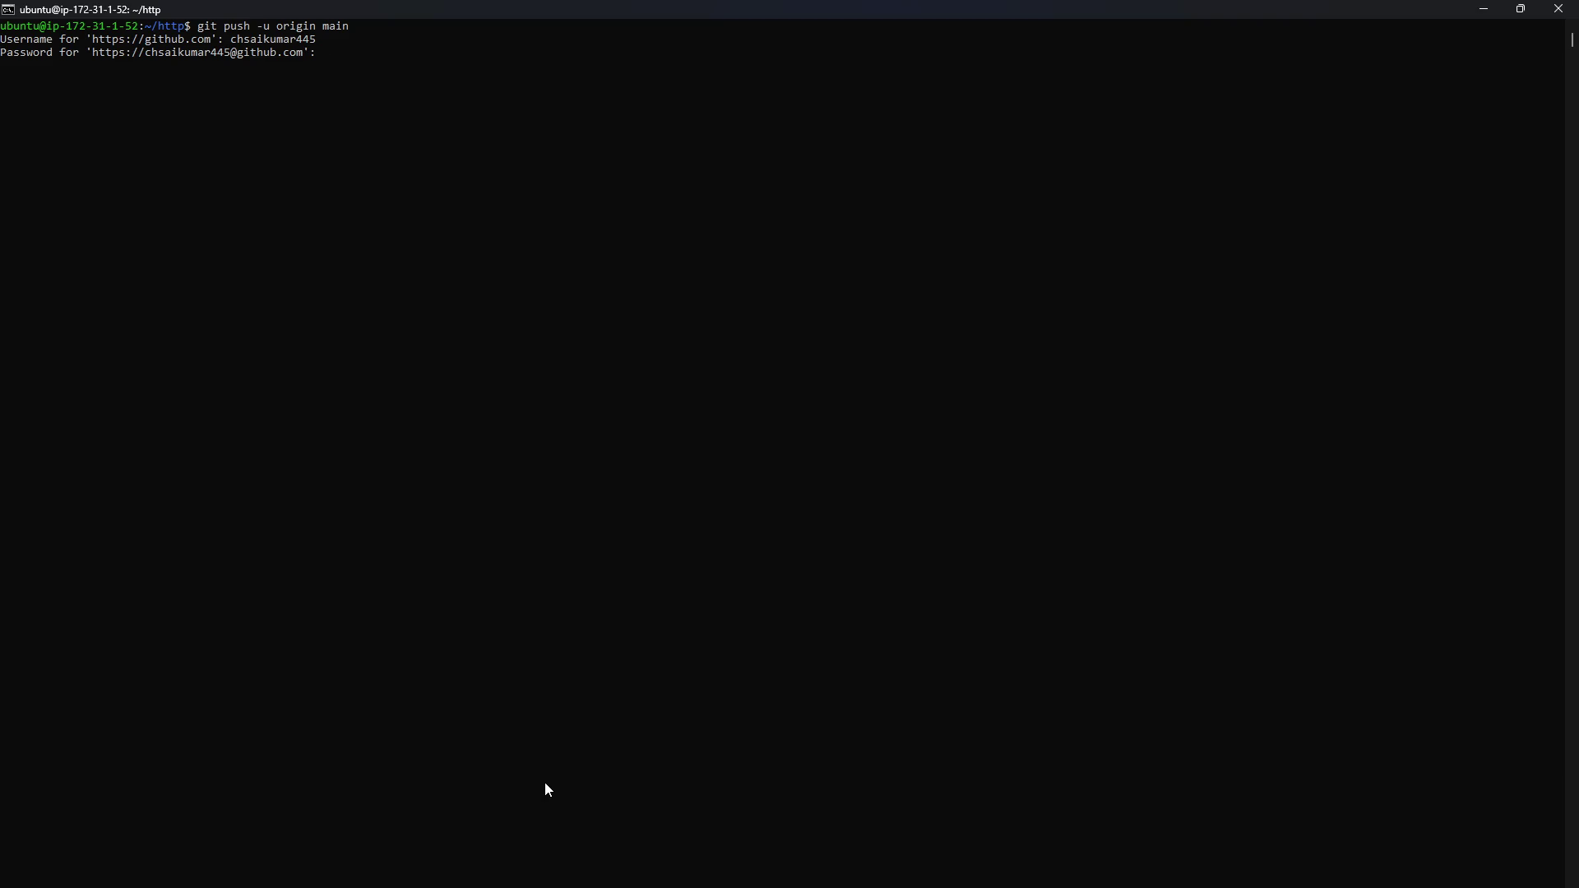
pyautogui.press('Return')
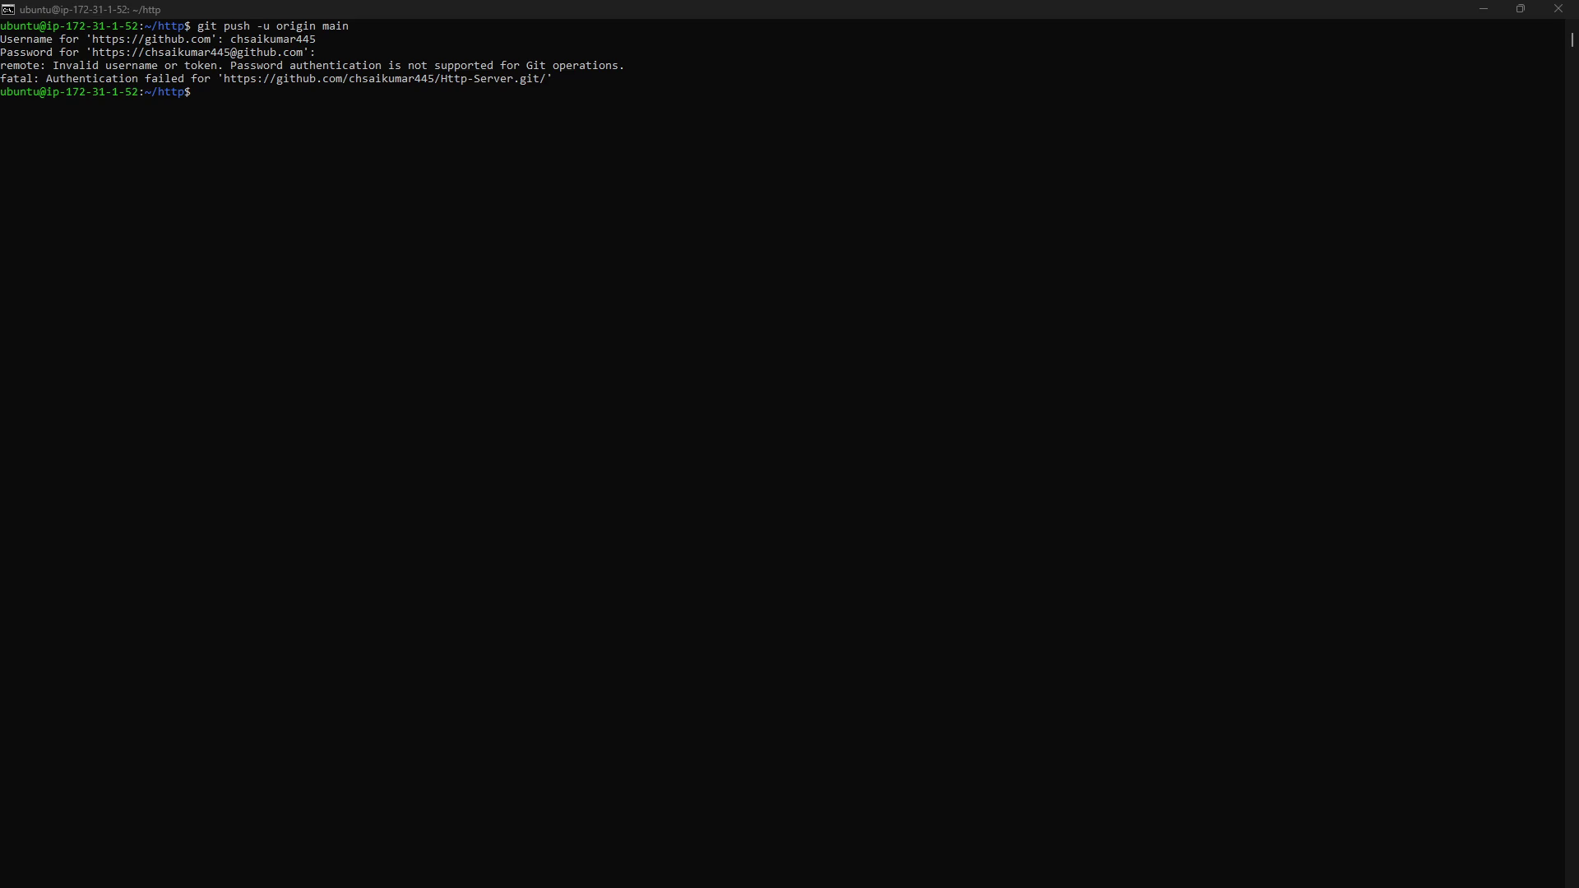
pyautogui.click(913, 602)
pyautogui.click(366, 240)
# Step: List ~/.ssh, showing only authorized_keys, and paste an ed25519 ssh-keygen command for id_ed25519_github
pyautogui.write('ls -al ~/.ssh')
pyautogui.press('Return')
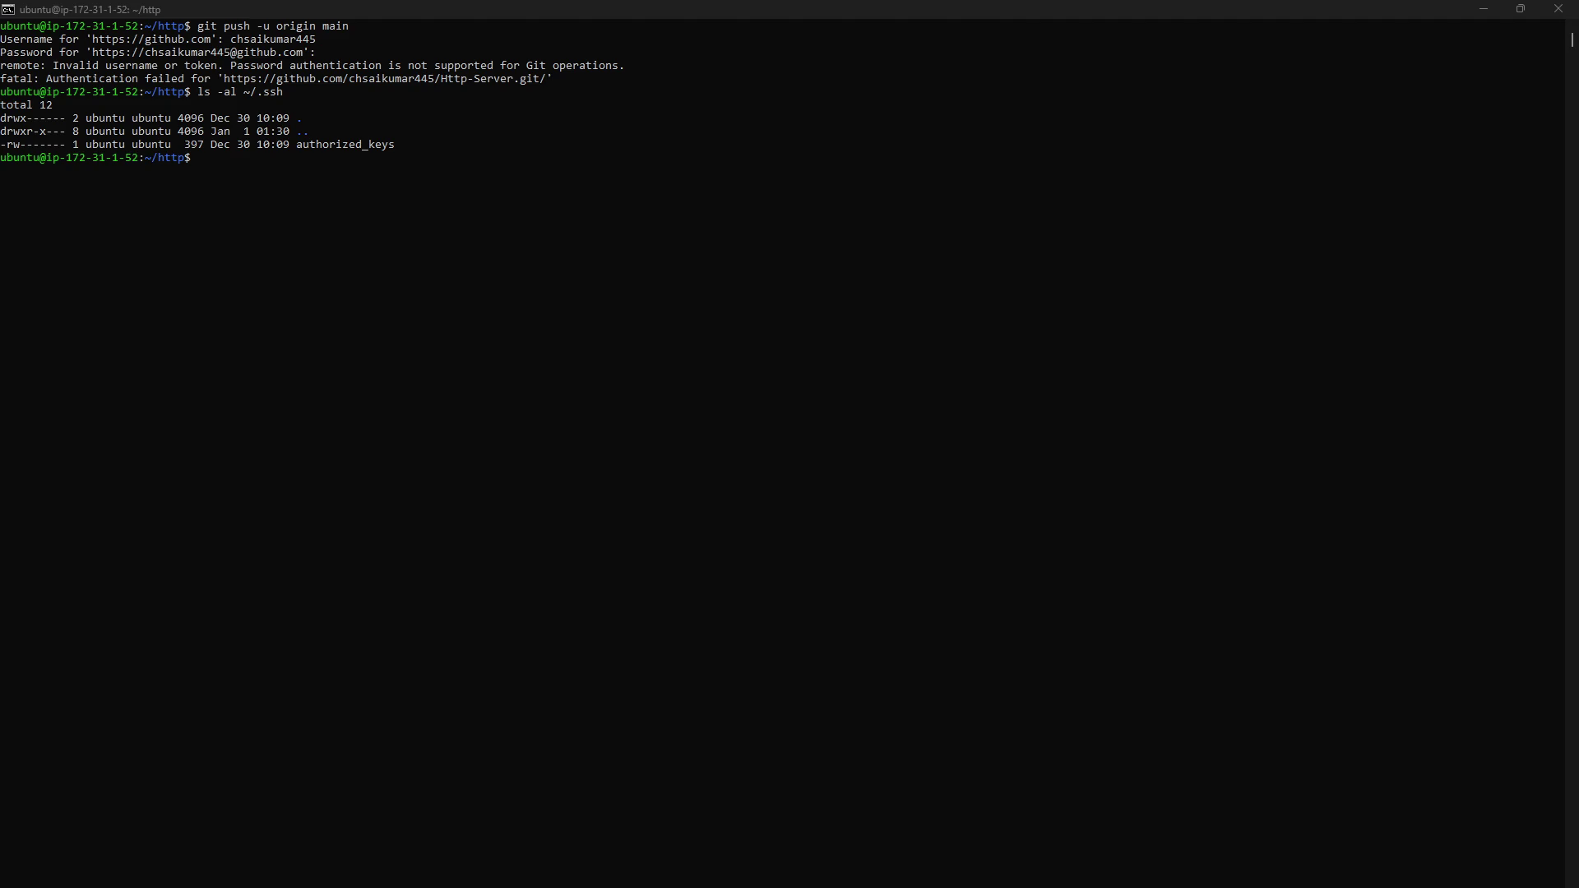
pyautogui.click(321, 215)
pyautogui.rightClick(321, 214)
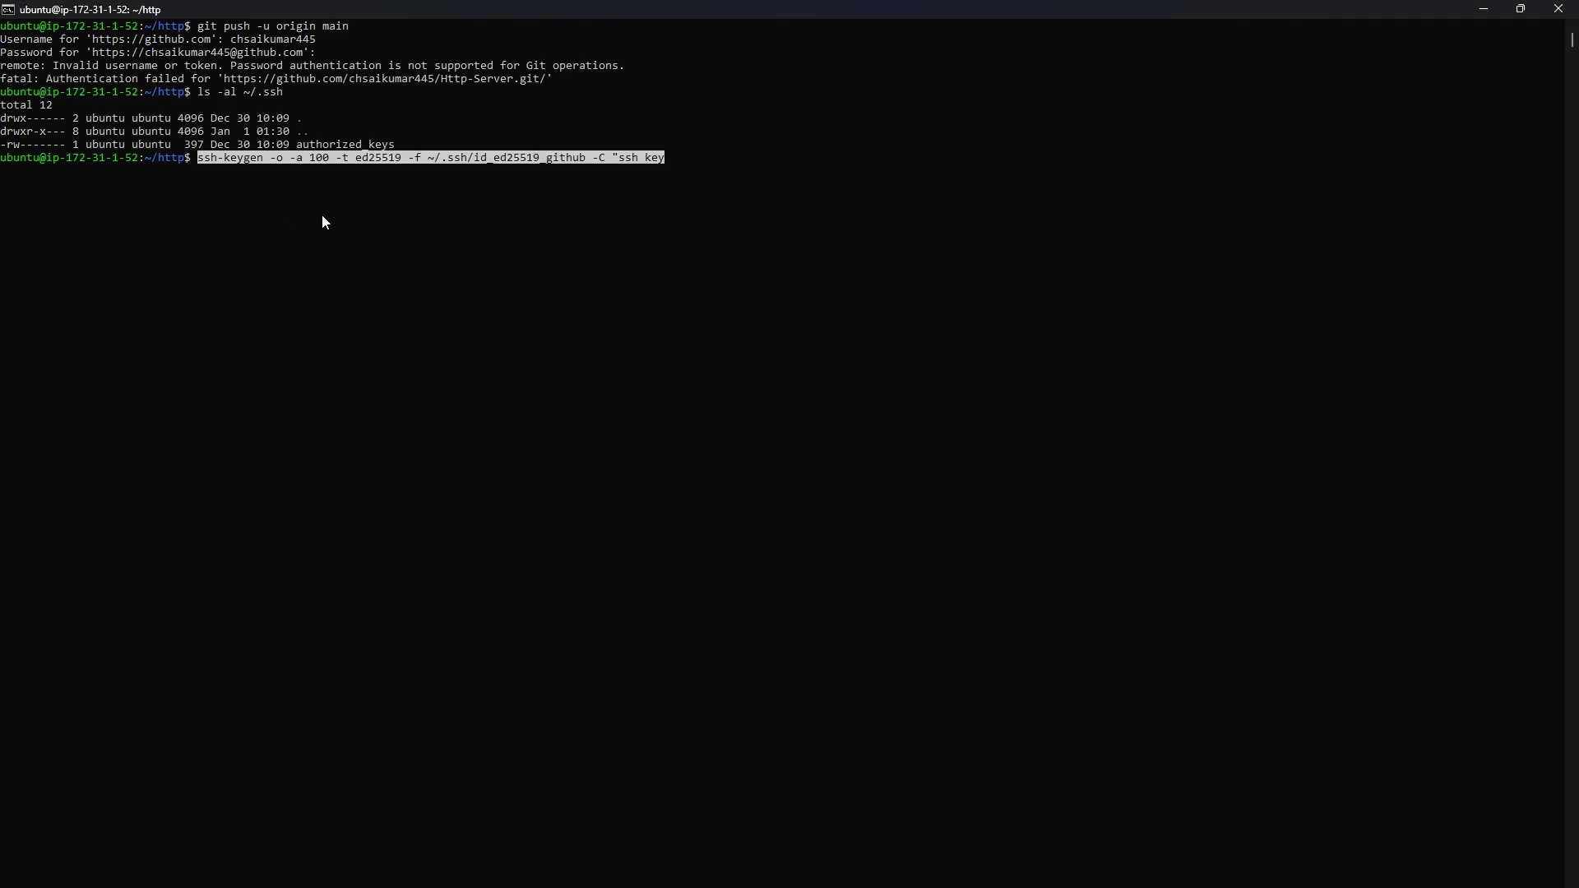
# Step: Regenerate the ed25519 key pair id_ed25519_github with an empty passphrase and list ~/.ssh to confirm
pyautogui.press('Return')
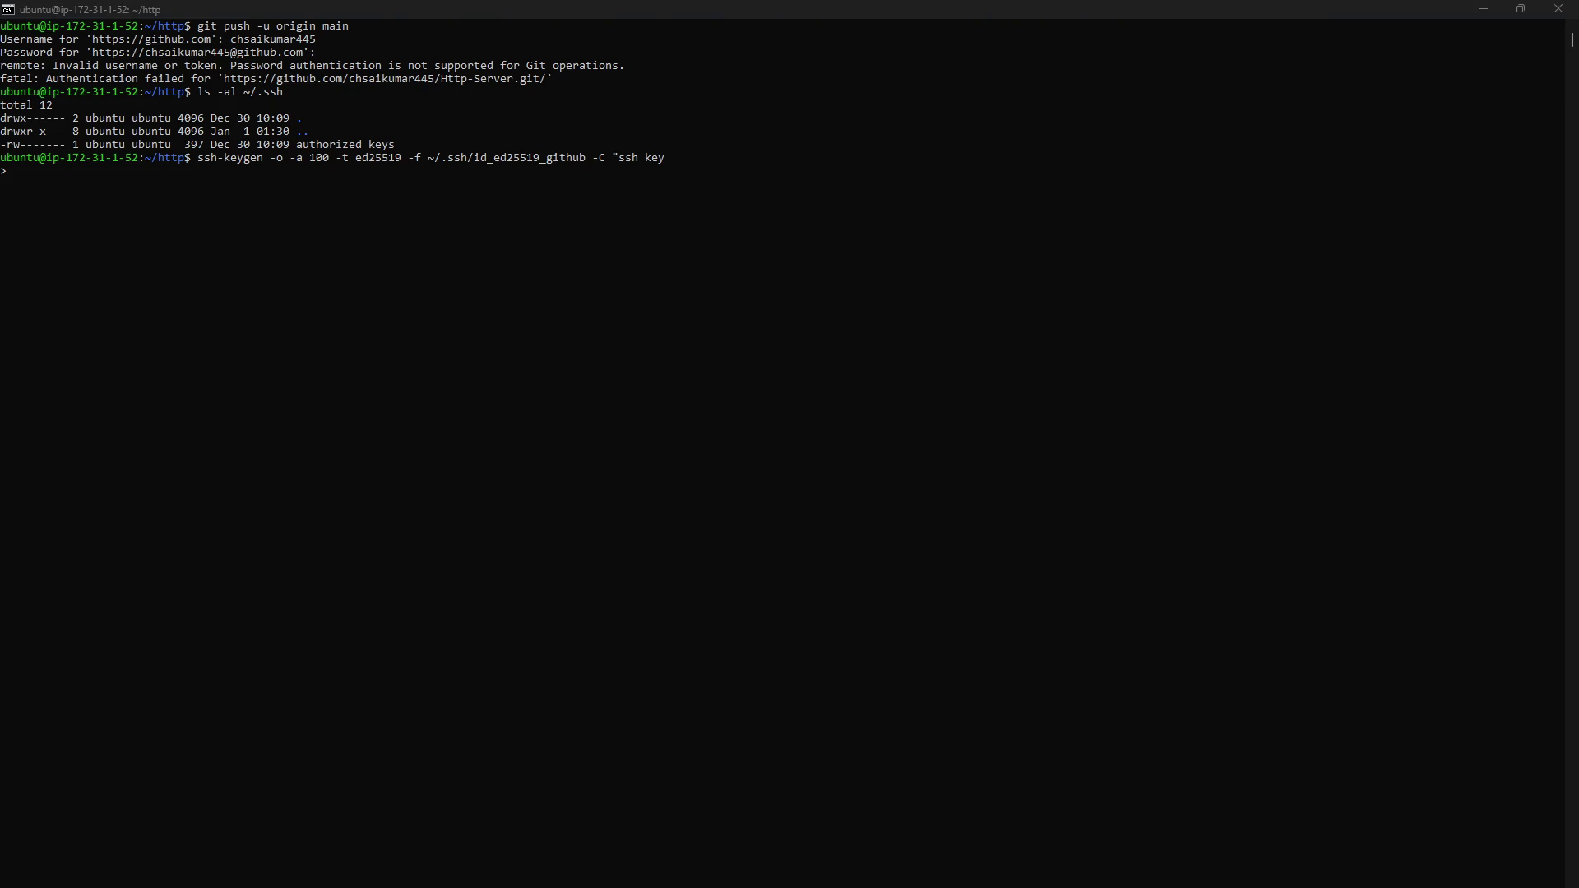
pyautogui.click(336, 327)
pyautogui.hotkey('ctrl', 'c')
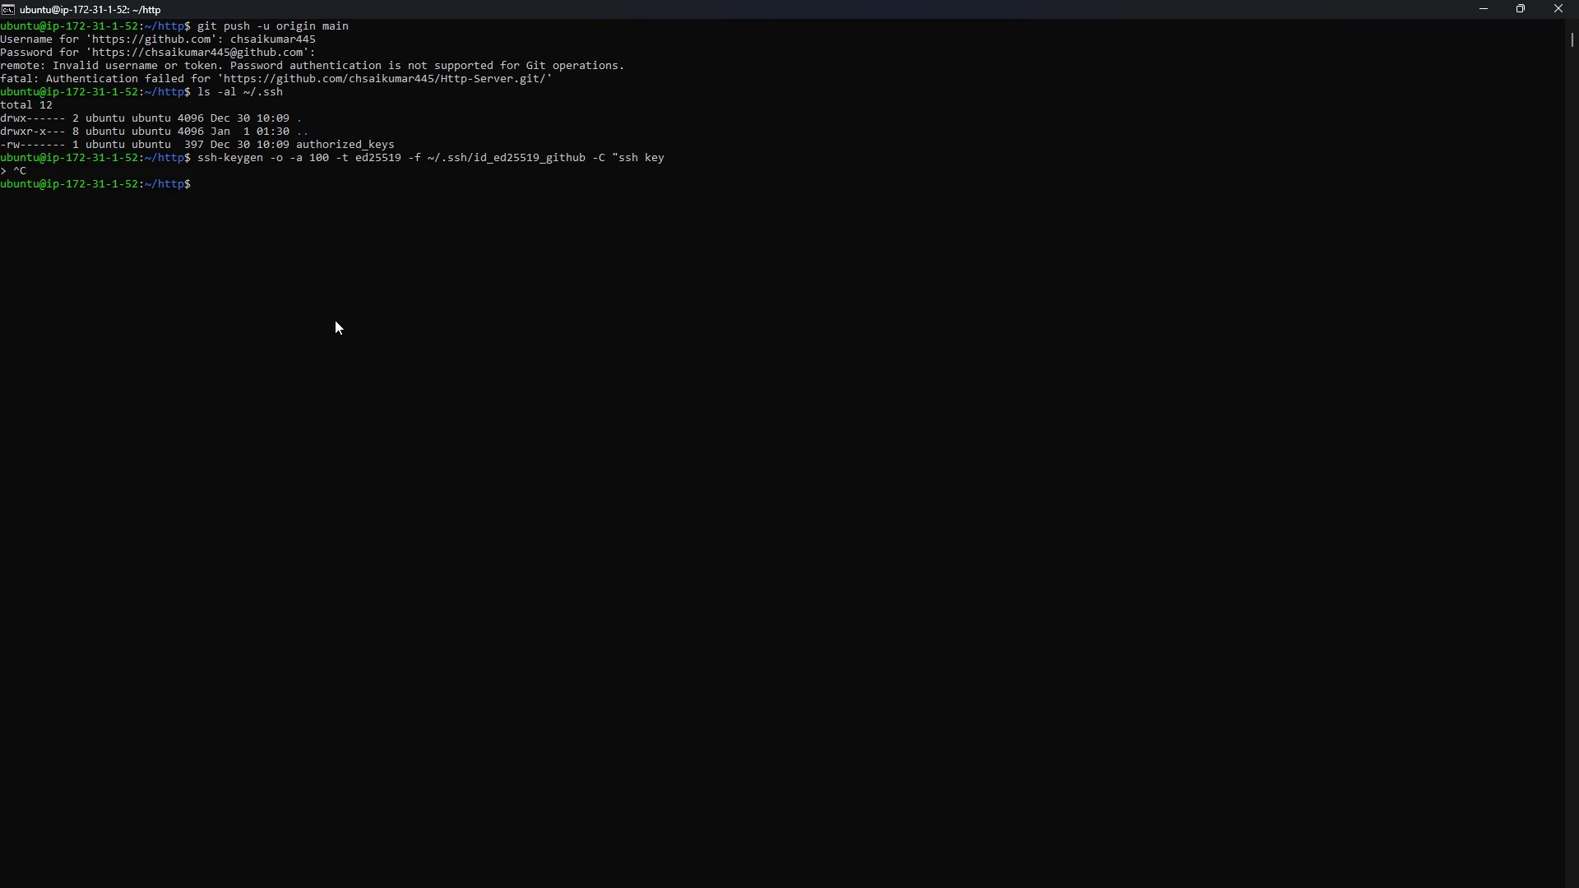
pyautogui.hotkey('ctrl', 'v')
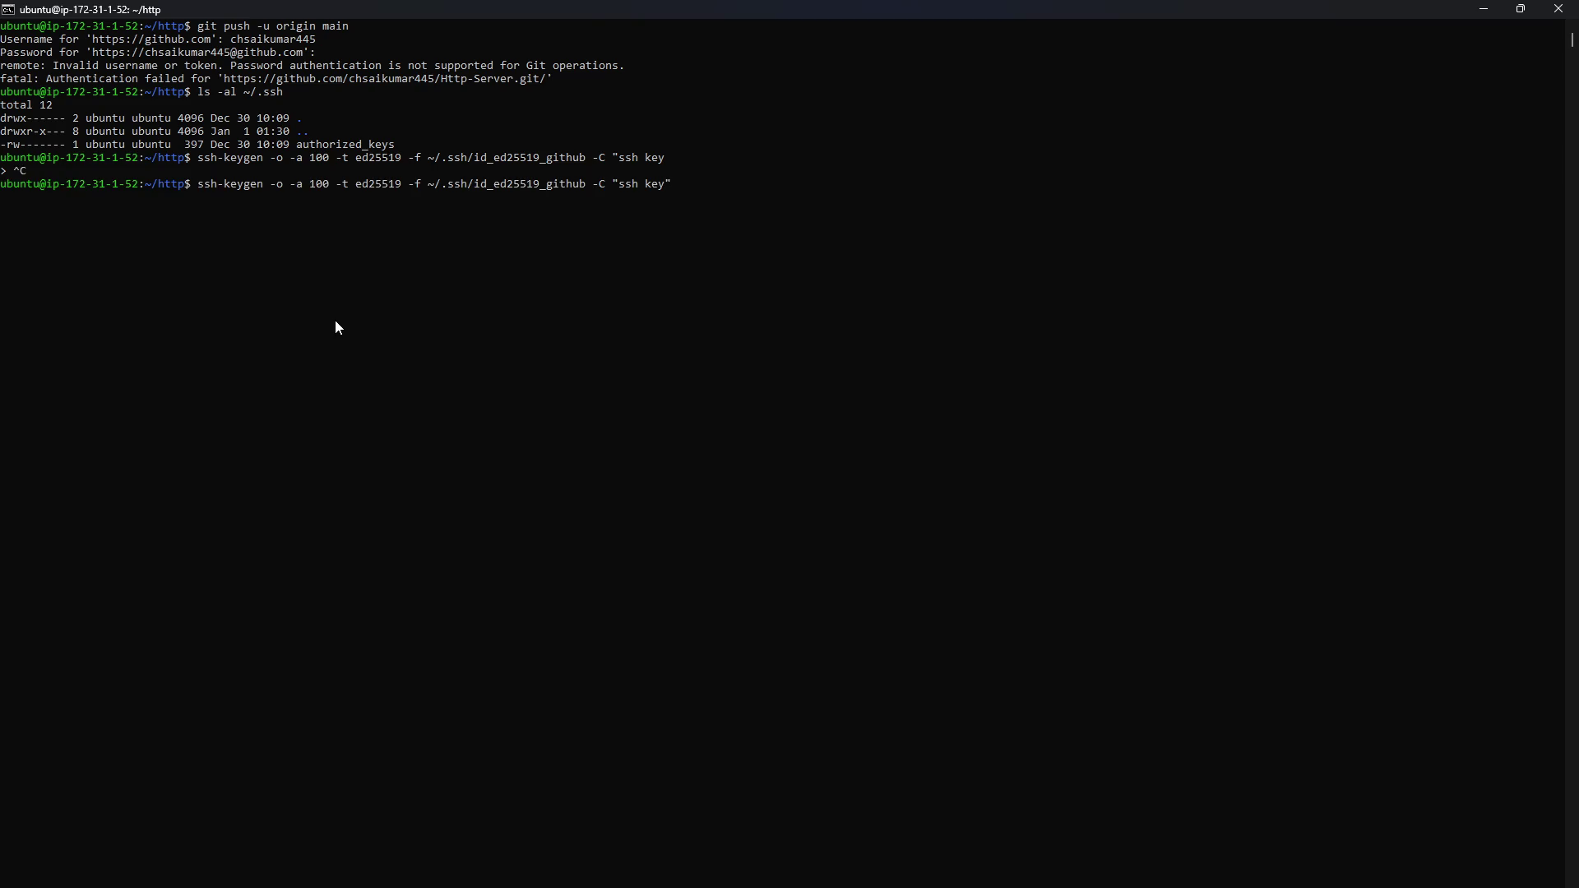
pyautogui.write('"')
pyautogui.press('Return')
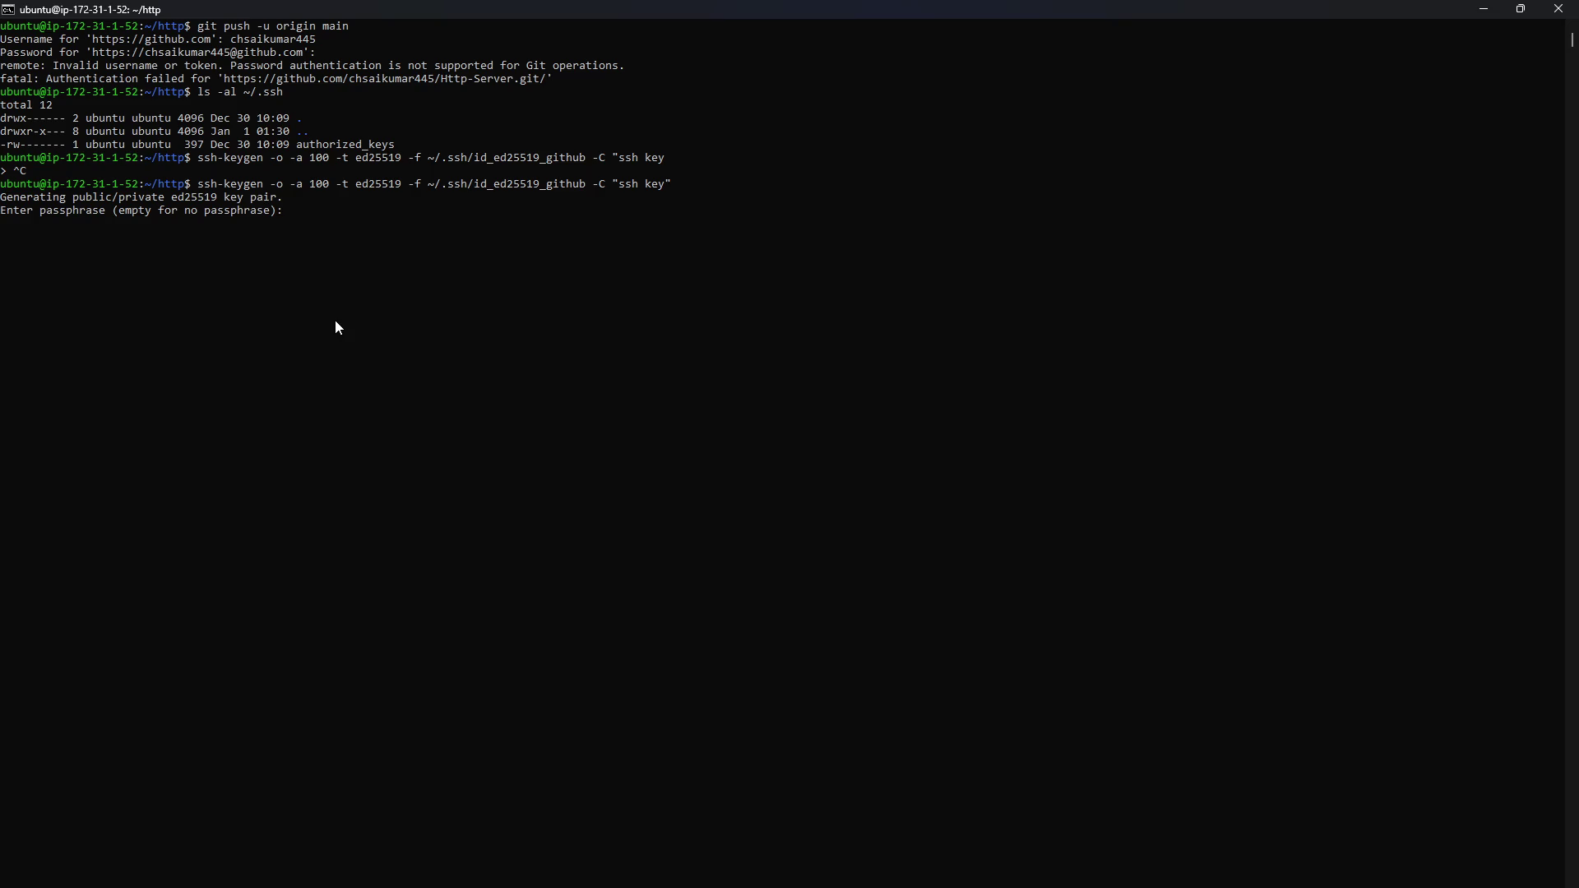
pyautogui.press('Return')
pyautogui.press('Return')
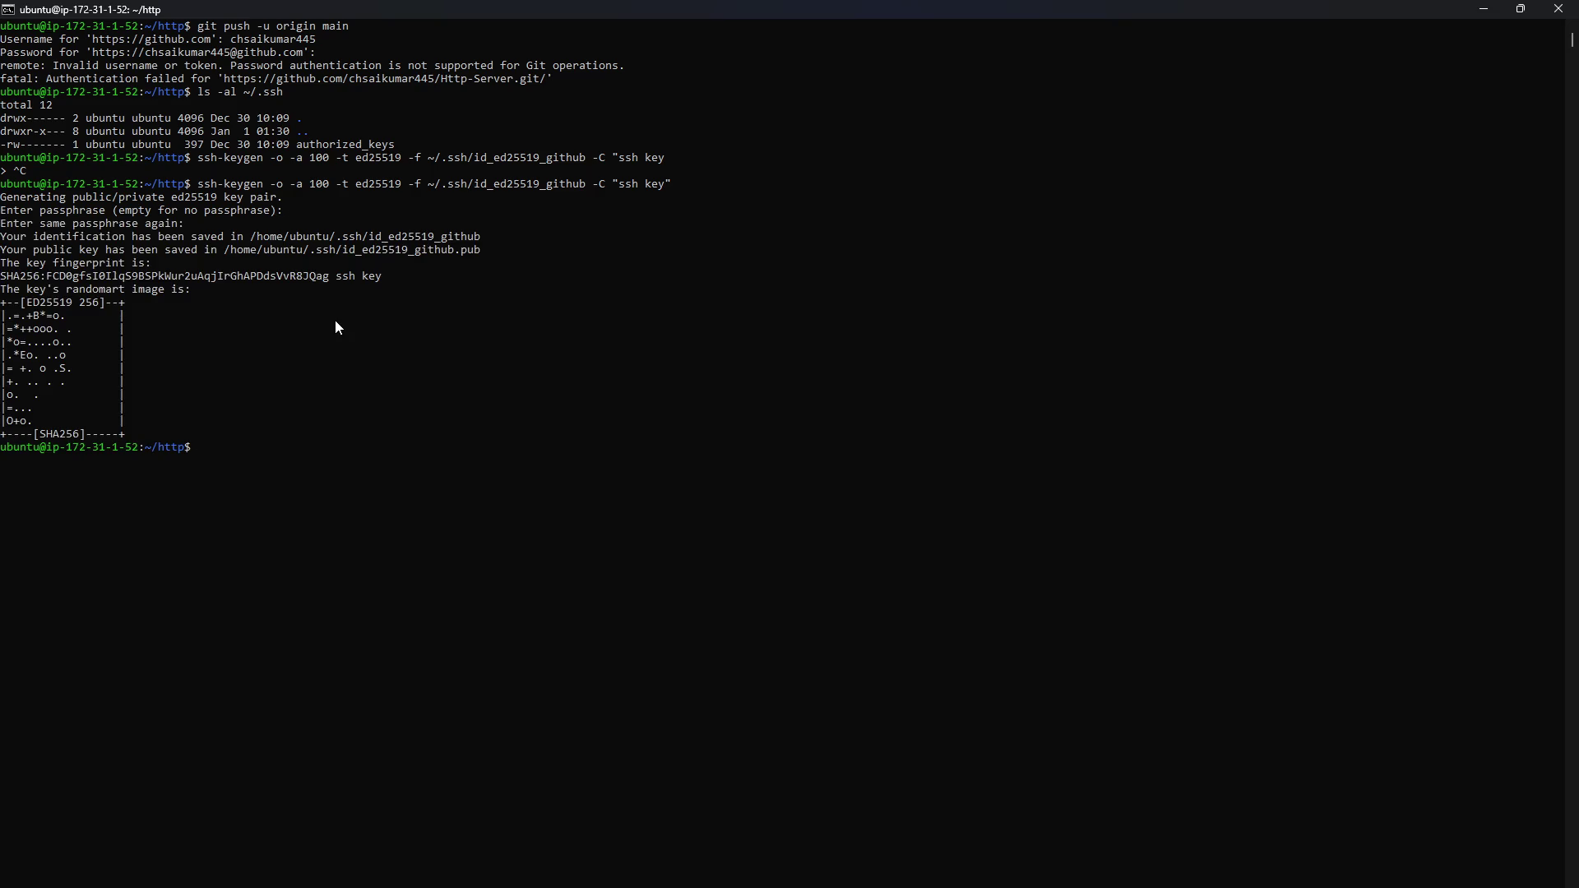
pyautogui.press('Up')
pyautogui.press('Up')
pyautogui.press('Return')
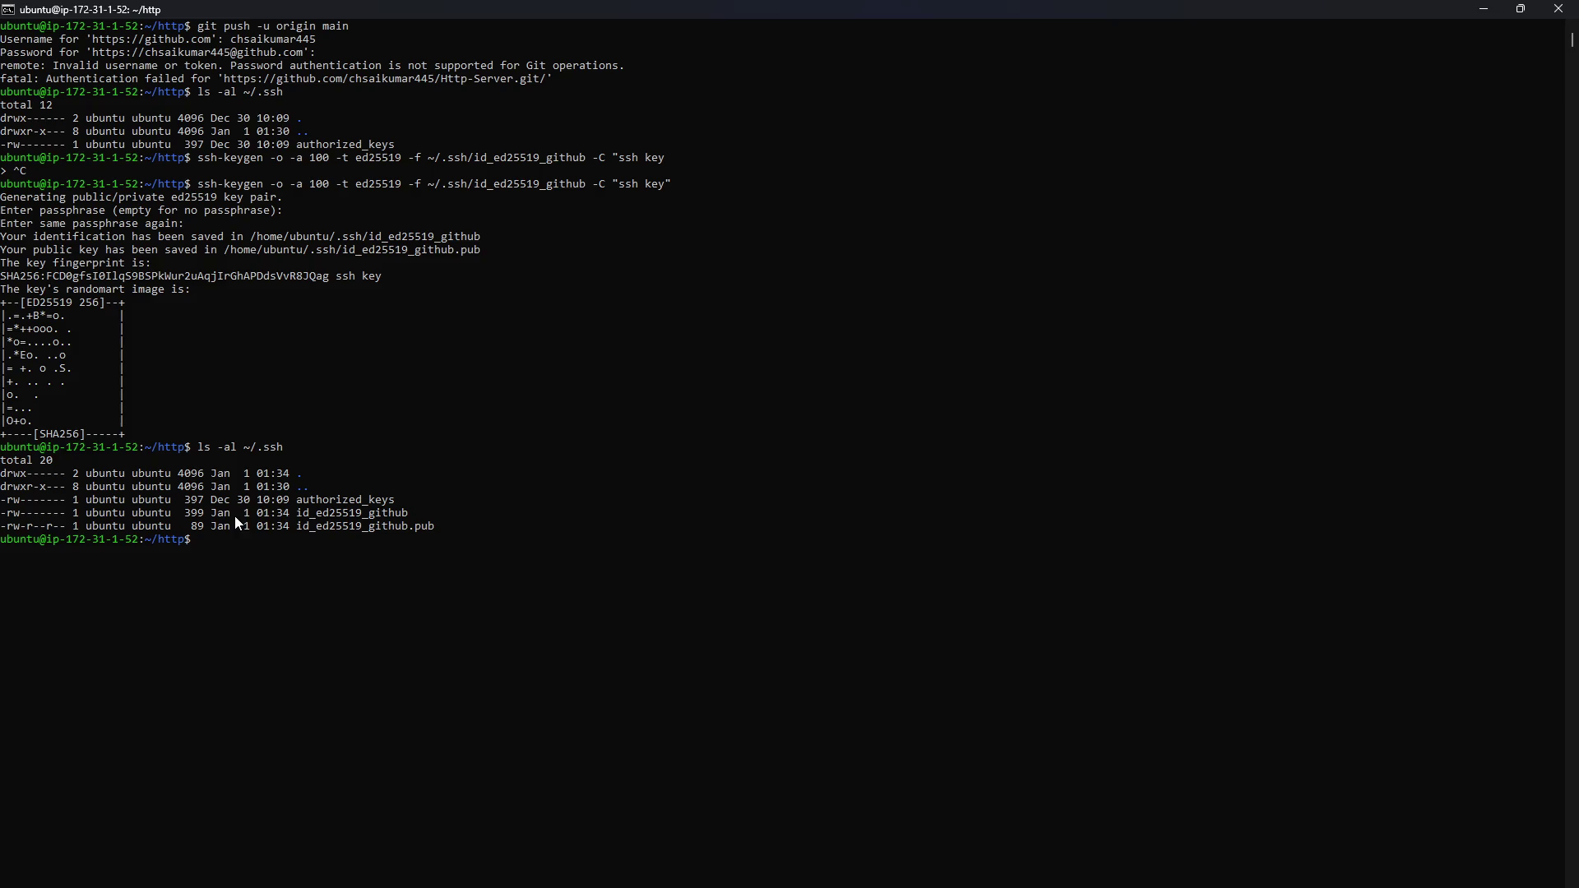
# Step: Start the ssh-agent with eval "$(ssh-agent -s)"
pyautogui.moveTo(368, 527); pyautogui.dragTo(441, 537)
pyautogui.click(439, 530)
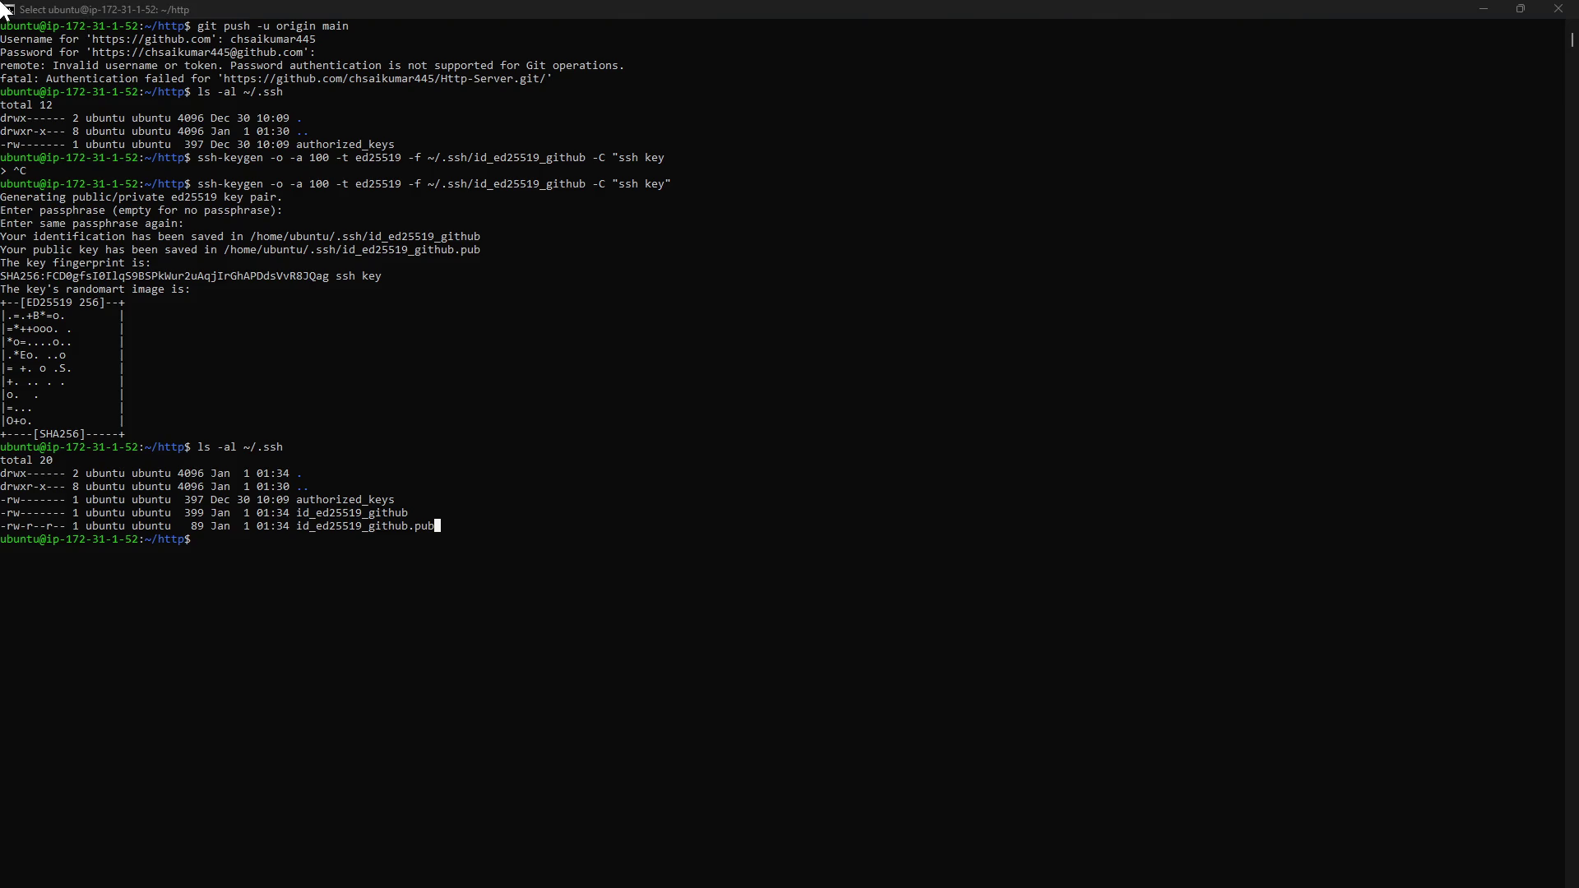
pyautogui.click(421, 283)
pyautogui.press('Escape')
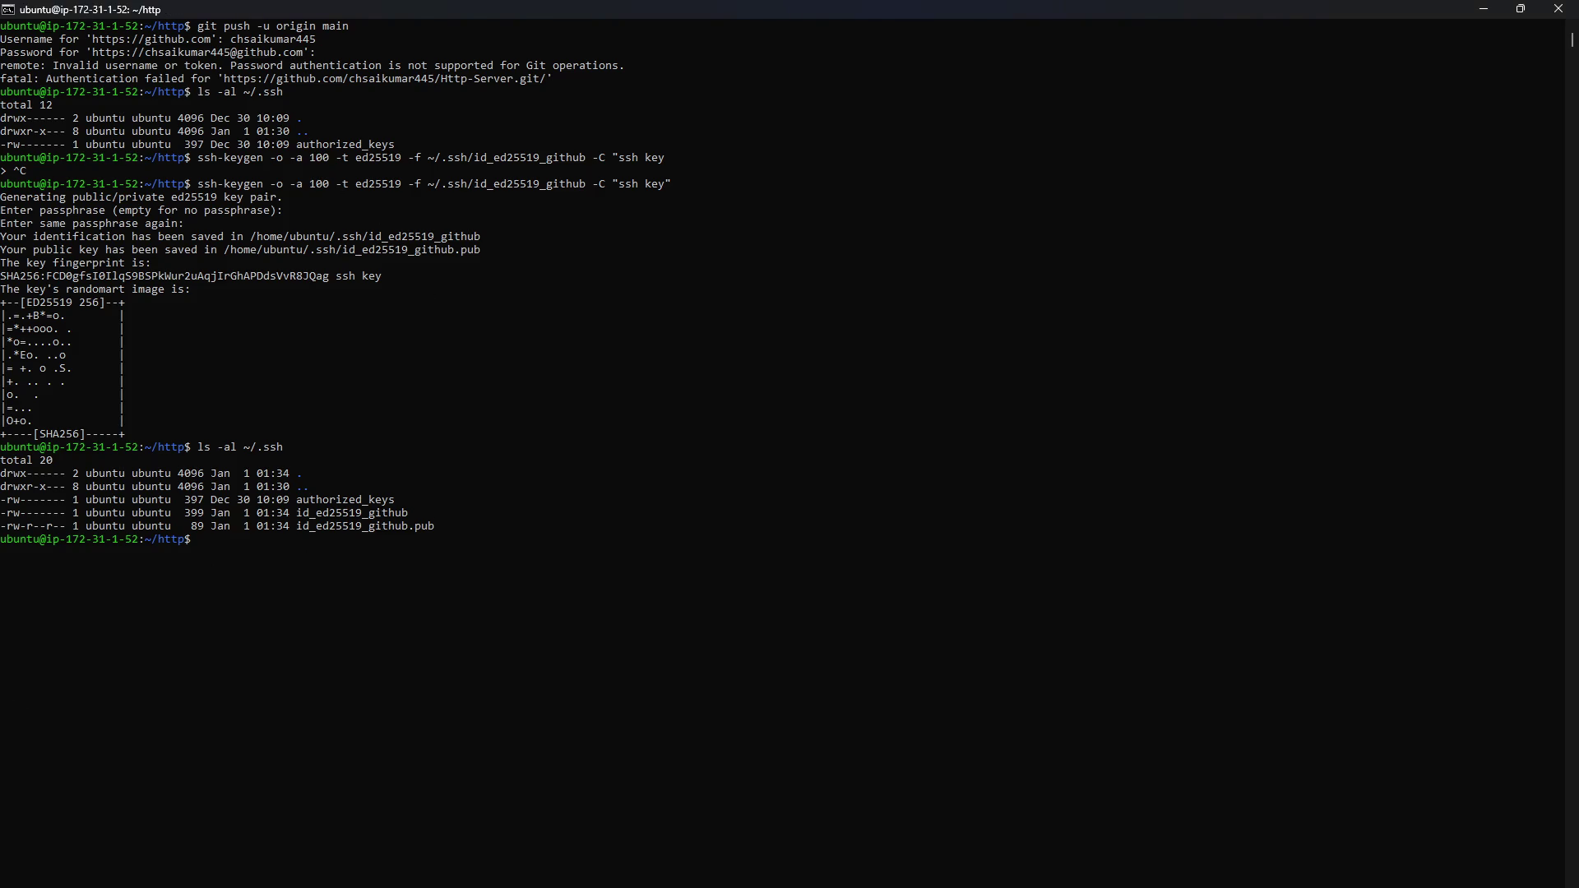
pyautogui.click(363, 366)
pyautogui.rightClick(274, 550)
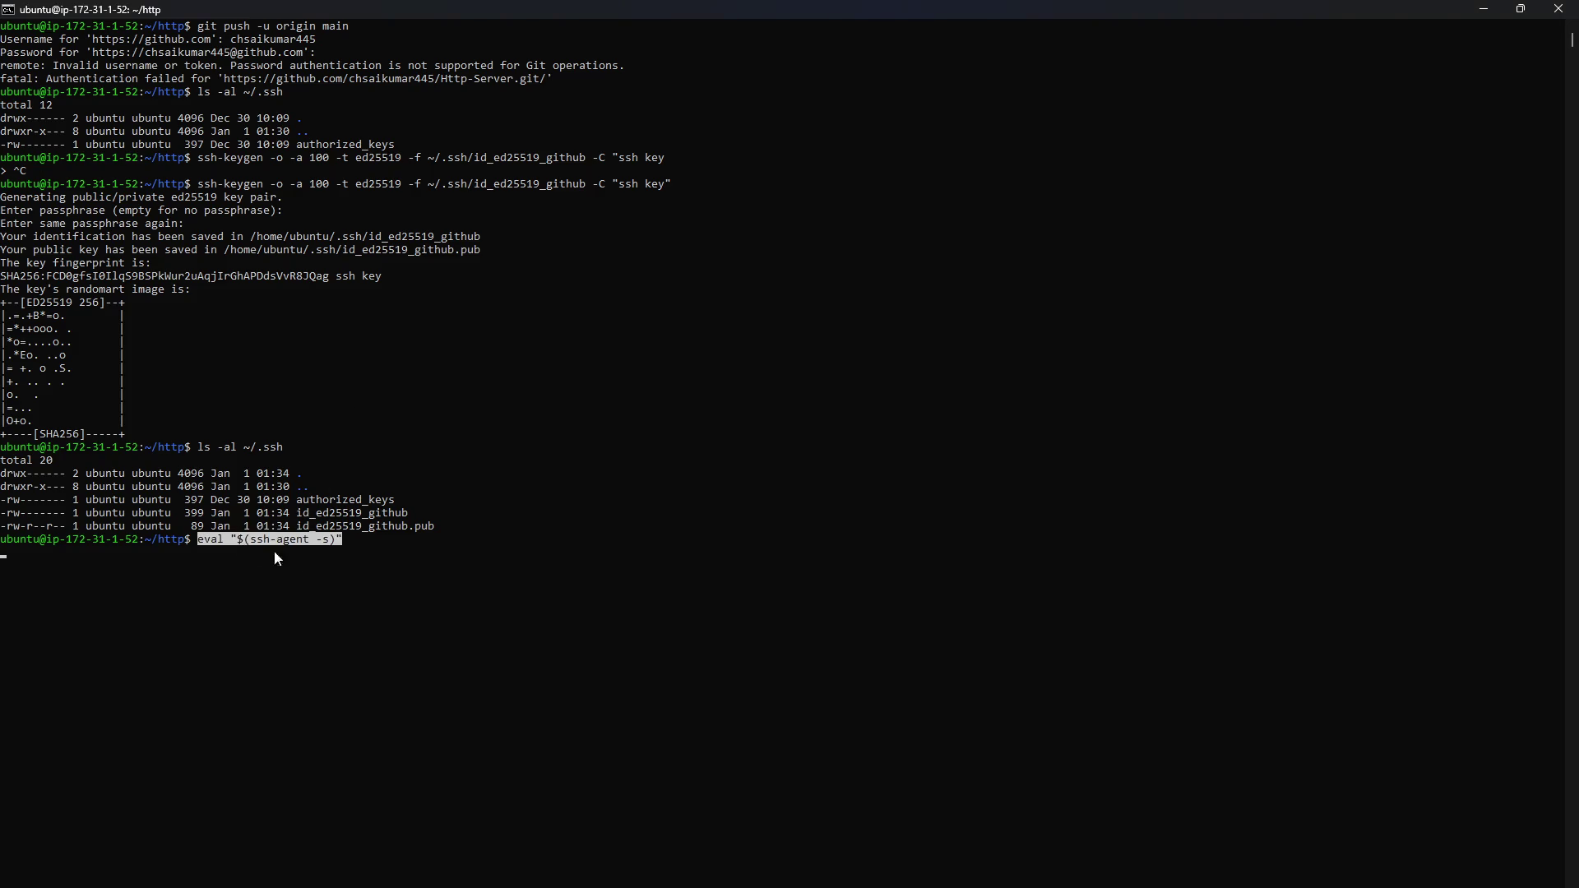
pyautogui.press('Return')
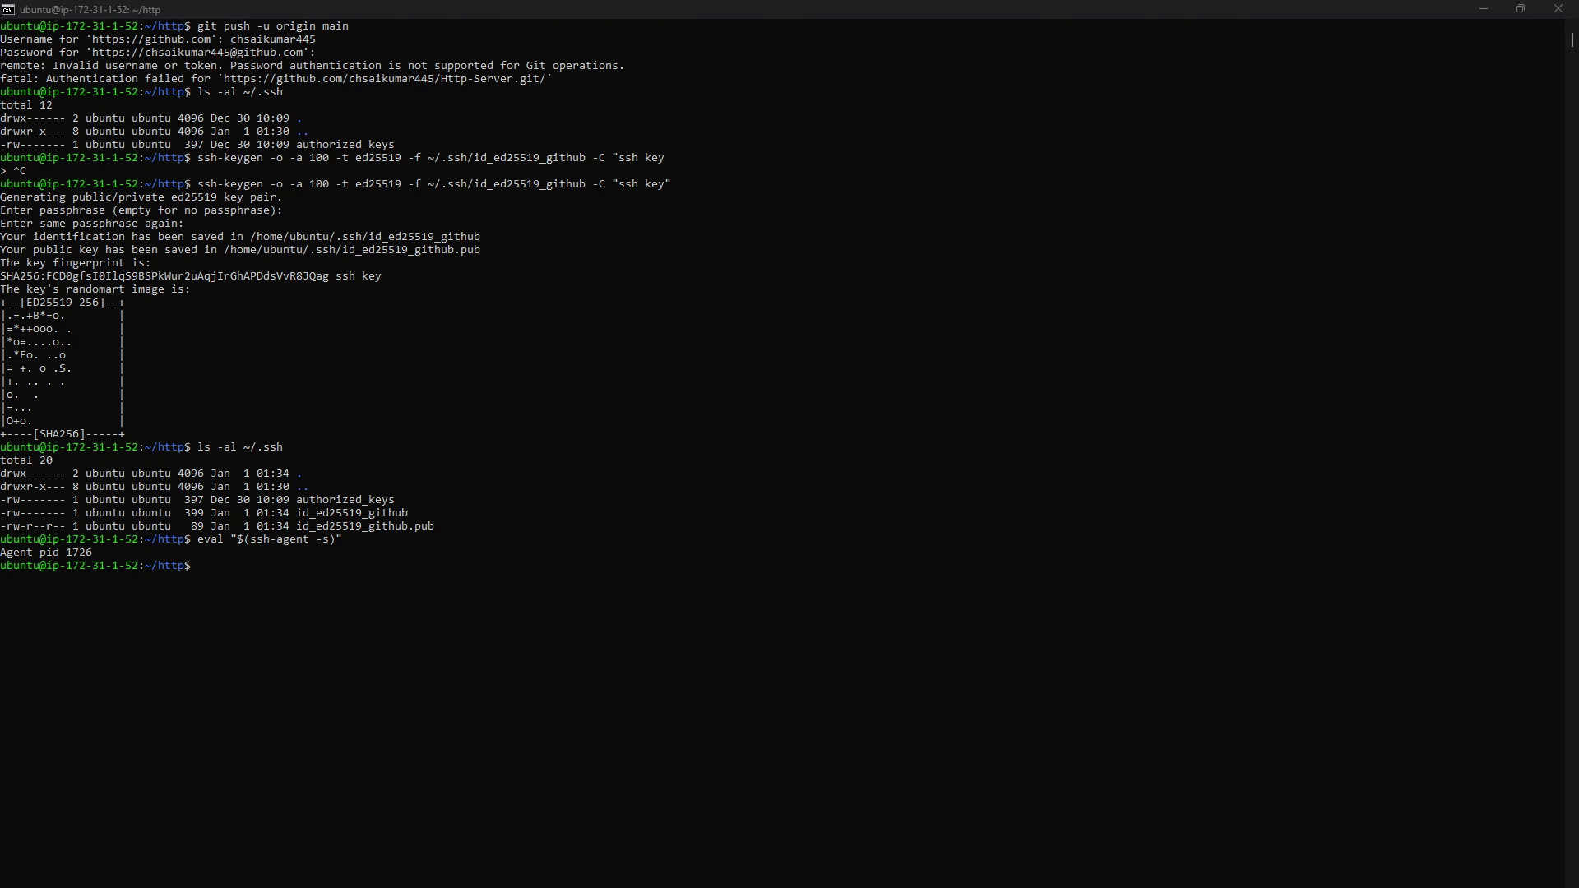
# Step: Add ~/.ssh/id_ed25519_github to the running ssh-agent with ssh-add
pyautogui.click(442, 449)
pyautogui.rightClick(425, 624)
pyautogui.press('Return')
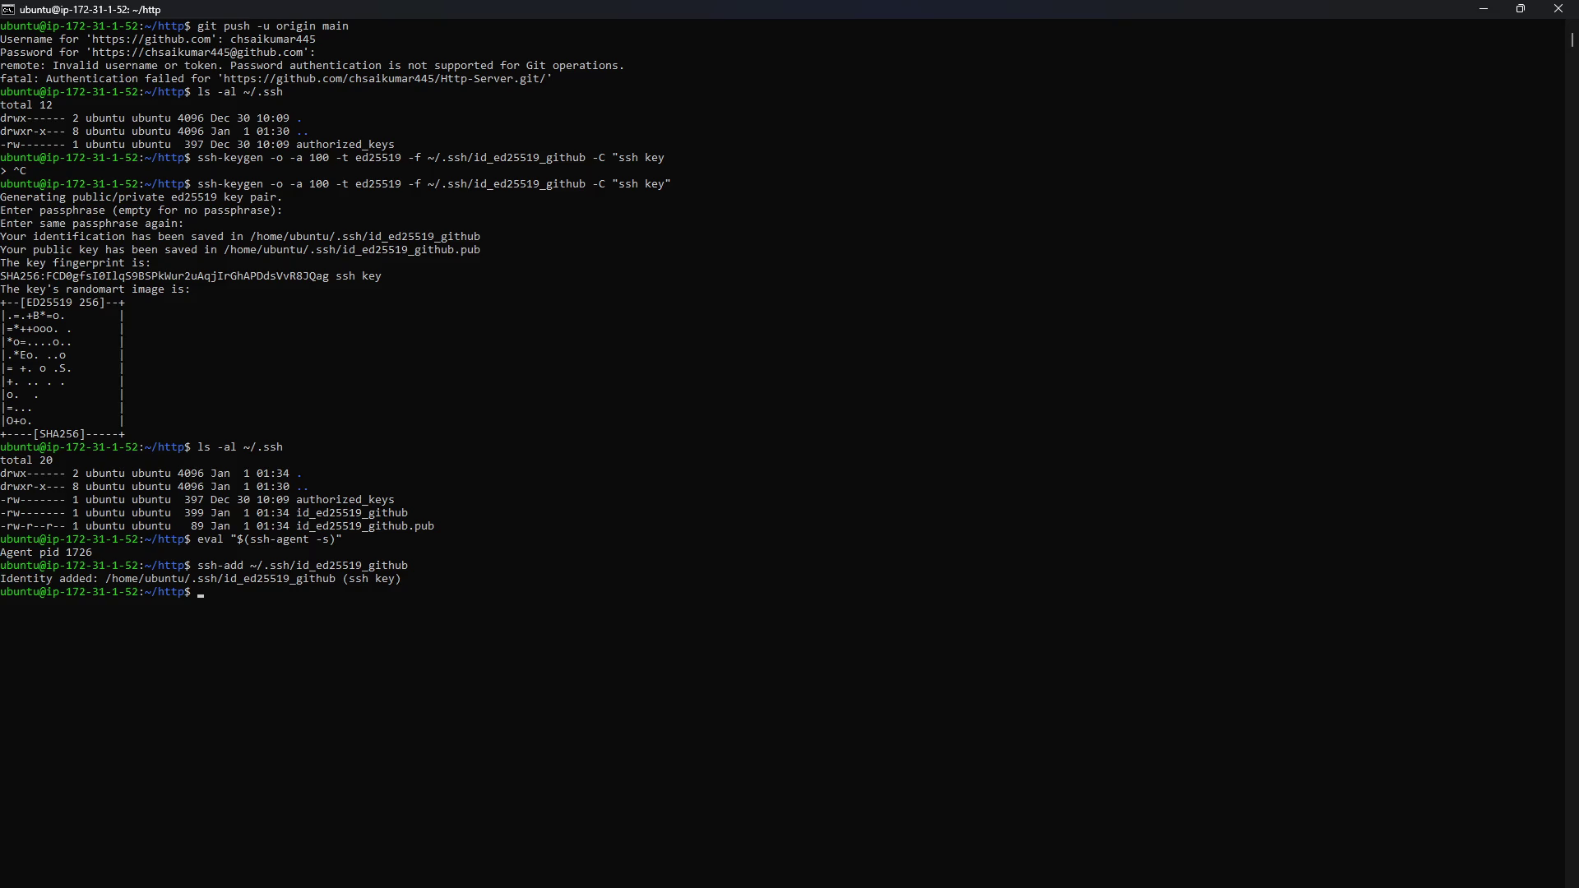
pyautogui.hotkey('alt', 'Tab')
# Step: In nano, add a github.com host block using id_ed25519_github and AddKeysToAgent yes to ~/.ssh/config, then save
pyautogui.rightClick(309, 584)
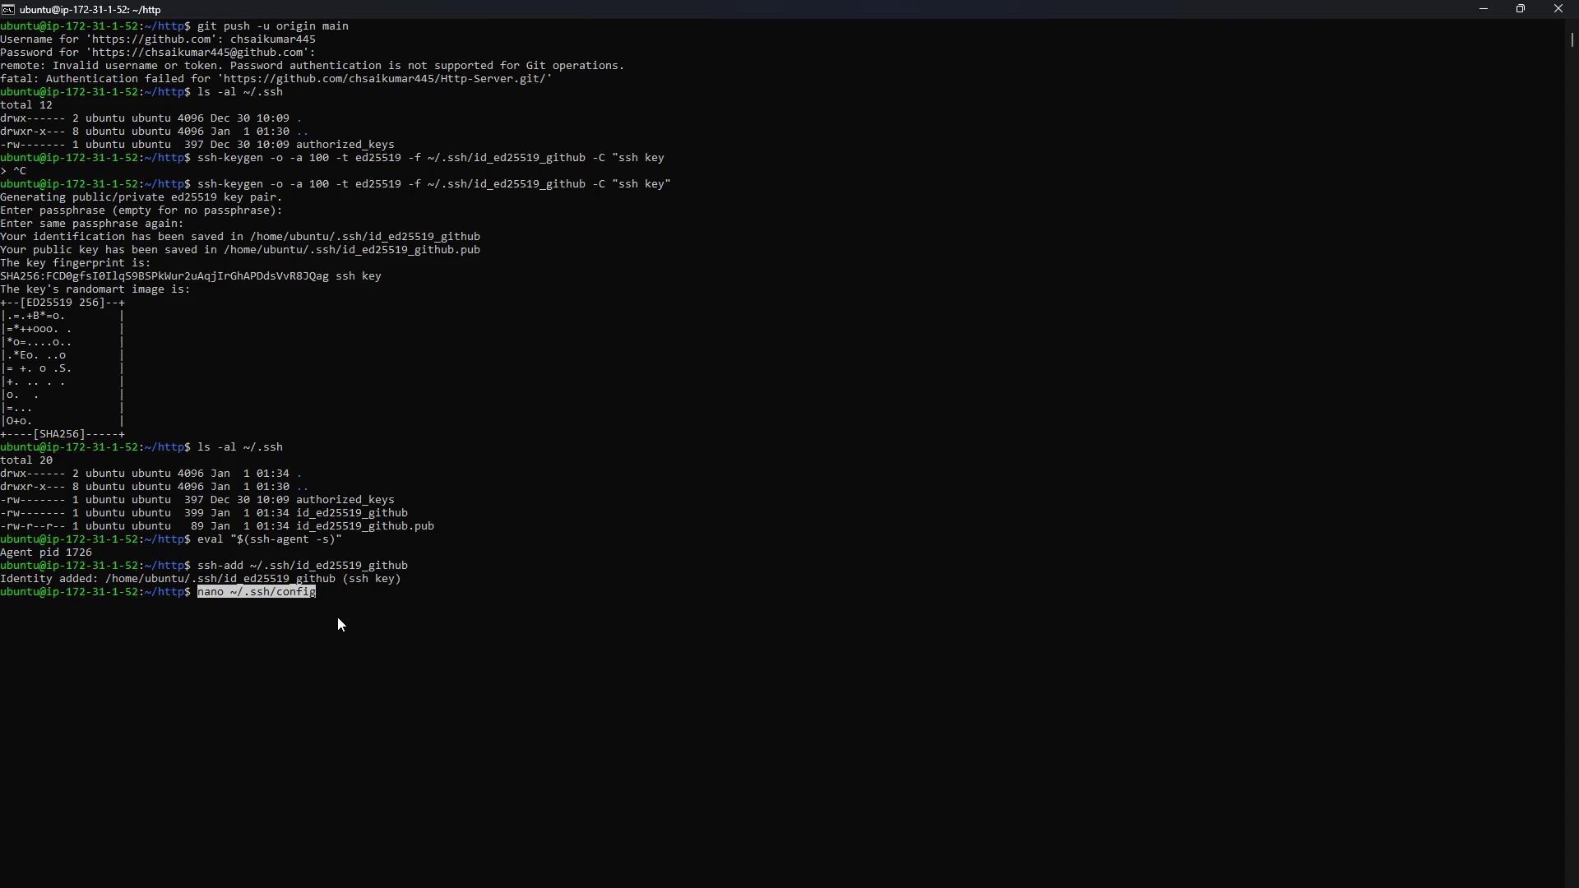
pyautogui.press('Return')
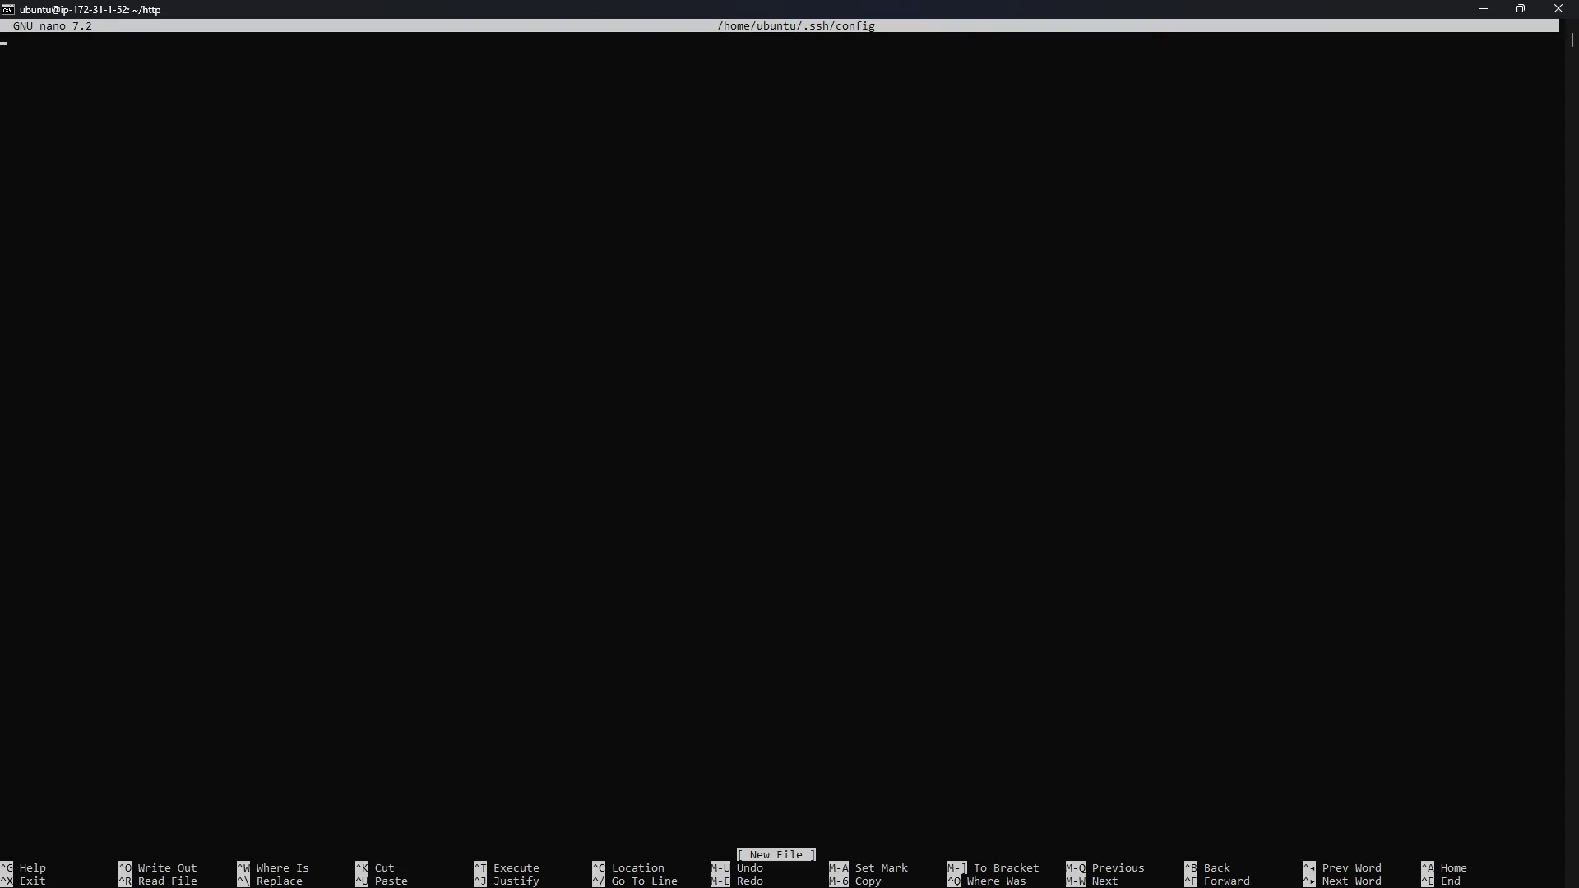
pyautogui.hotkey('alt', 'Tab')
pyautogui.rightClick(596, 303)
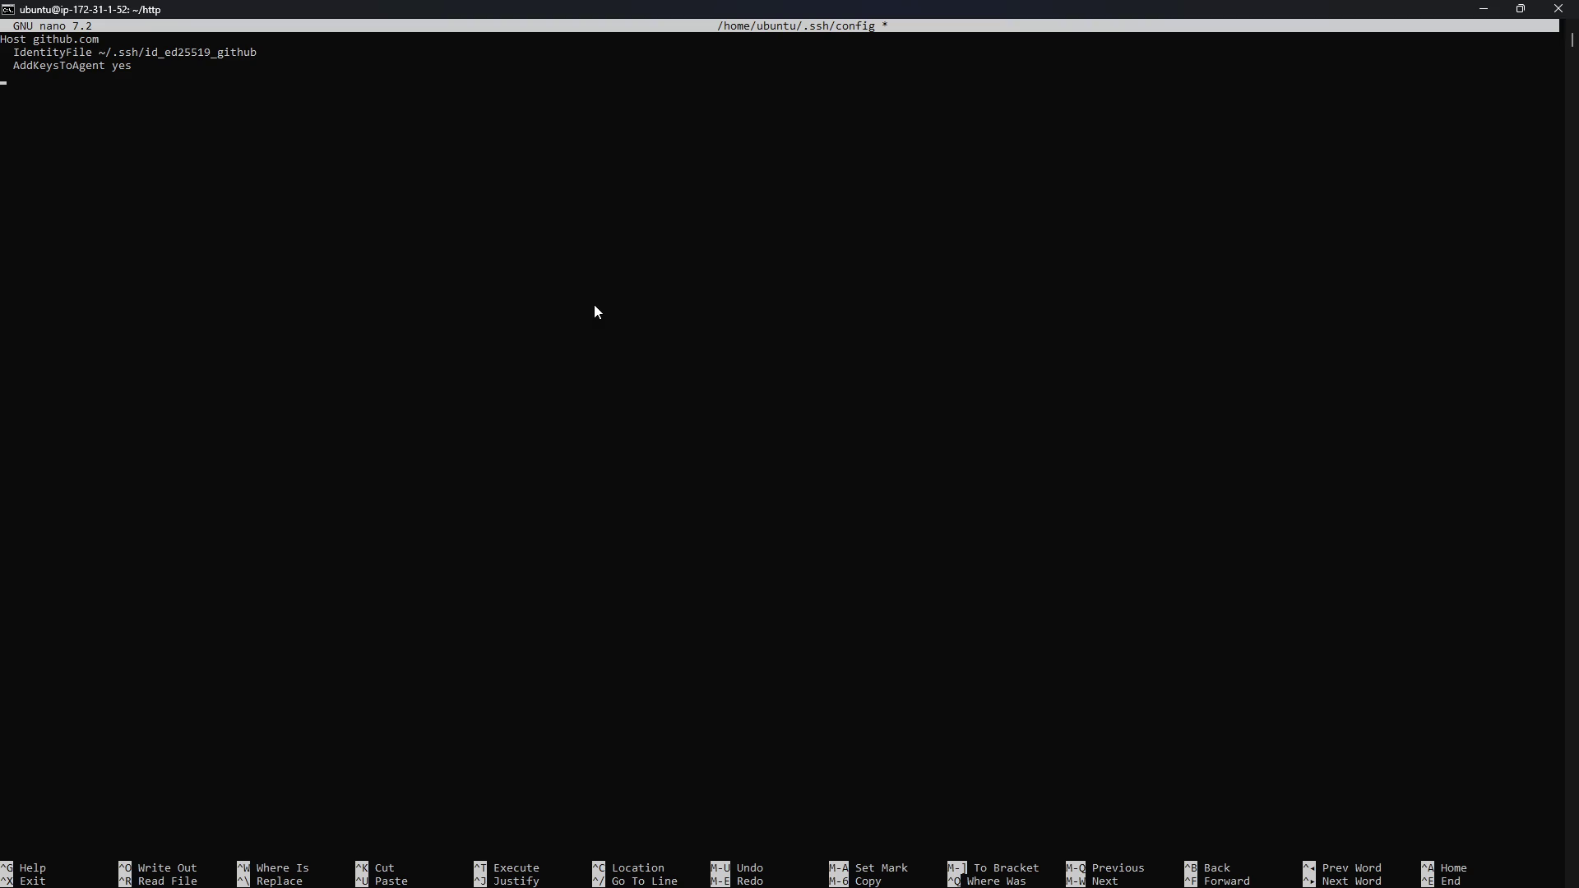
pyautogui.hotkey('ctrl', 'x')
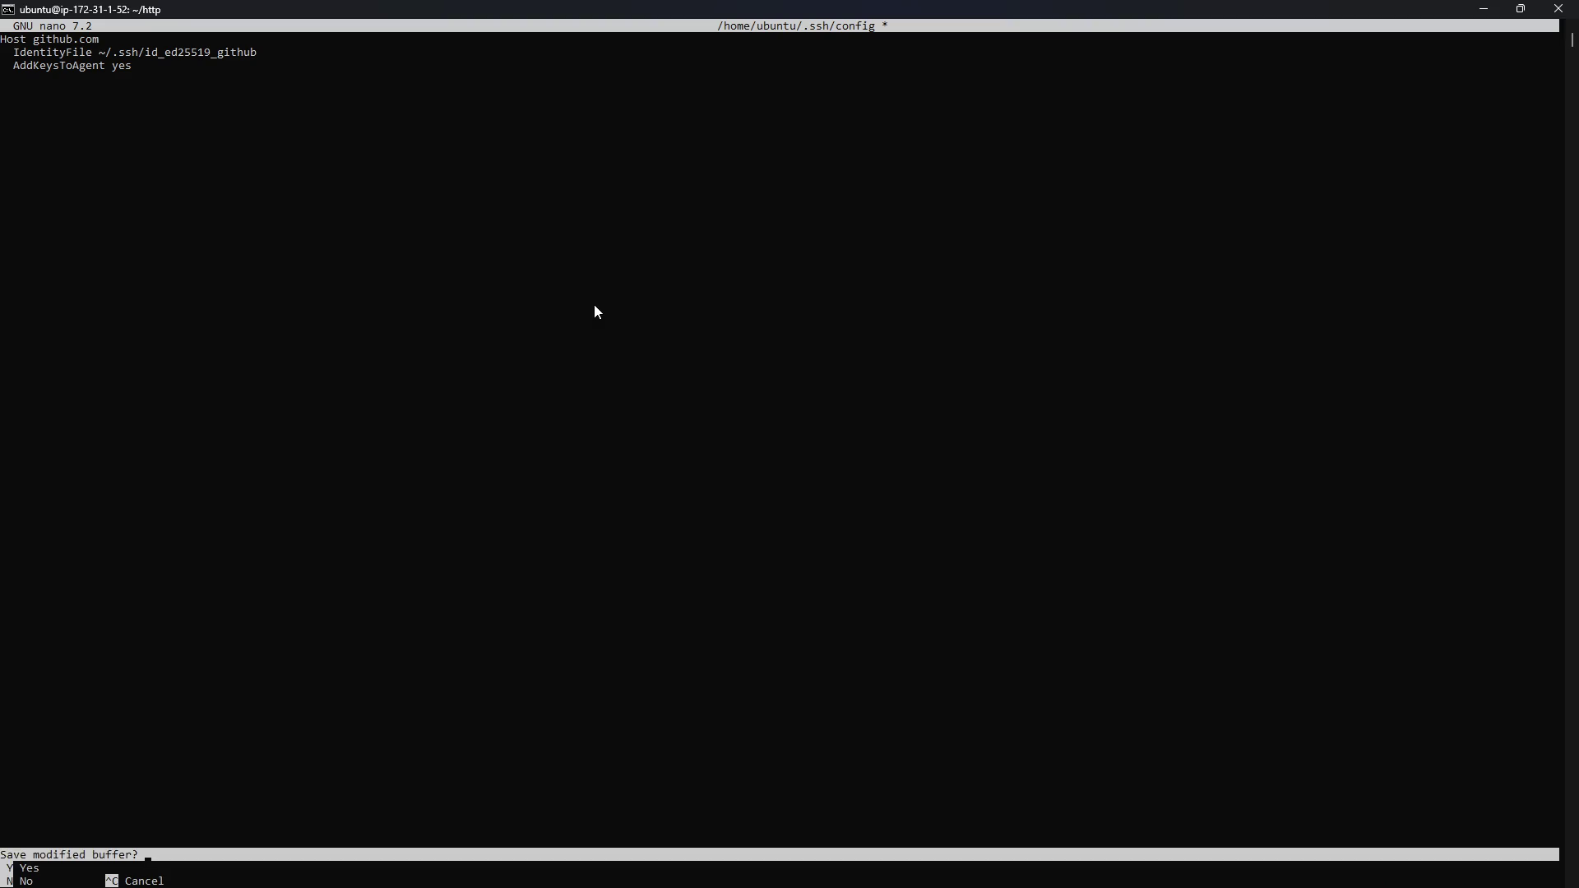
pyautogui.press('y')
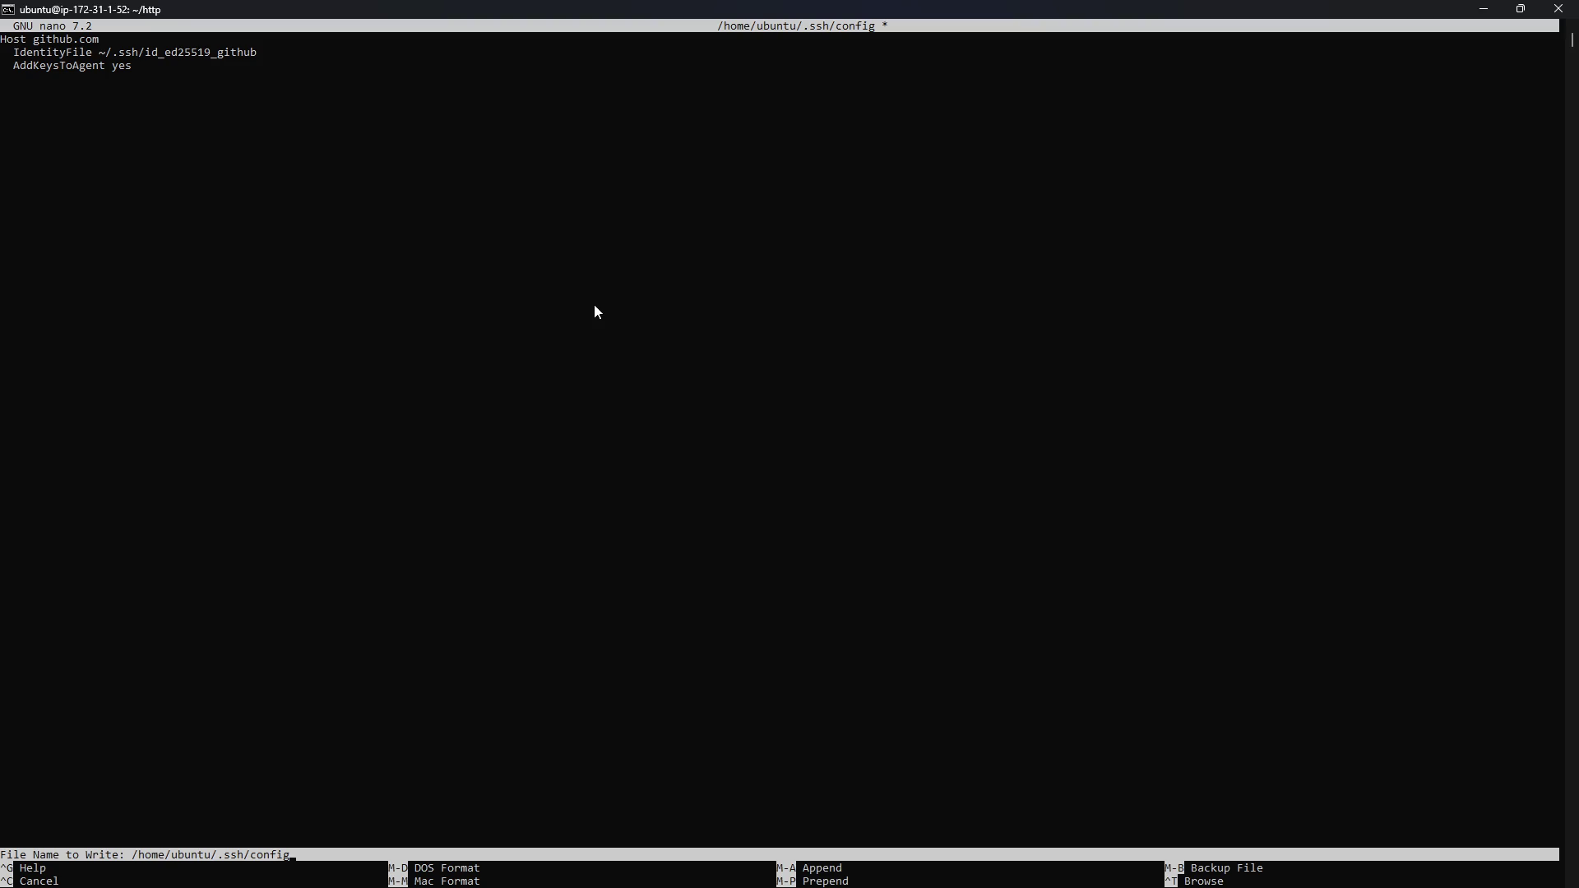
pyautogui.press('Return')
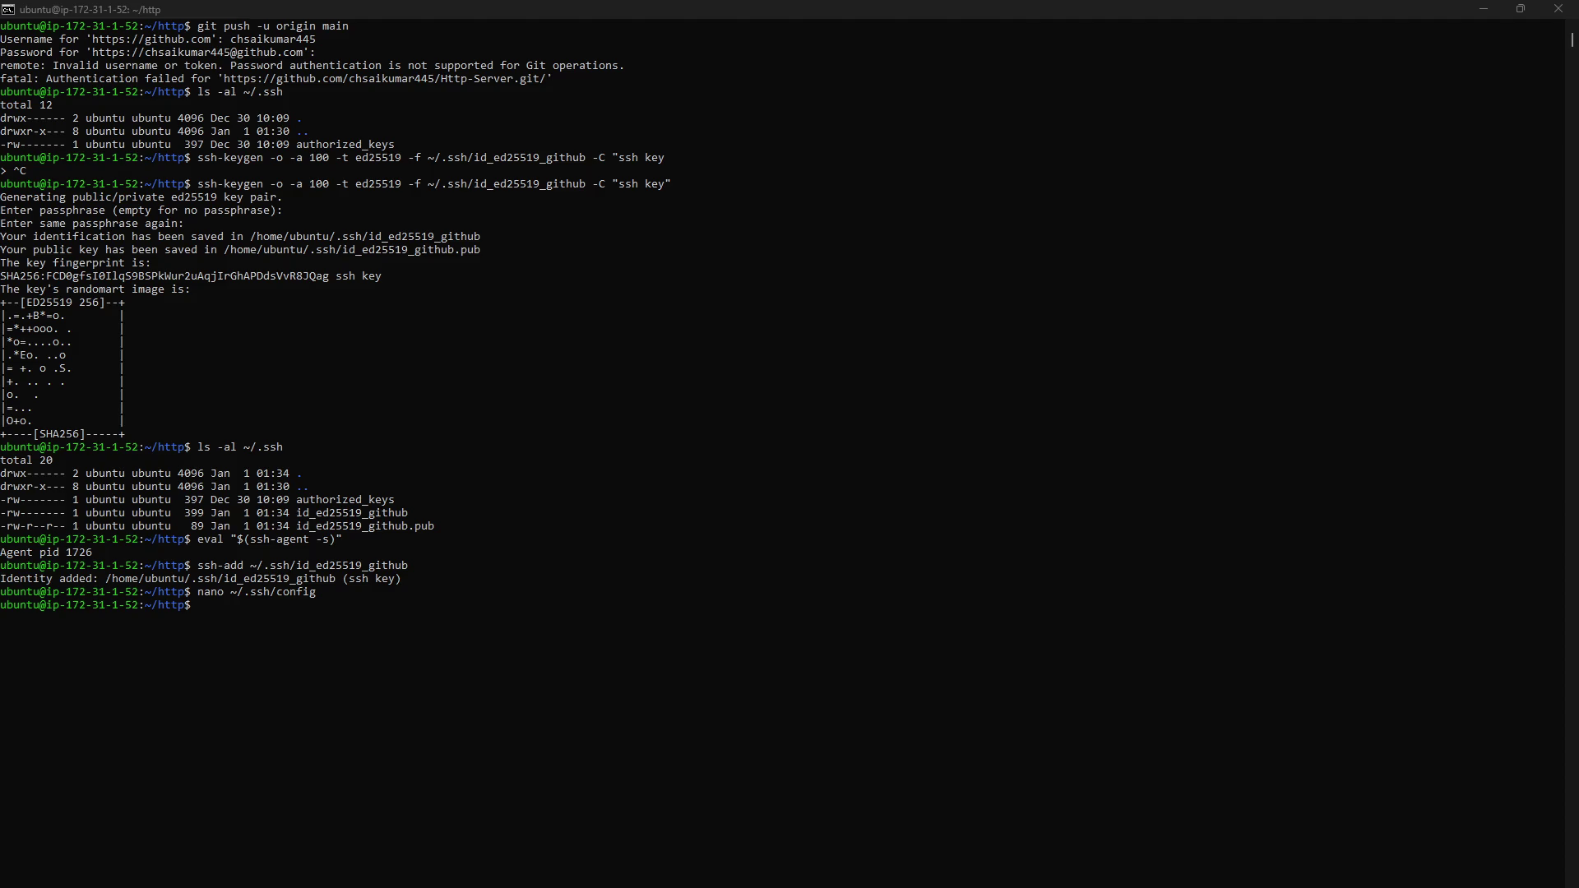
# Step: Print the public key with cat ~/.ssh/id_ed25519_github.pub
pyautogui.rightClick(333, 667)
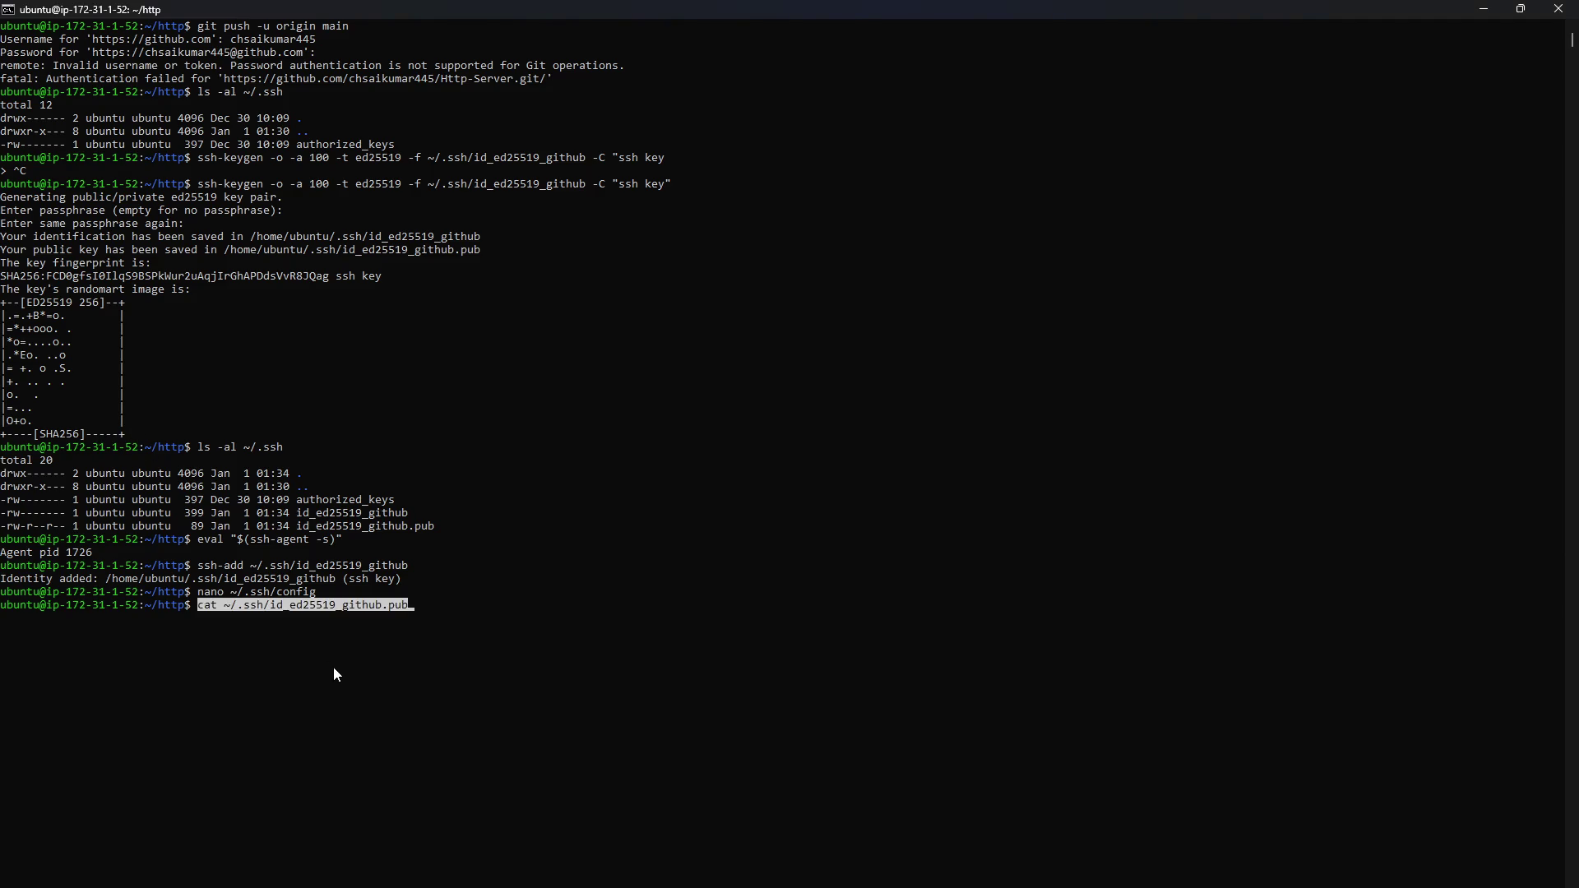
pyautogui.press('Return')
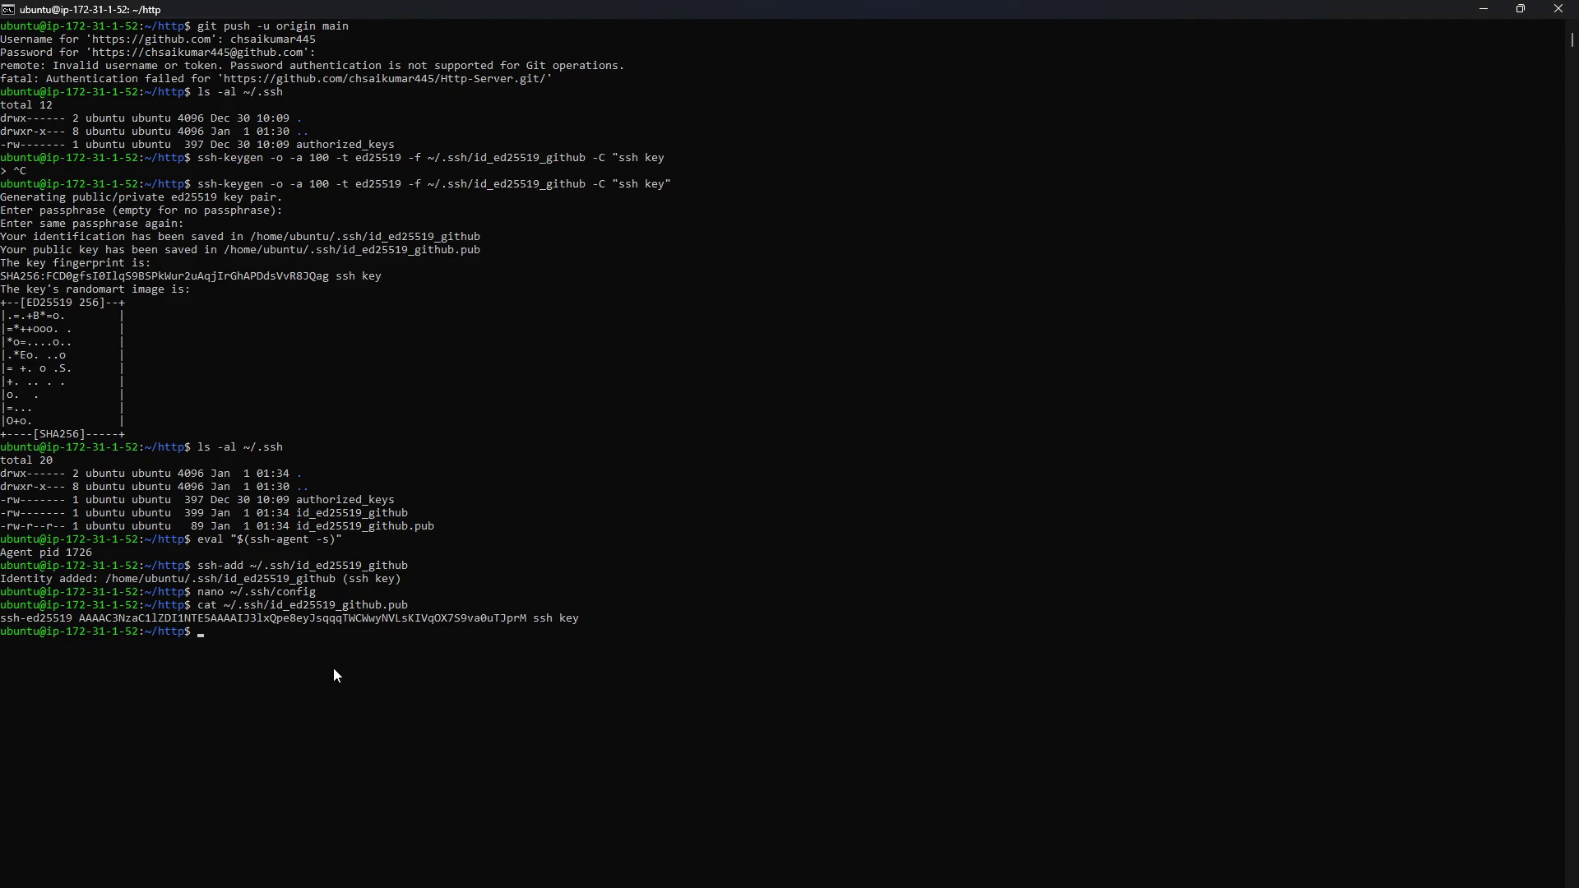
pyautogui.scroll(-1, 333, 668)
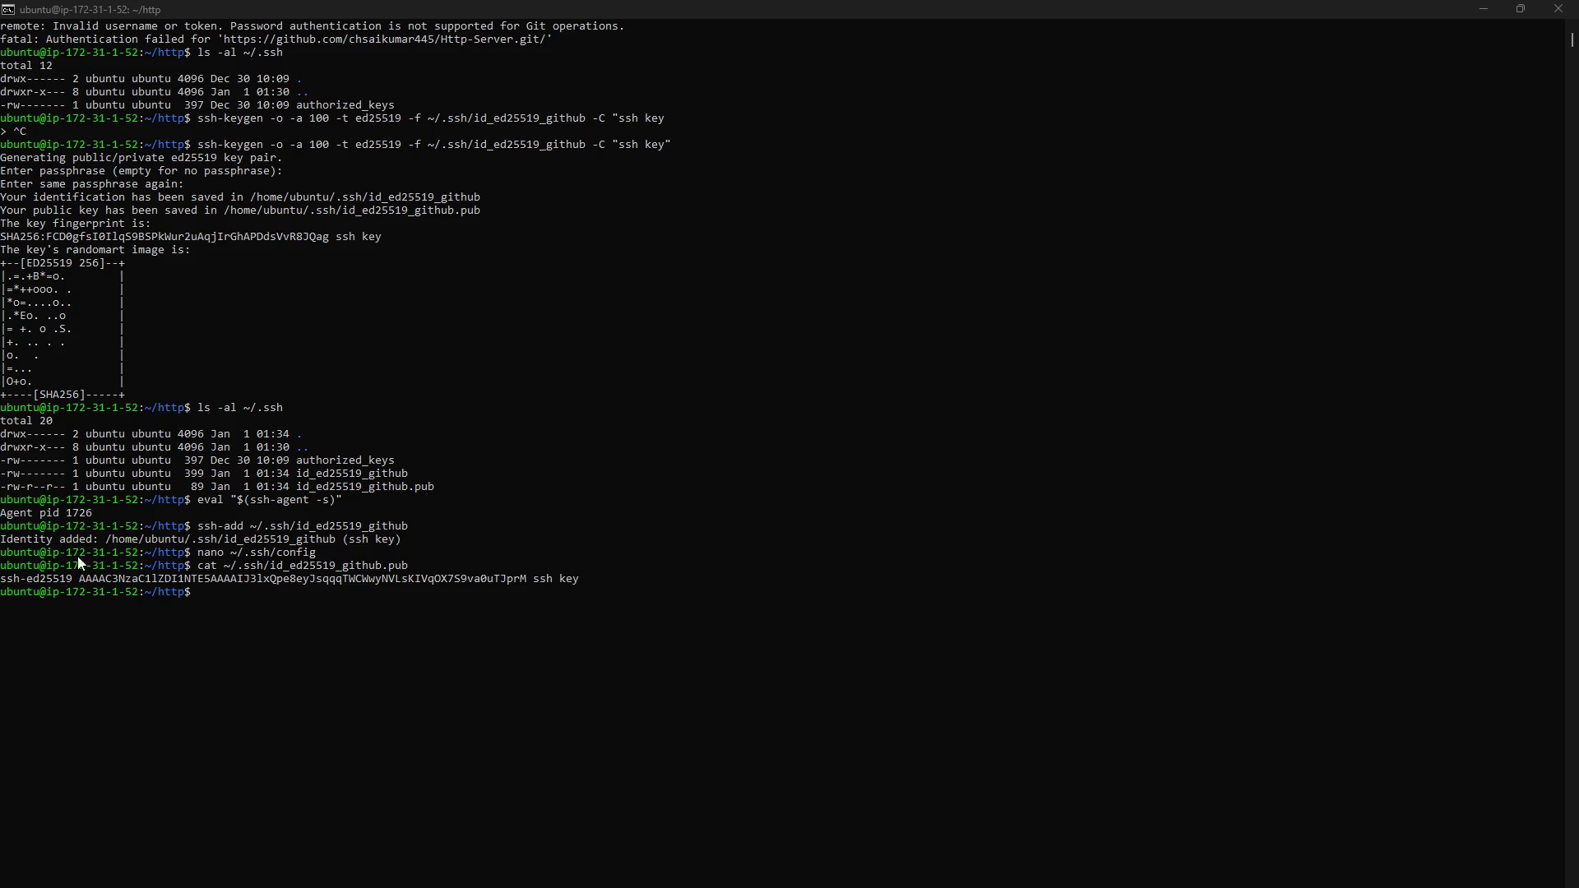
# Step: Select the whole public key line in the output and copy it
pyautogui.click(589, 576)
pyautogui.click(524, 574)
pyautogui.doubleClick(306, 579)
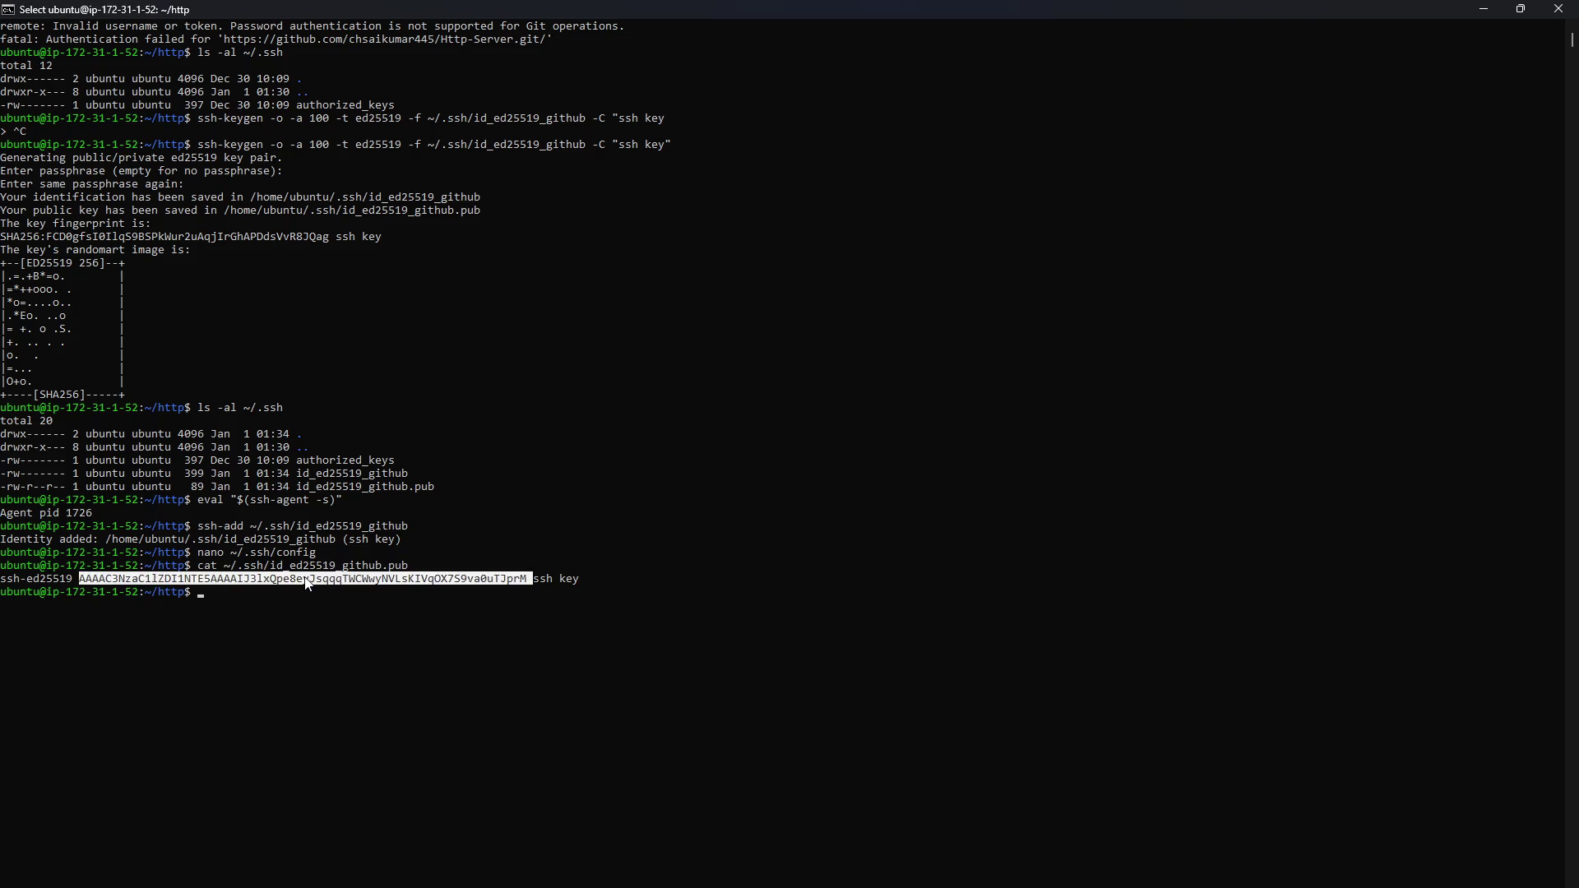
pyautogui.click(417, 579)
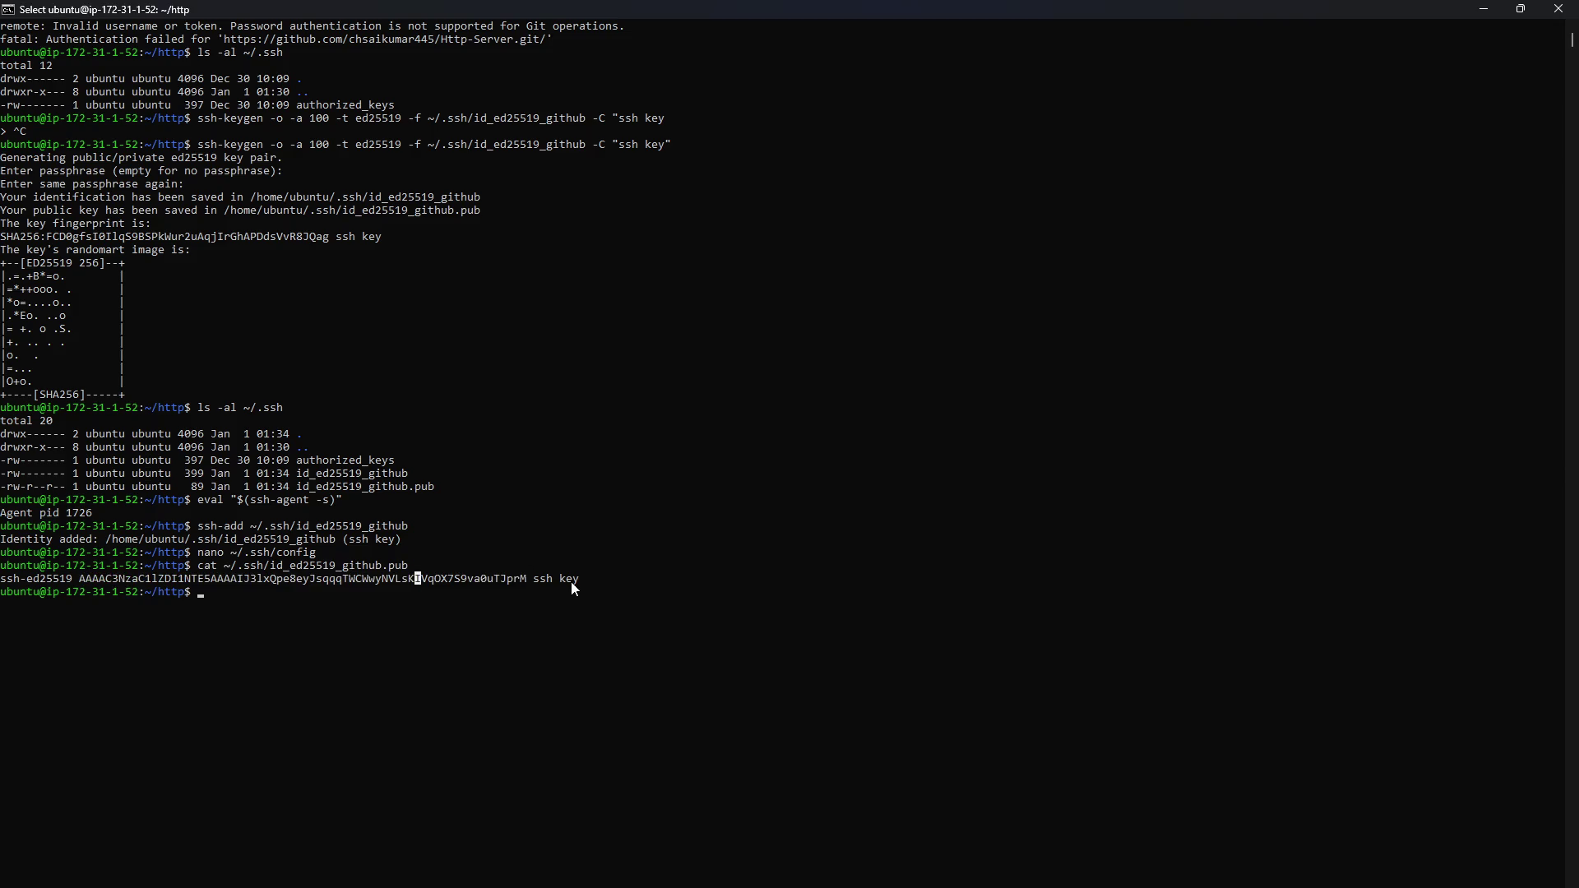
pyautogui.moveTo(573, 587)
pyautogui.mouseDown()
pyautogui.moveTo(454, 579)
pyautogui.moveTo(591, 588)
pyautogui.moveTo(314, 593)
pyautogui.moveTo(8, 568)
pyautogui.moveTo(3, 585)
pyautogui.mouseUp()
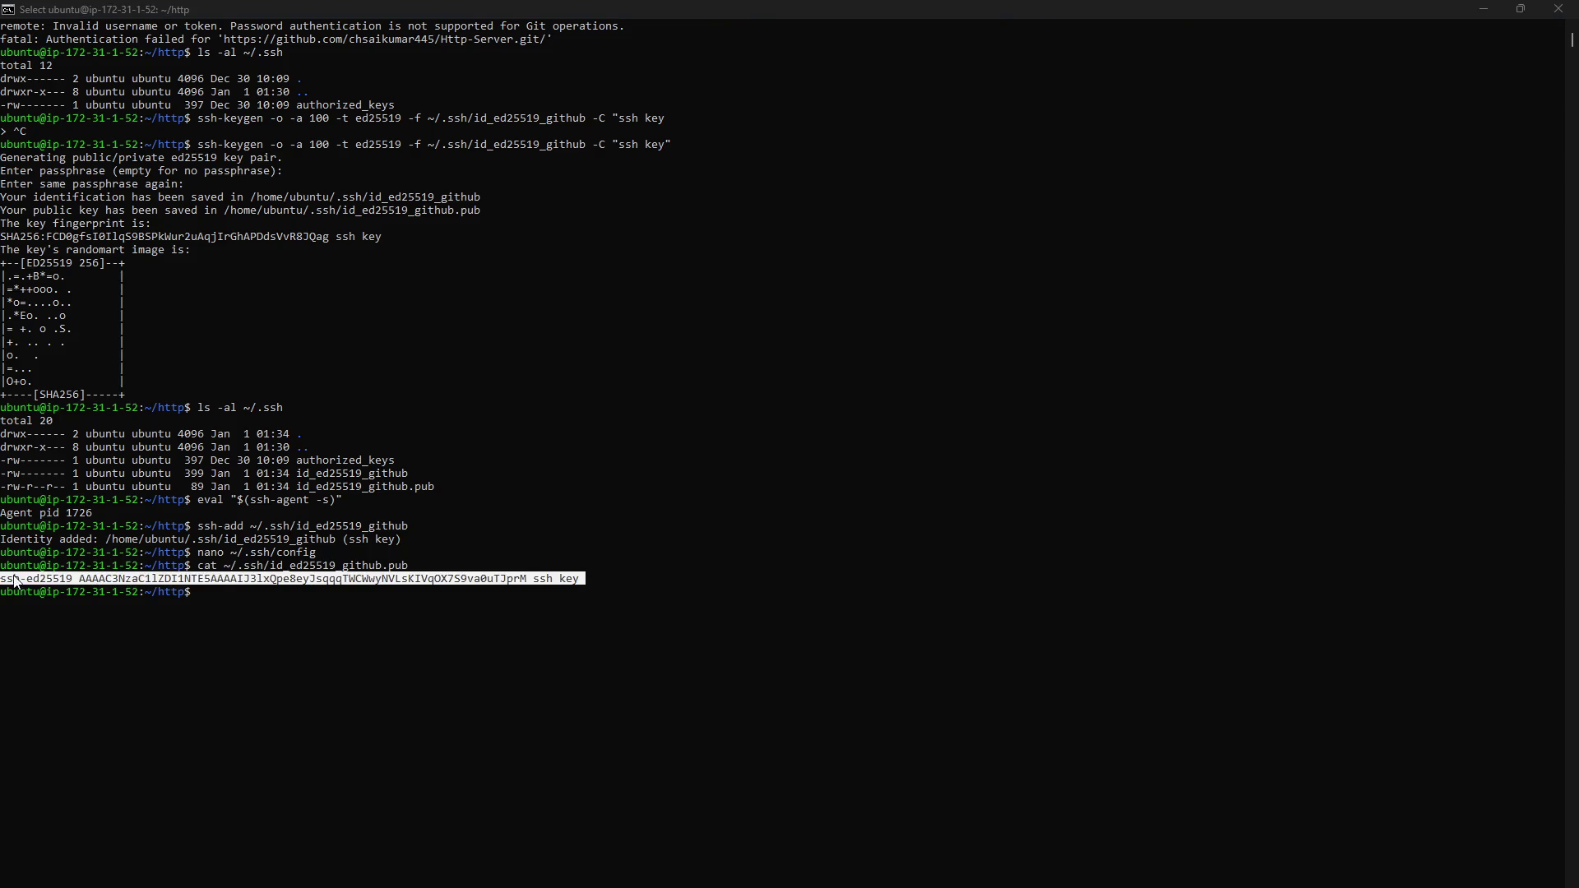
pyautogui.rightClick(257, 582)
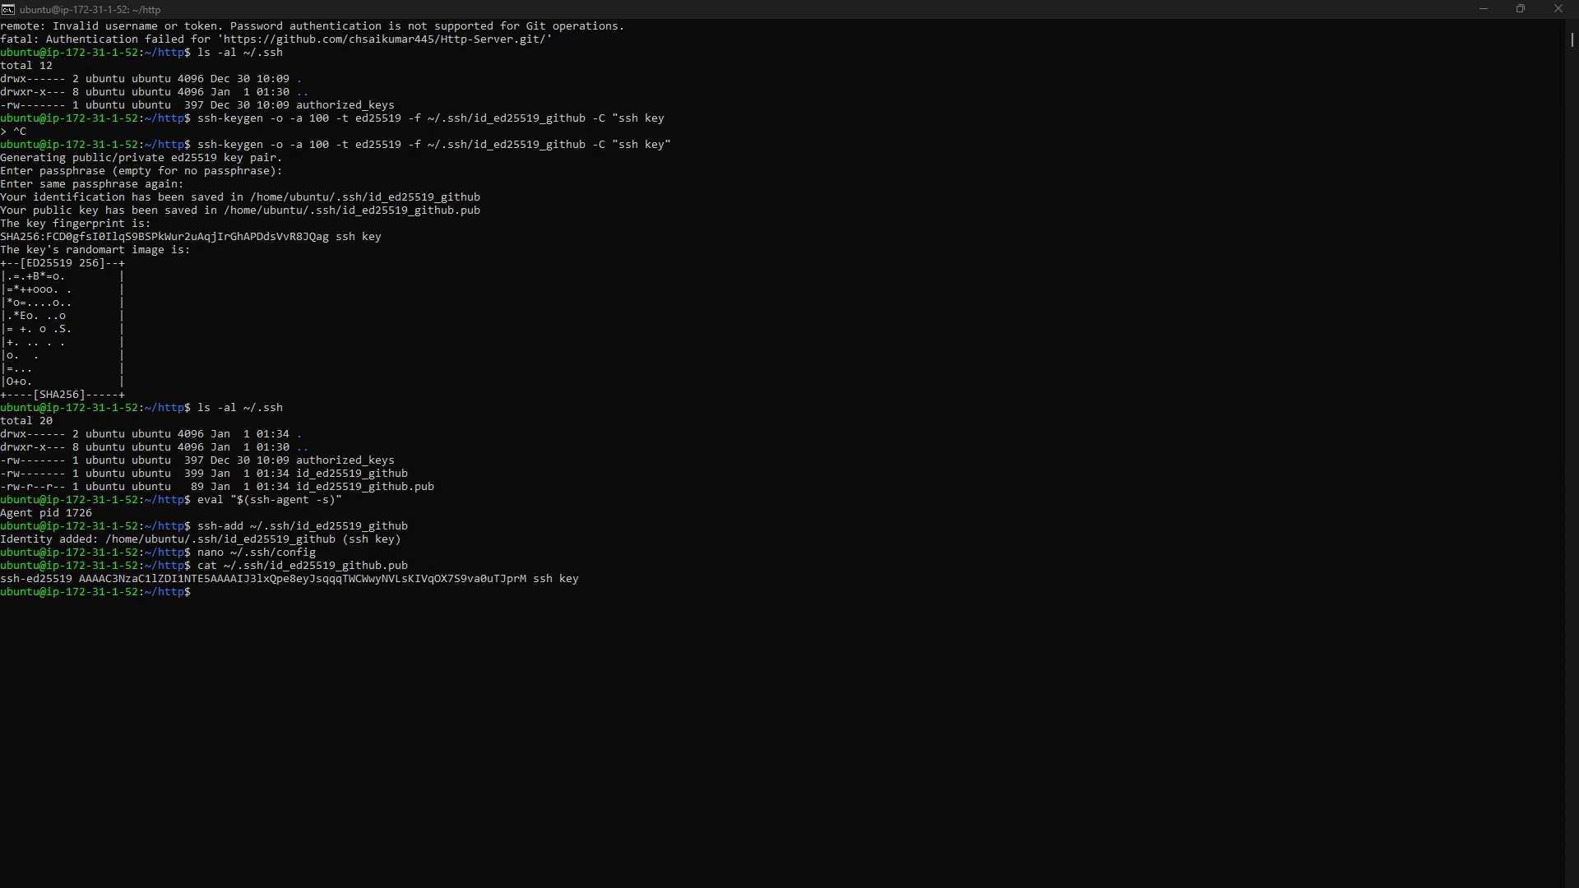
pyautogui.hotkey('alt', 'Tab')
pyautogui.hotkey('alt', 'Tab')
pyautogui.click(470, 663)
pyautogui.hotkey('ctrl', 'v')
pyautogui.press('Return')
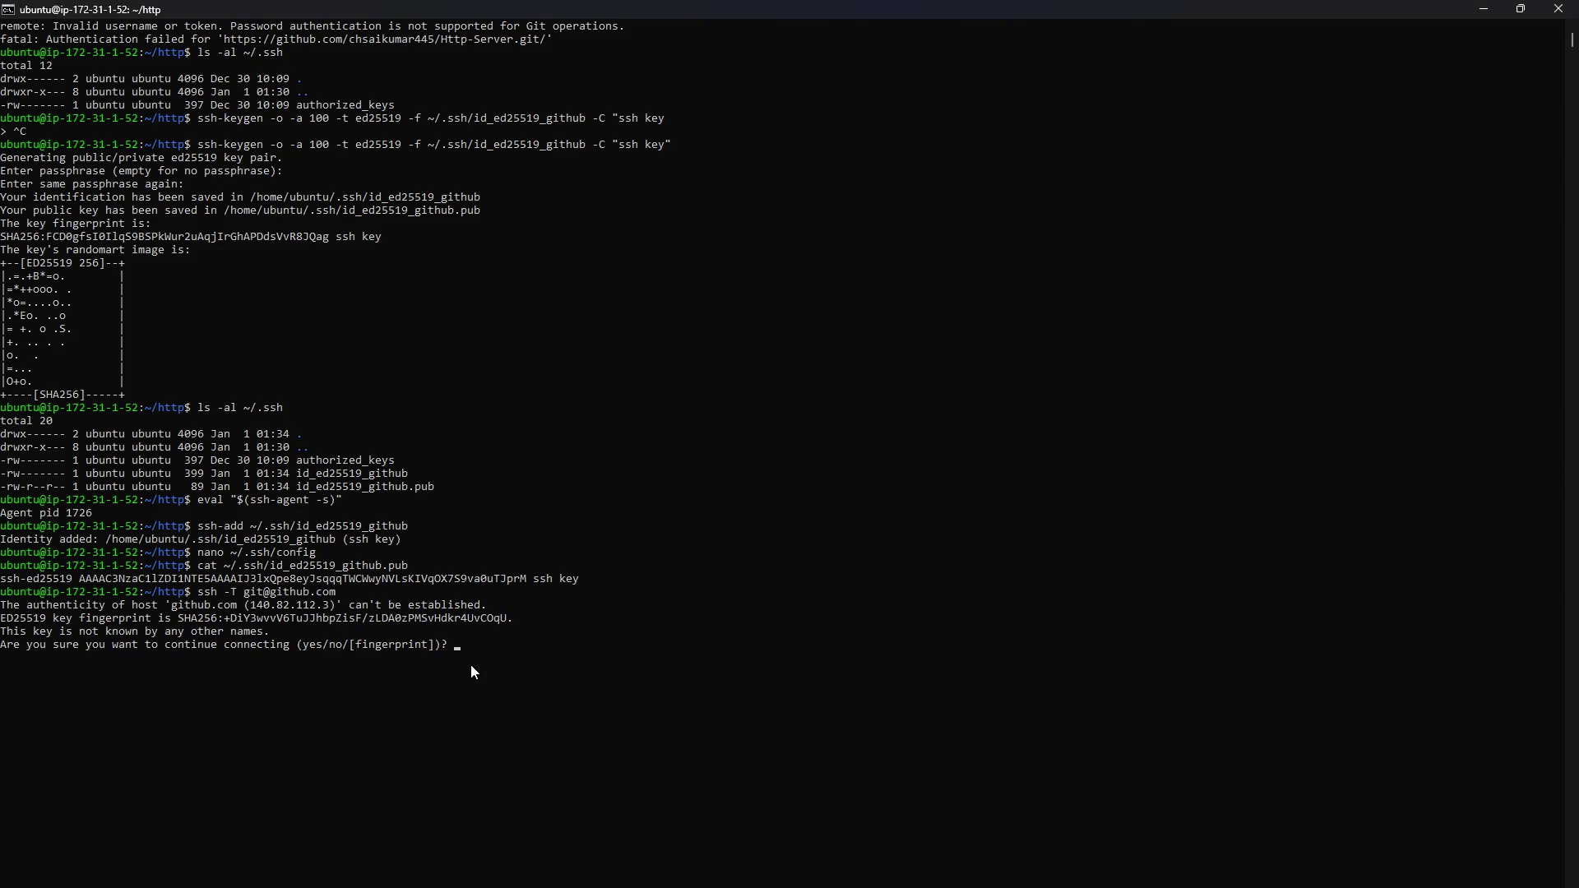
pyautogui.press('Return')
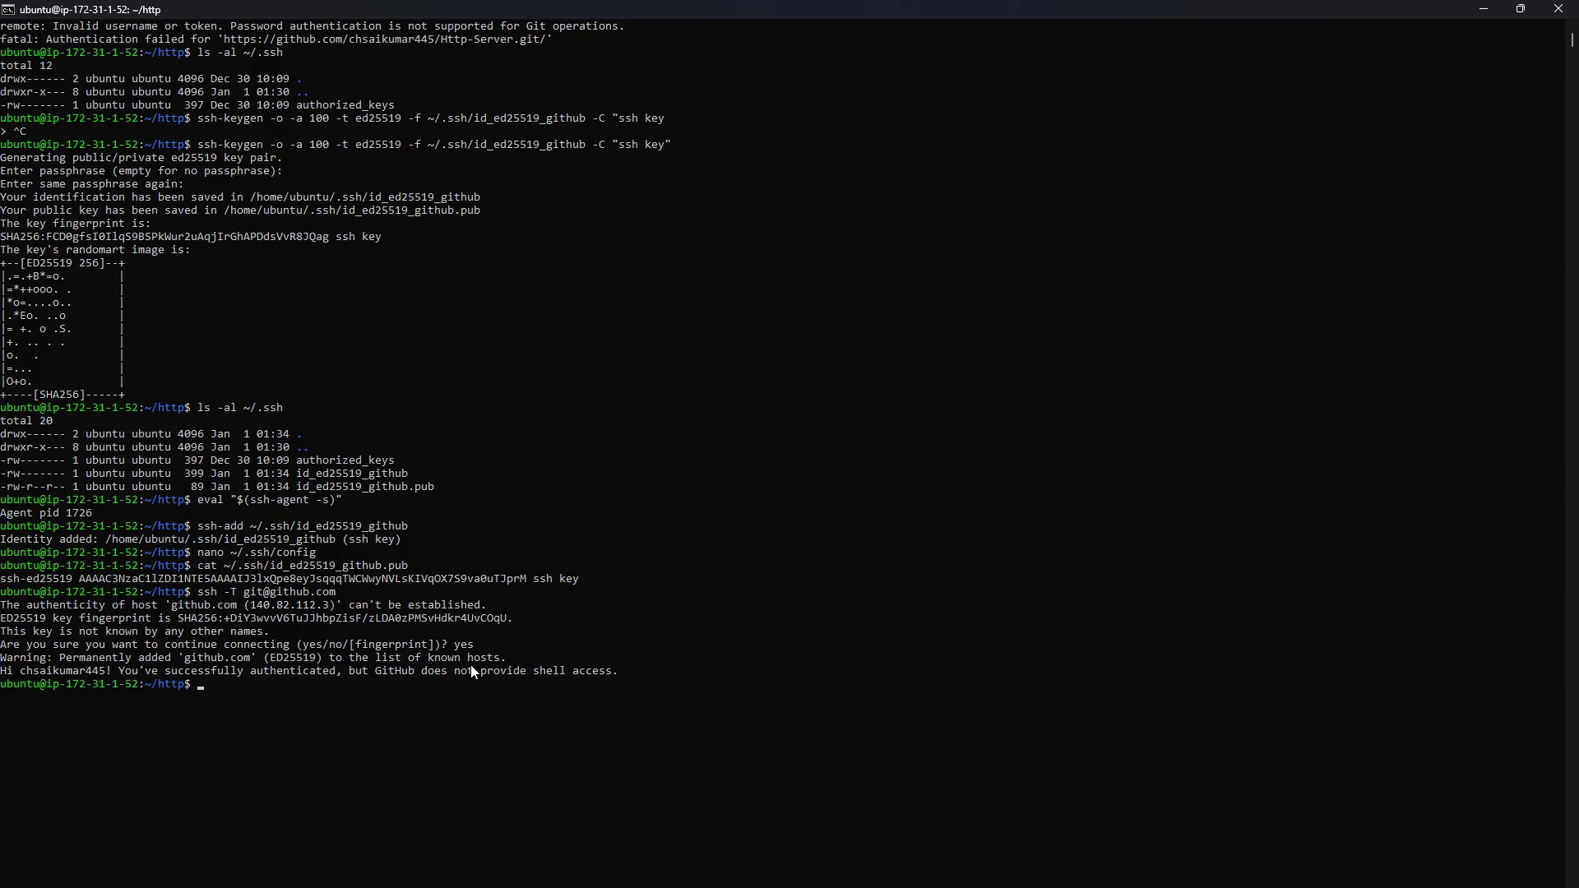
# Step: Clear the screen and try git push origin main over HTTPS, entering the GitHub username and password
pyautogui.write('clear')
pyautogui.press('Return')
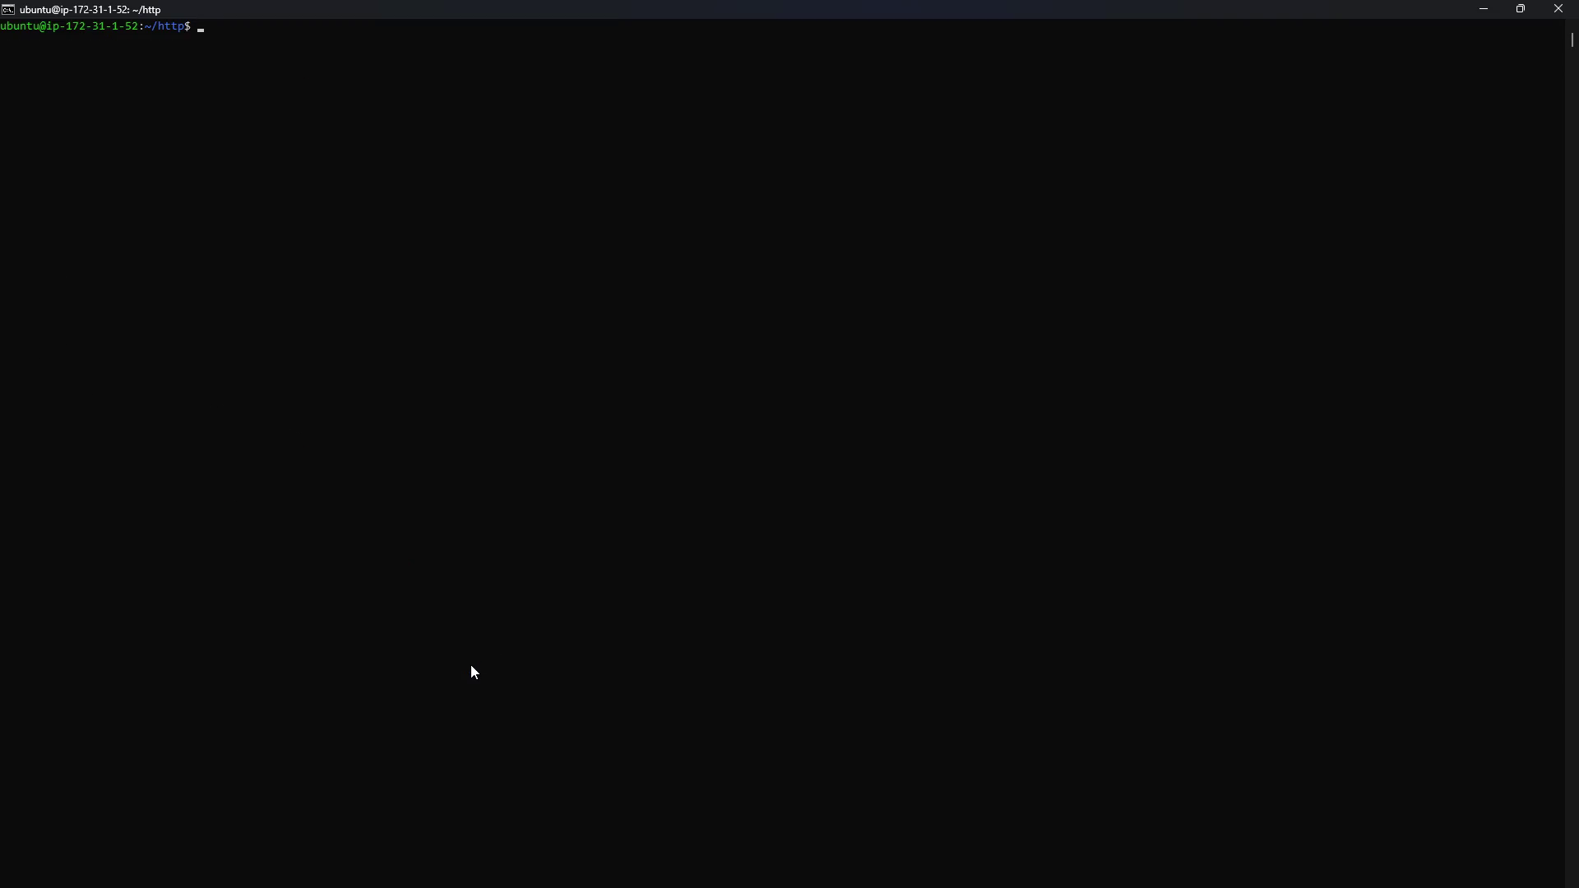
pyautogui.write('git push origin main')
pyautogui.press('Return')
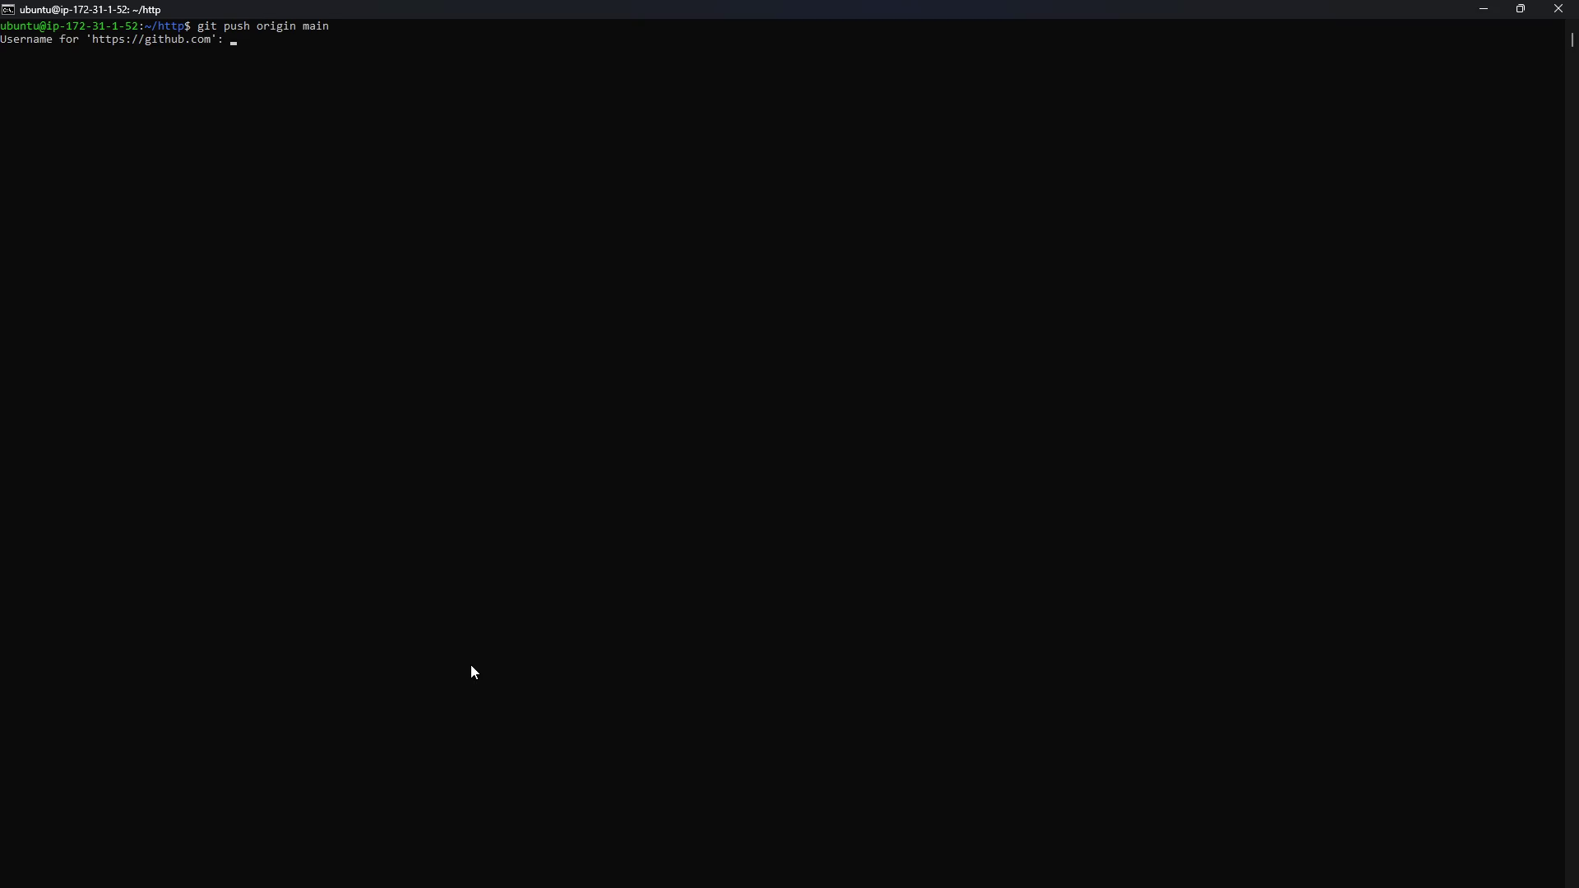
pyautogui.write('chsaiku')
pyautogui.write('mar445')
pyautogui.press('Return')
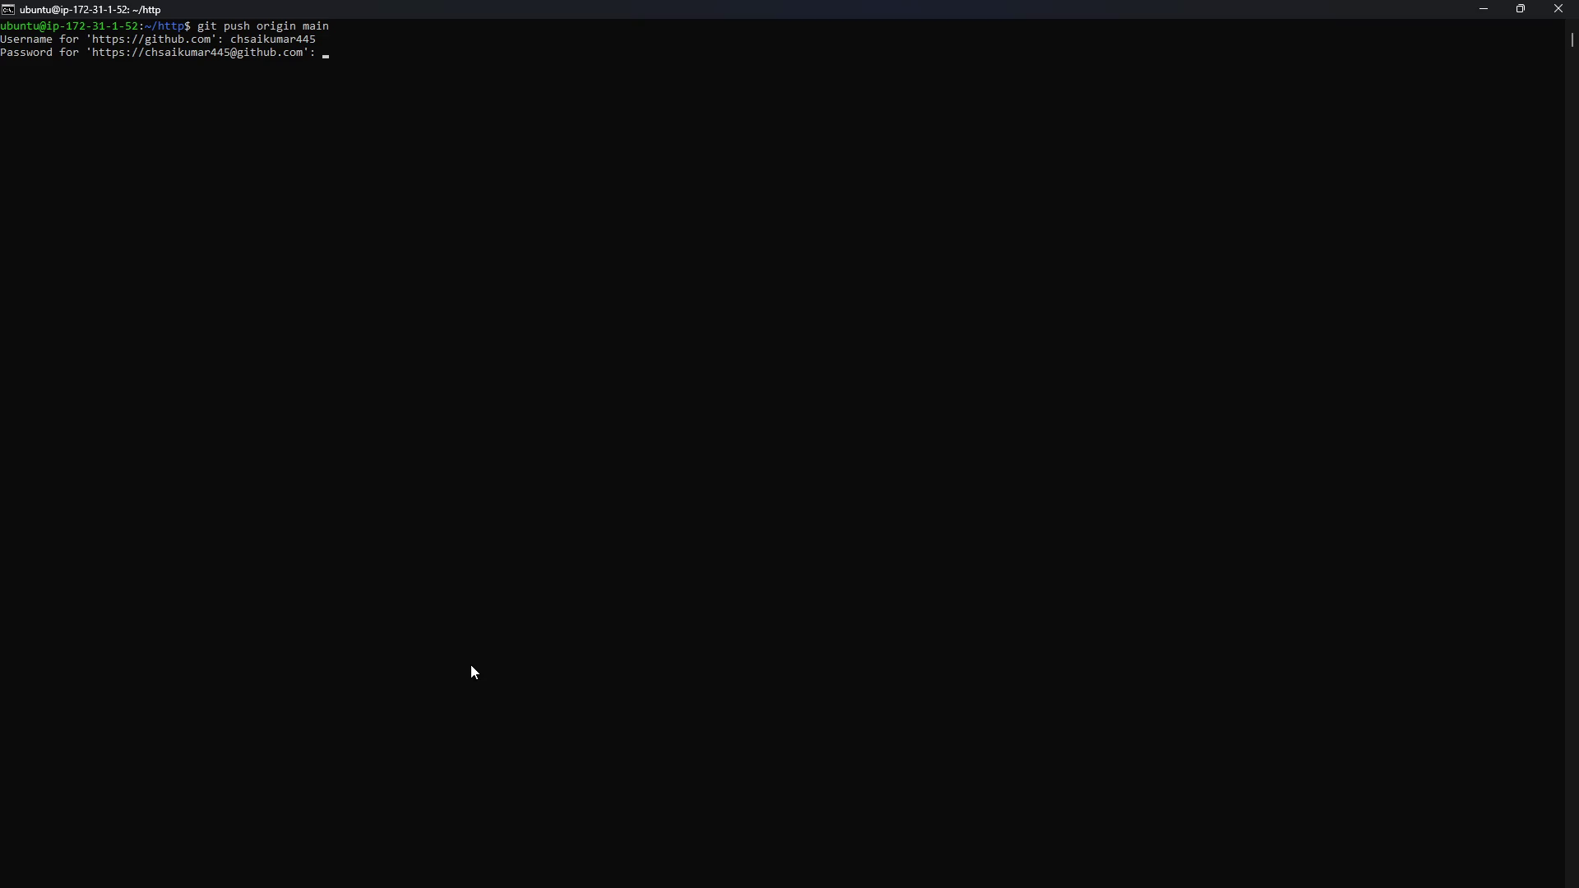
pyautogui.press('Return')
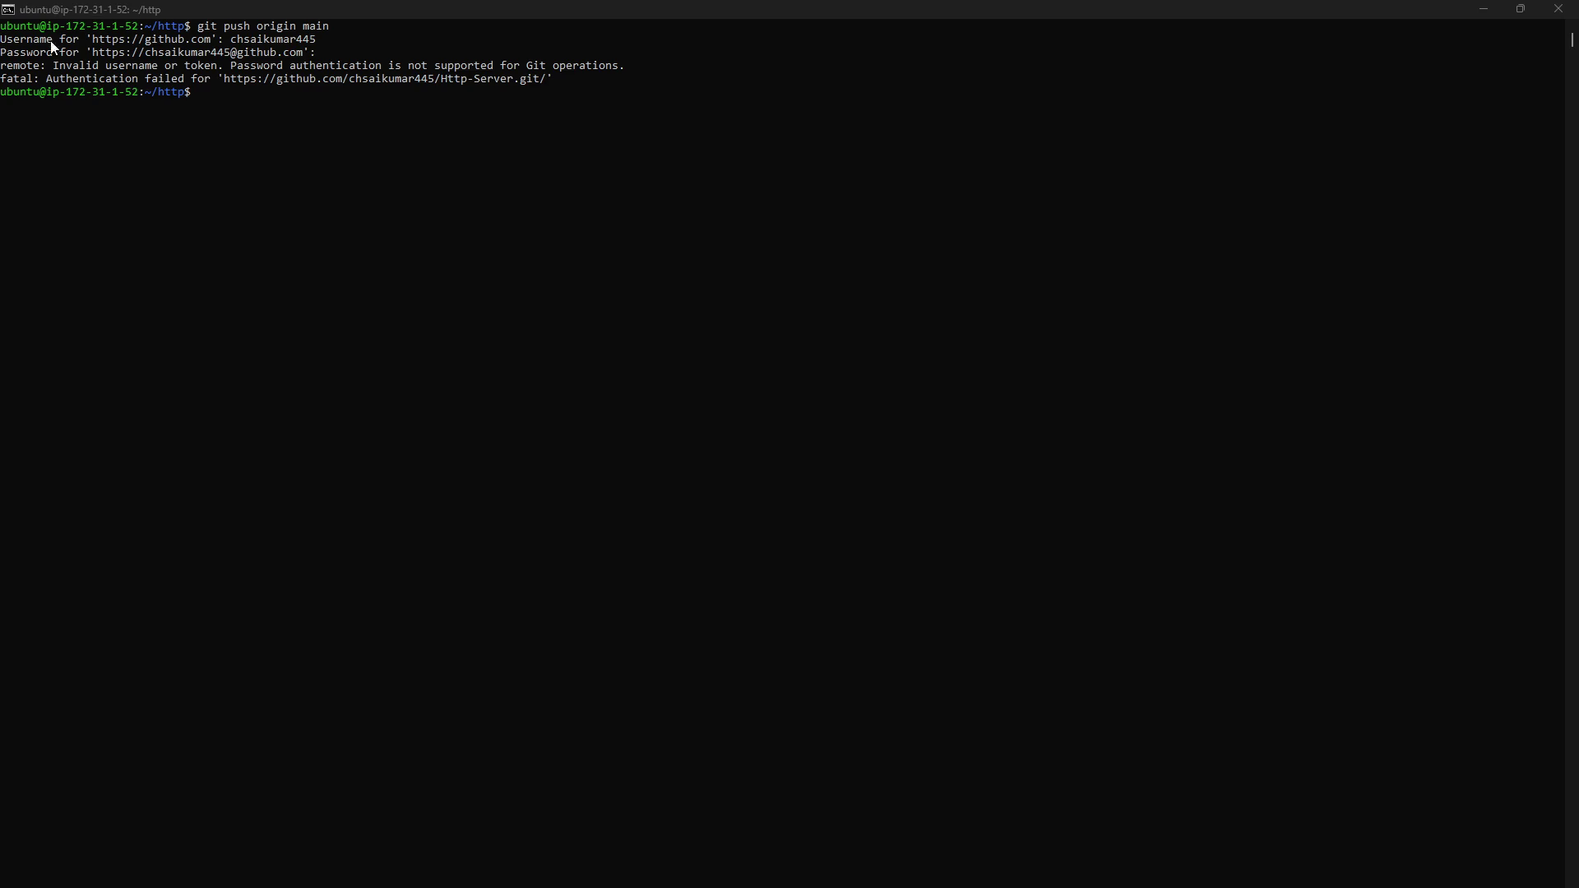
pyautogui.click(255, 199)
pyautogui.rightClick(283, 195)
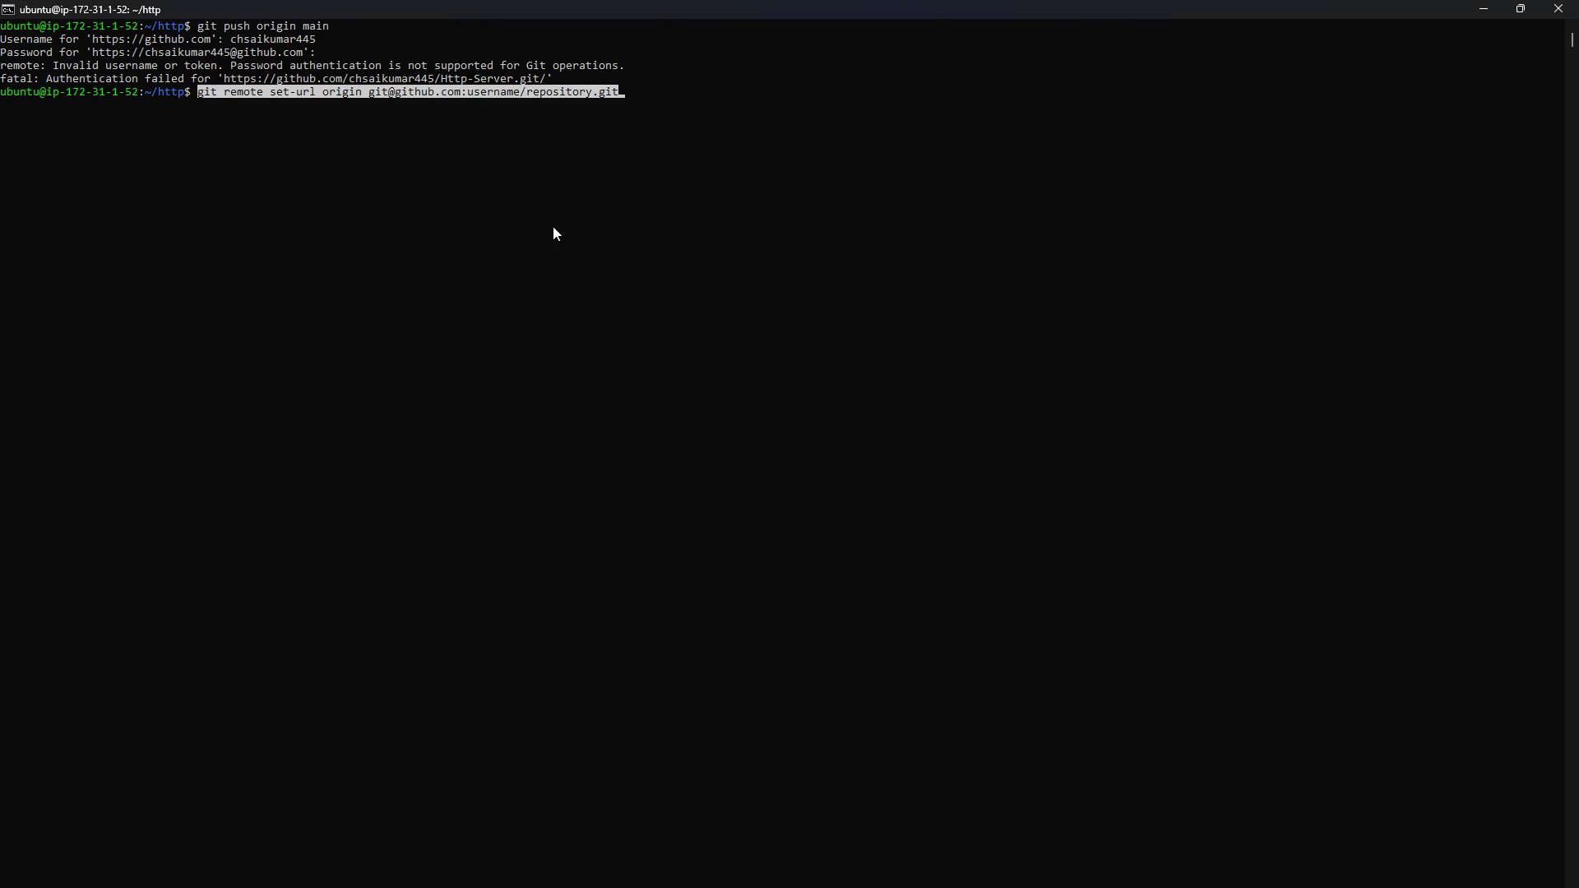
pyautogui.press('Left')
pyautogui.press('Left')
pyautogui.press('Left')
pyautogui.press('Left')
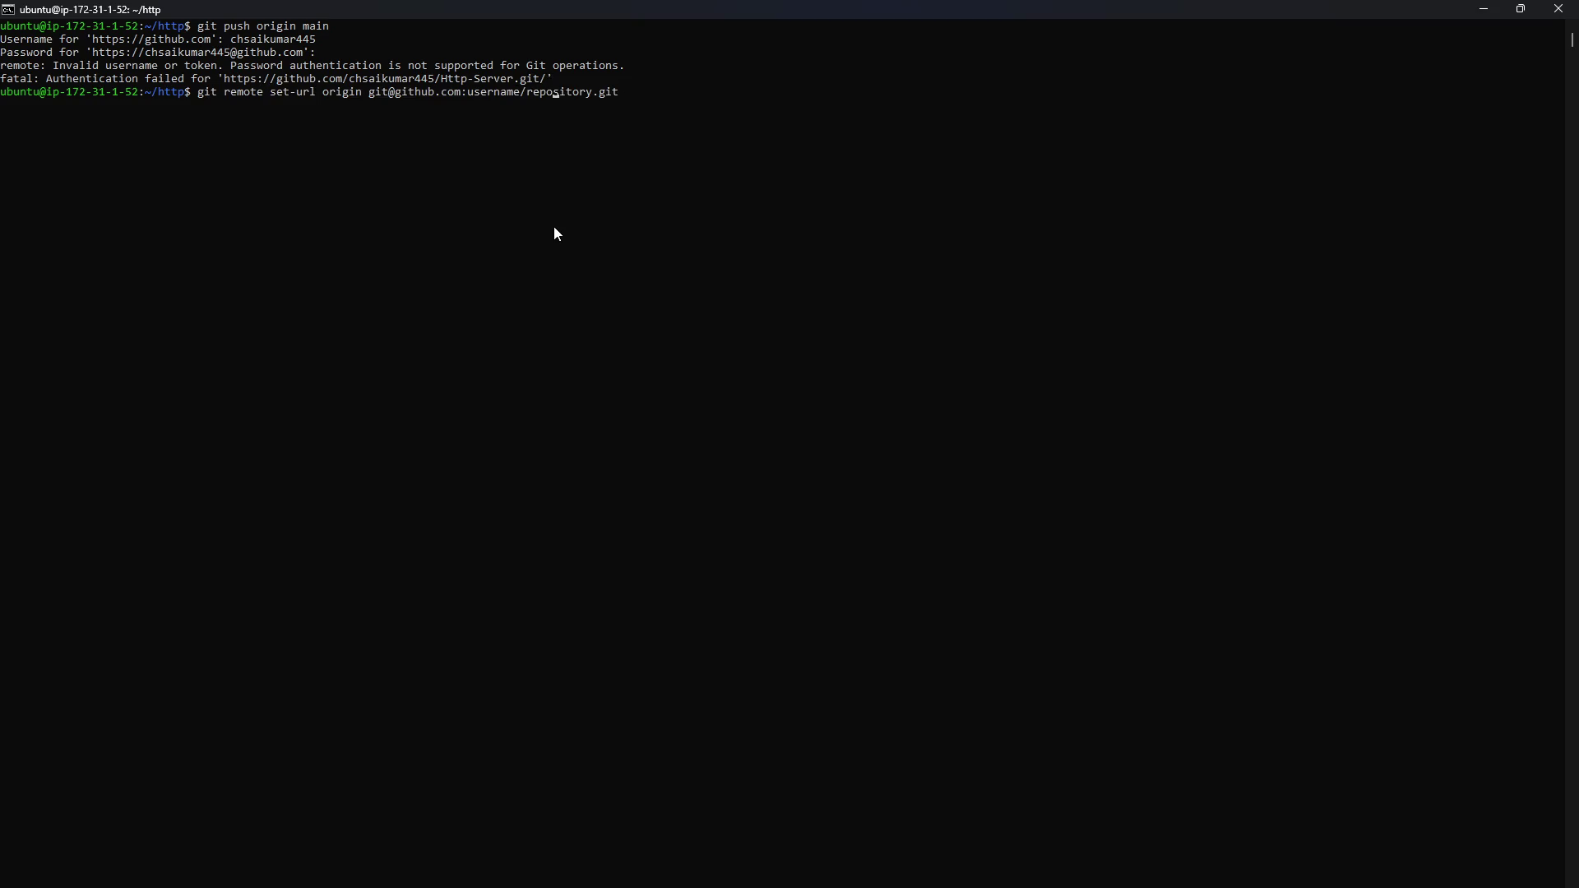
pyautogui.press('Left')
pyautogui.press('Left')
pyautogui.press('BackSpace')
pyautogui.press('BackSpace')
pyautogui.press('BackSpace')
pyautogui.write('chsaikumar445')
pyautogui.press('Return')
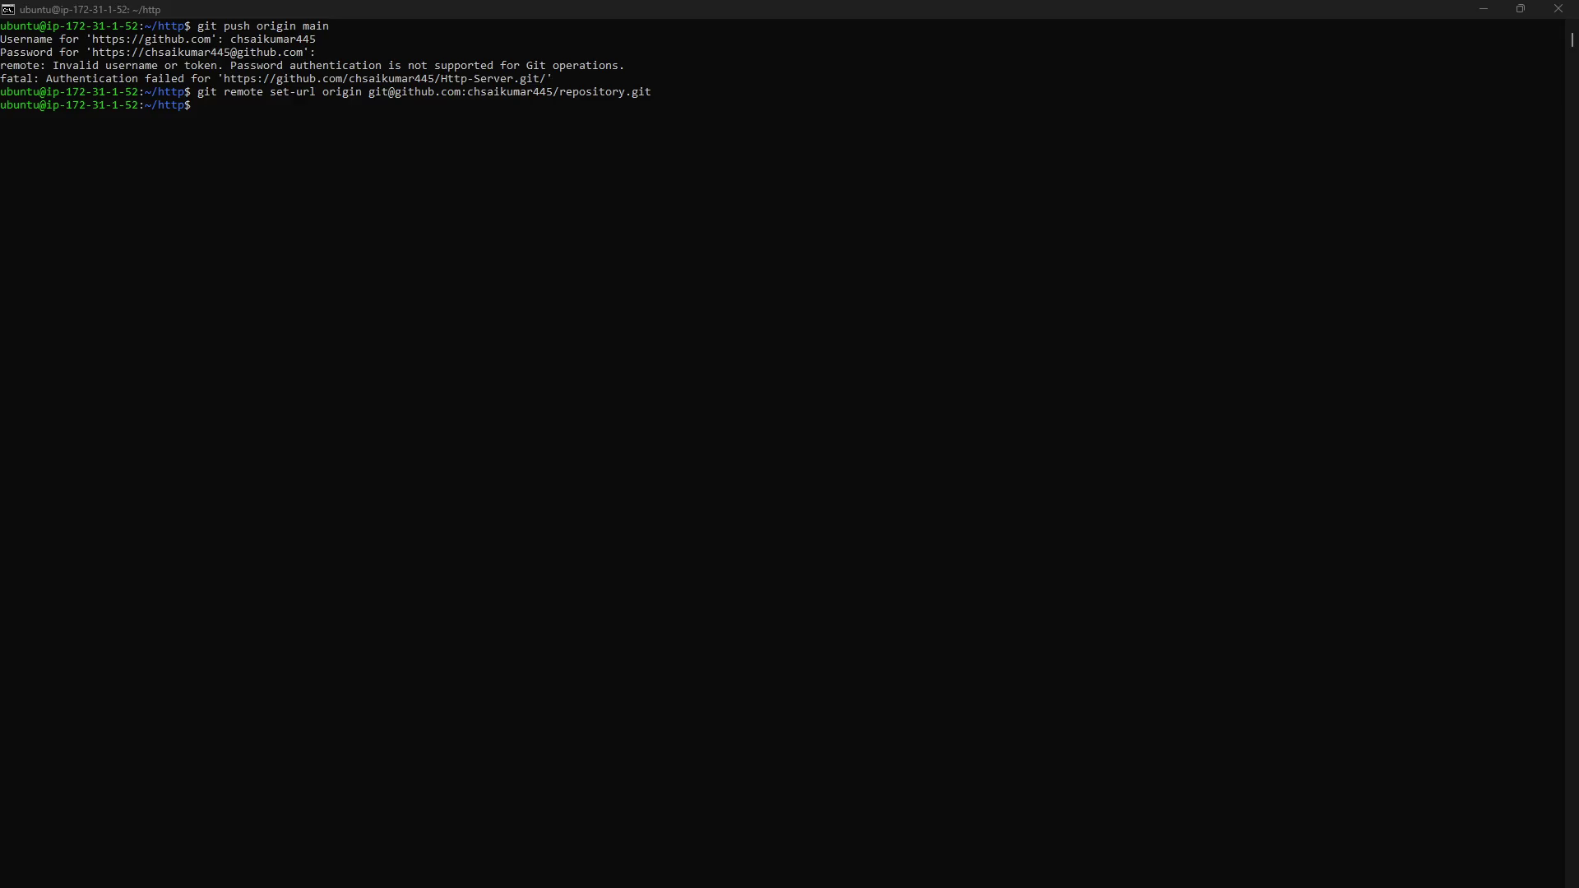
pyautogui.click(438, 283)
# Step: Append the eval "$(ssh-agent -s)" && ssh-add startup lines to ~/.bashrc
pyautogui.rightClick(384, 247)
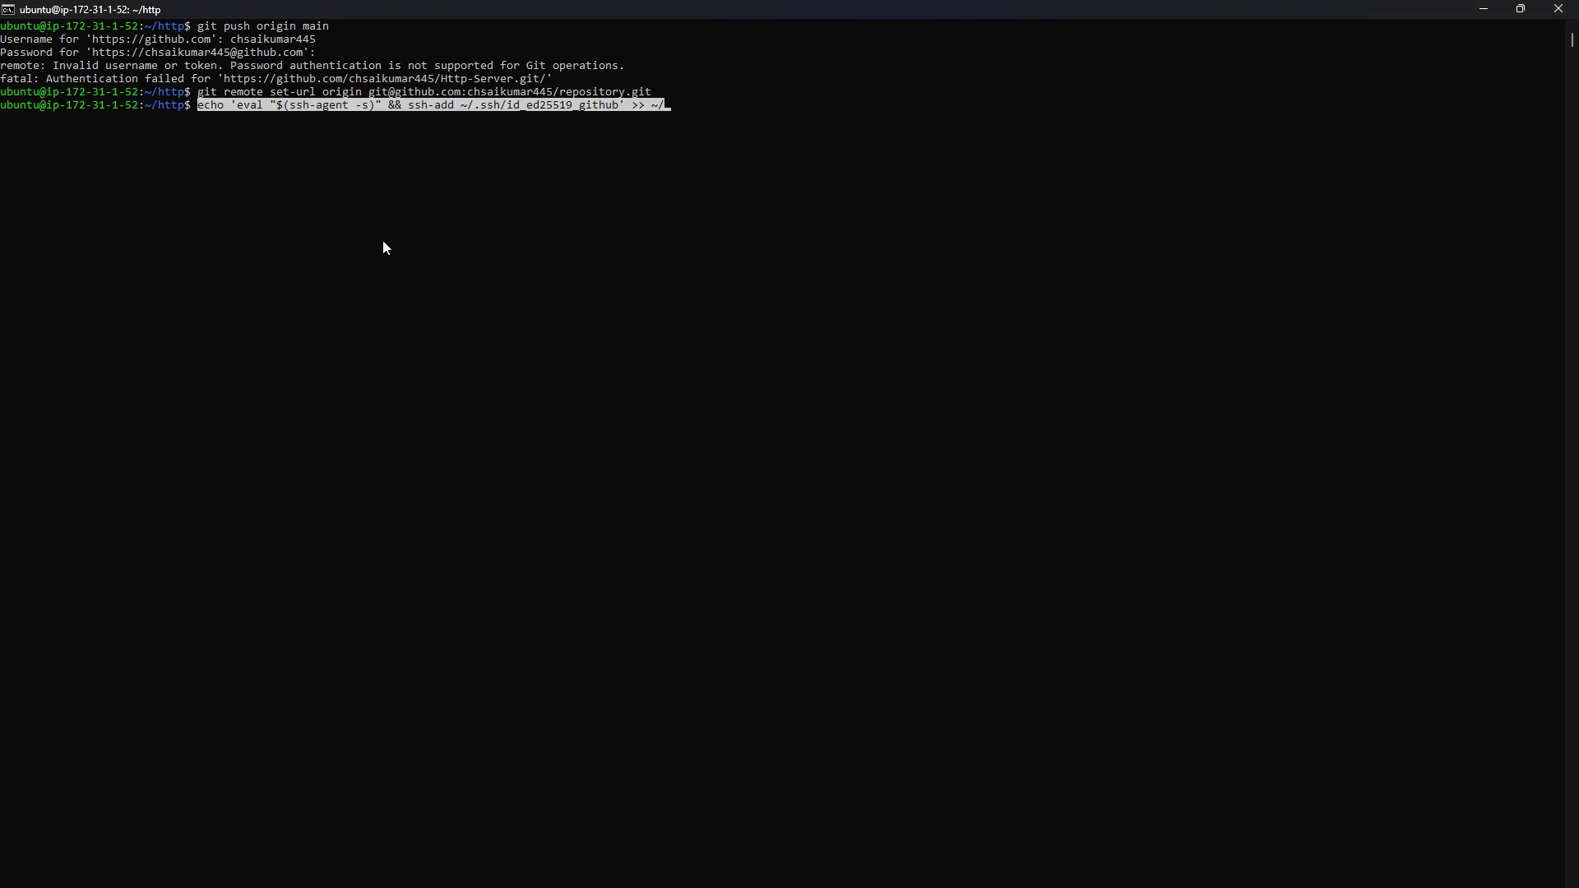
pyautogui.press('Return')
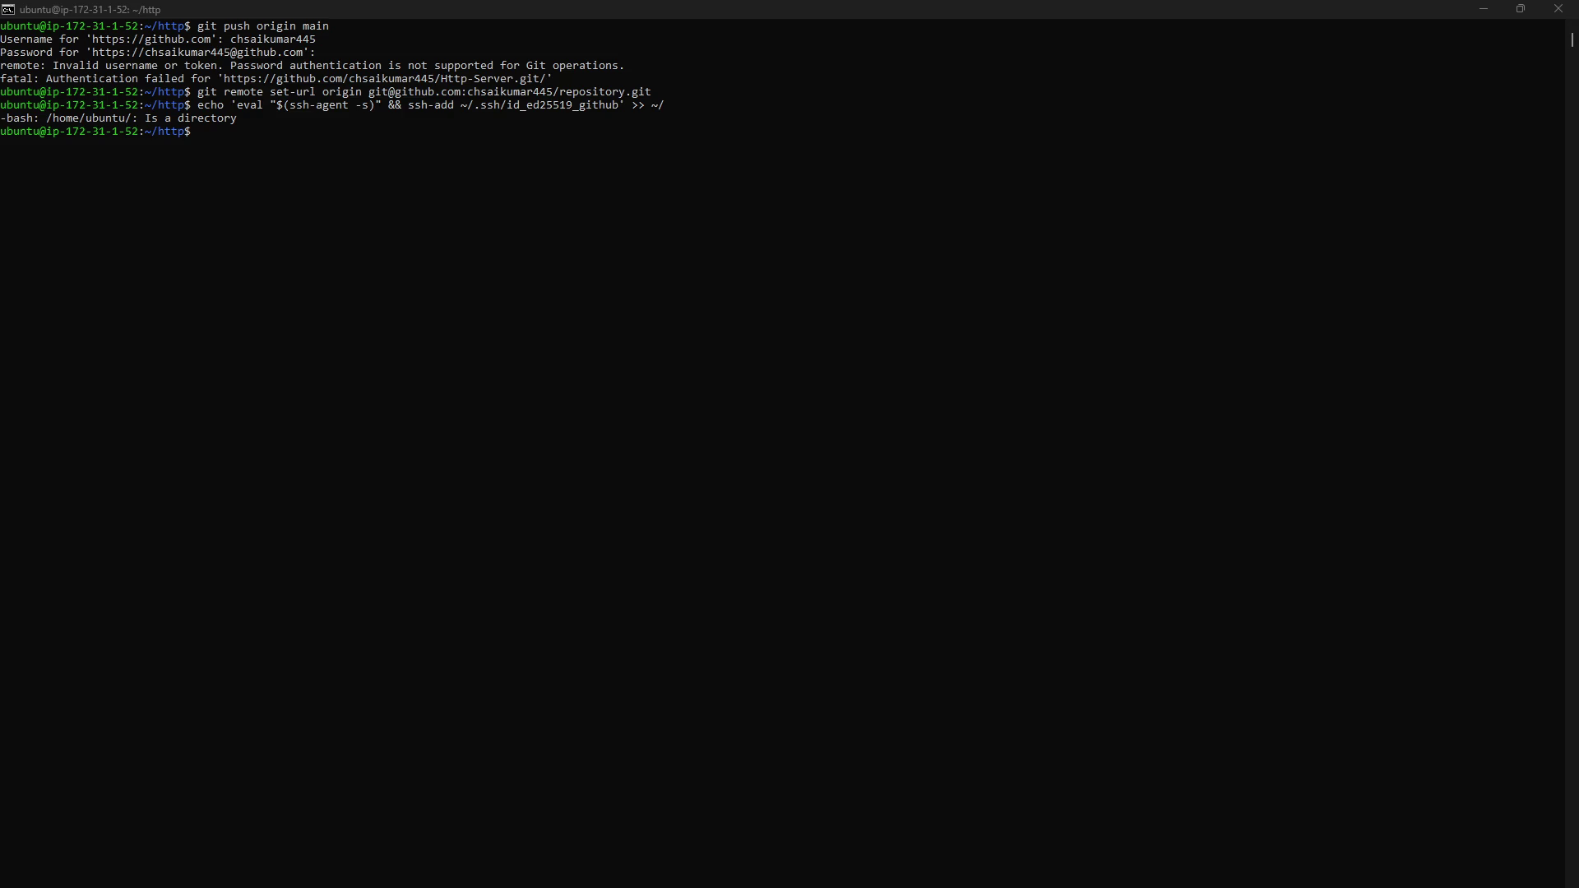
pyautogui.click(274, 154)
pyautogui.rightClick(436, 177)
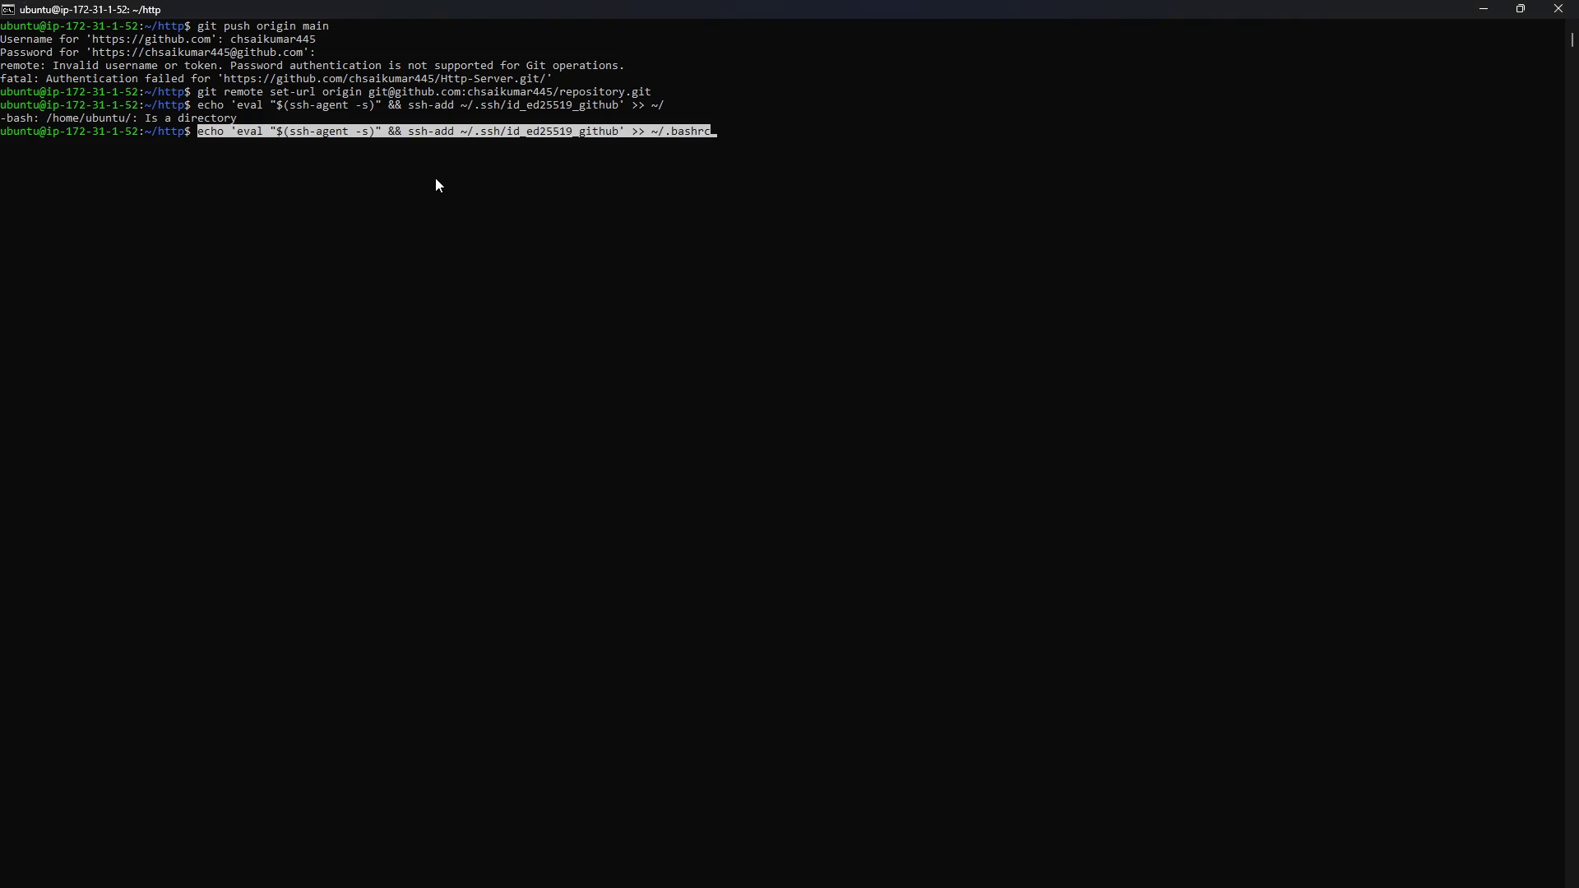
pyautogui.press('Return')
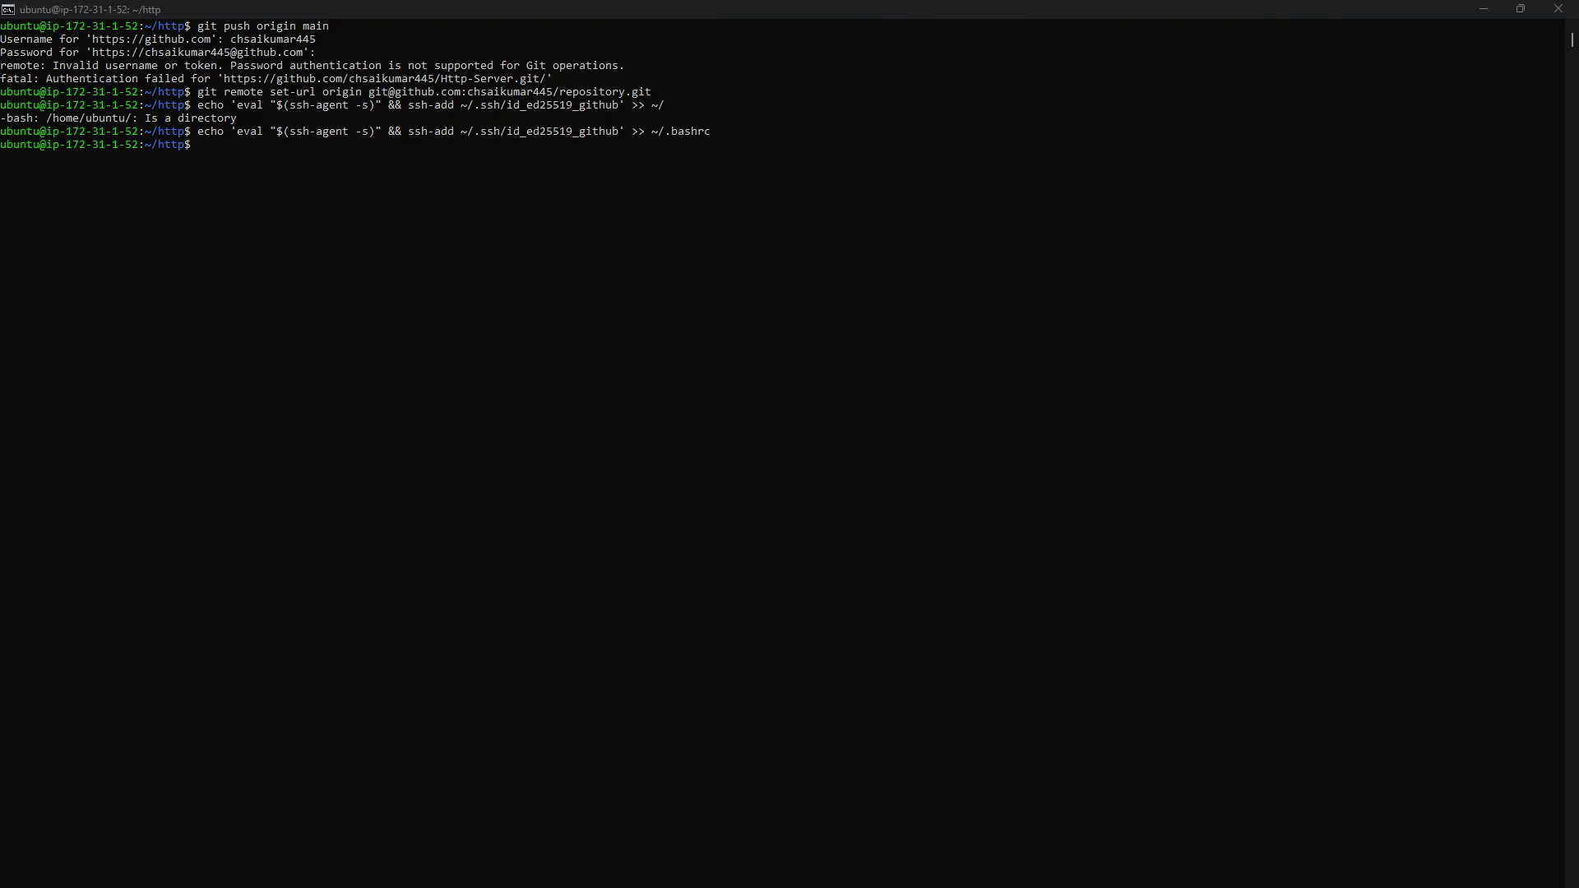
# Step: Reload ~/.bashrc with source so the agent starts and the GitHub key is added
pyautogui.click(626, 225)
pyautogui.rightClick(626, 226)
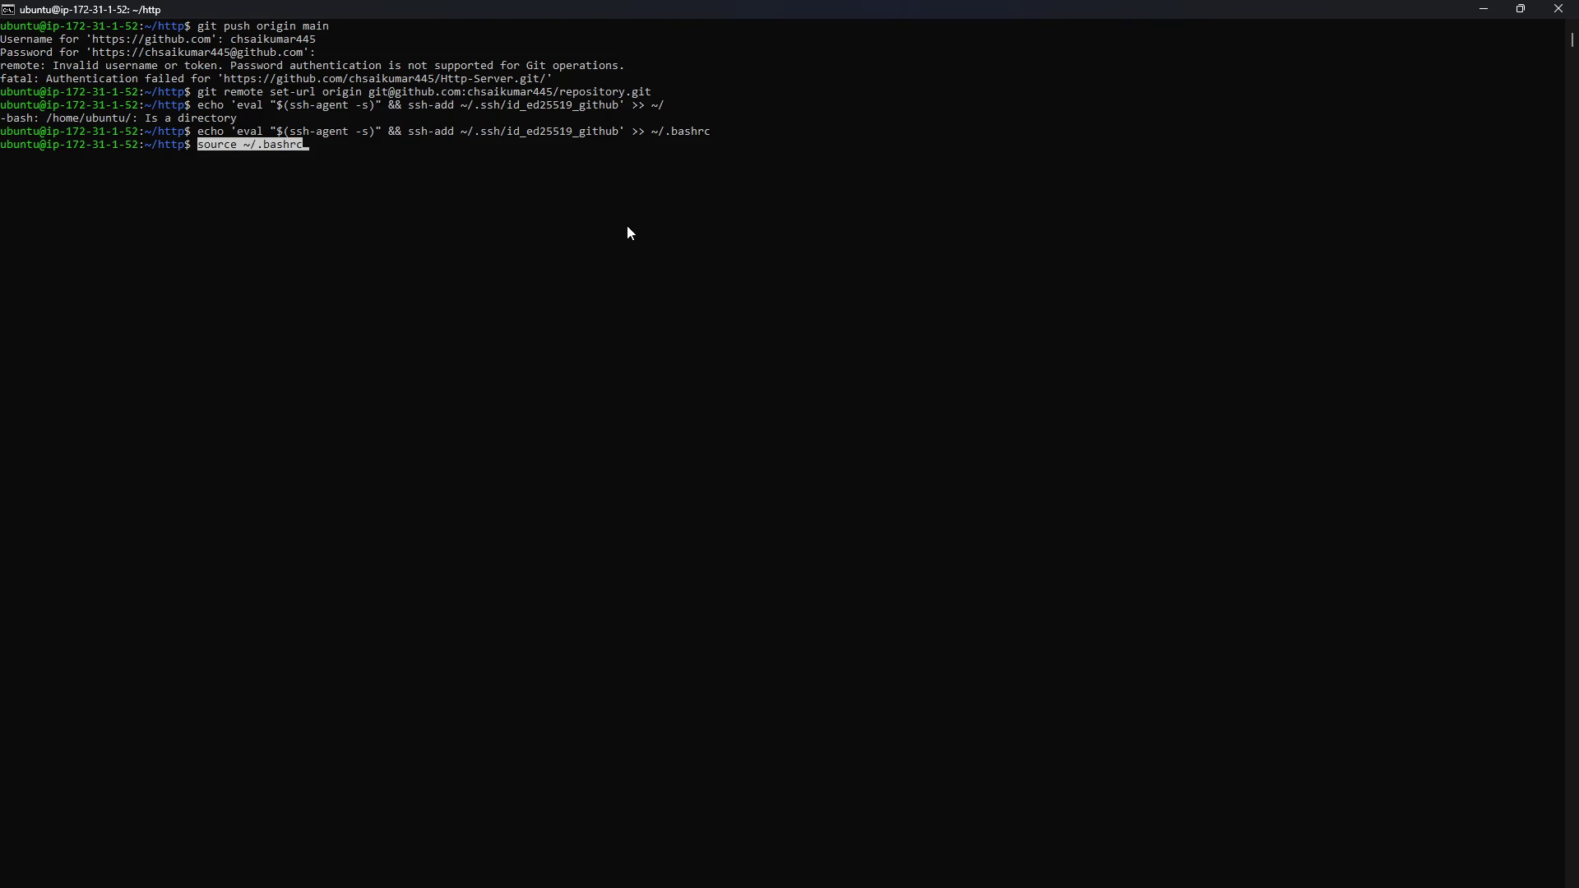
pyautogui.press('Return')
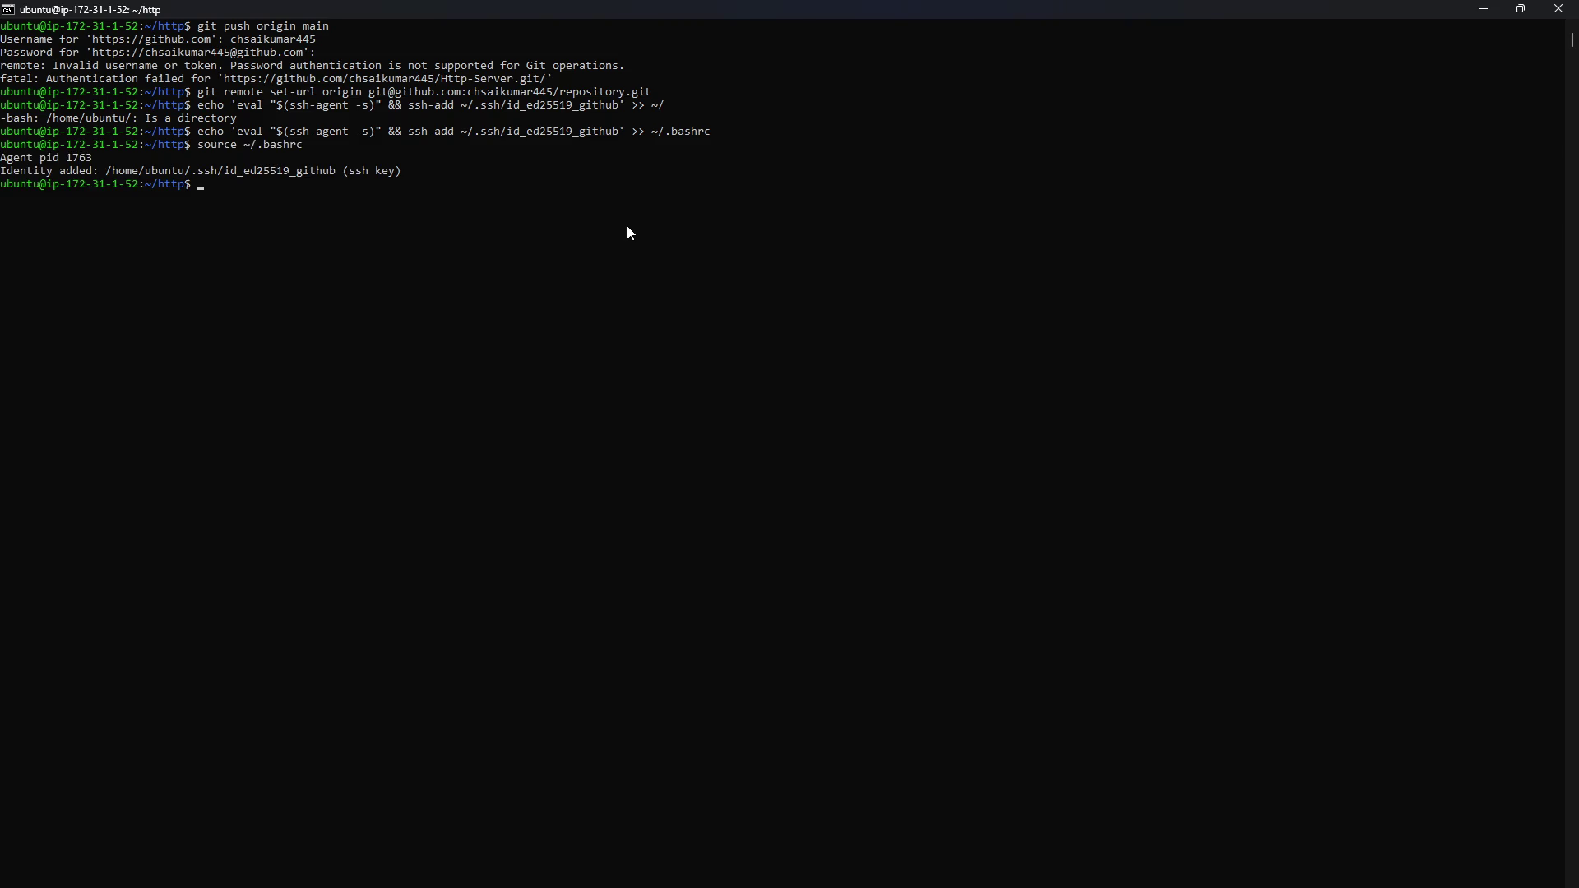
pyautogui.press('Up')
pyautogui.press('Up')
pyautogui.press('Up')
# Step: Retry git push origin main, then re-run git remote add origin with the HTTPS Http-Server URL
pyautogui.press('Return')
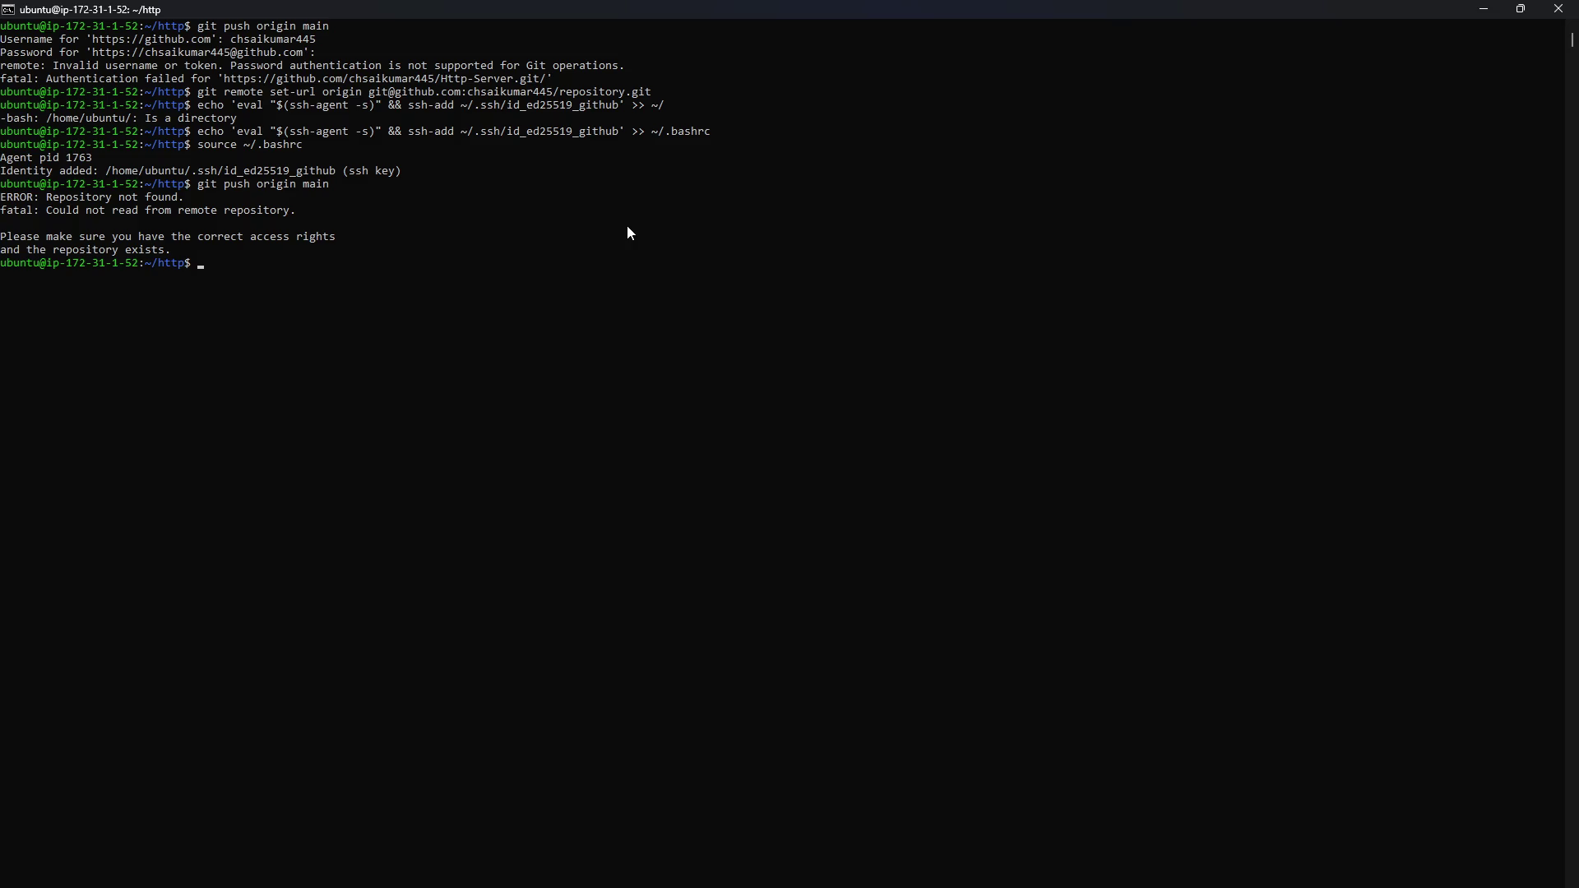
pyautogui.press('Up')
pyautogui.press('Up')
pyautogui.press('Up')
pyautogui.press('Down')
pyautogui.press('Down')
pyautogui.press('Down')
pyautogui.write('clear')
pyautogui.press('Up')
pyautogui.press('Up')
pyautogui.press('Up')
pyautogui.press('Up')
pyautogui.press('Down')
pyautogui.press('Down')
pyautogui.press('Up')
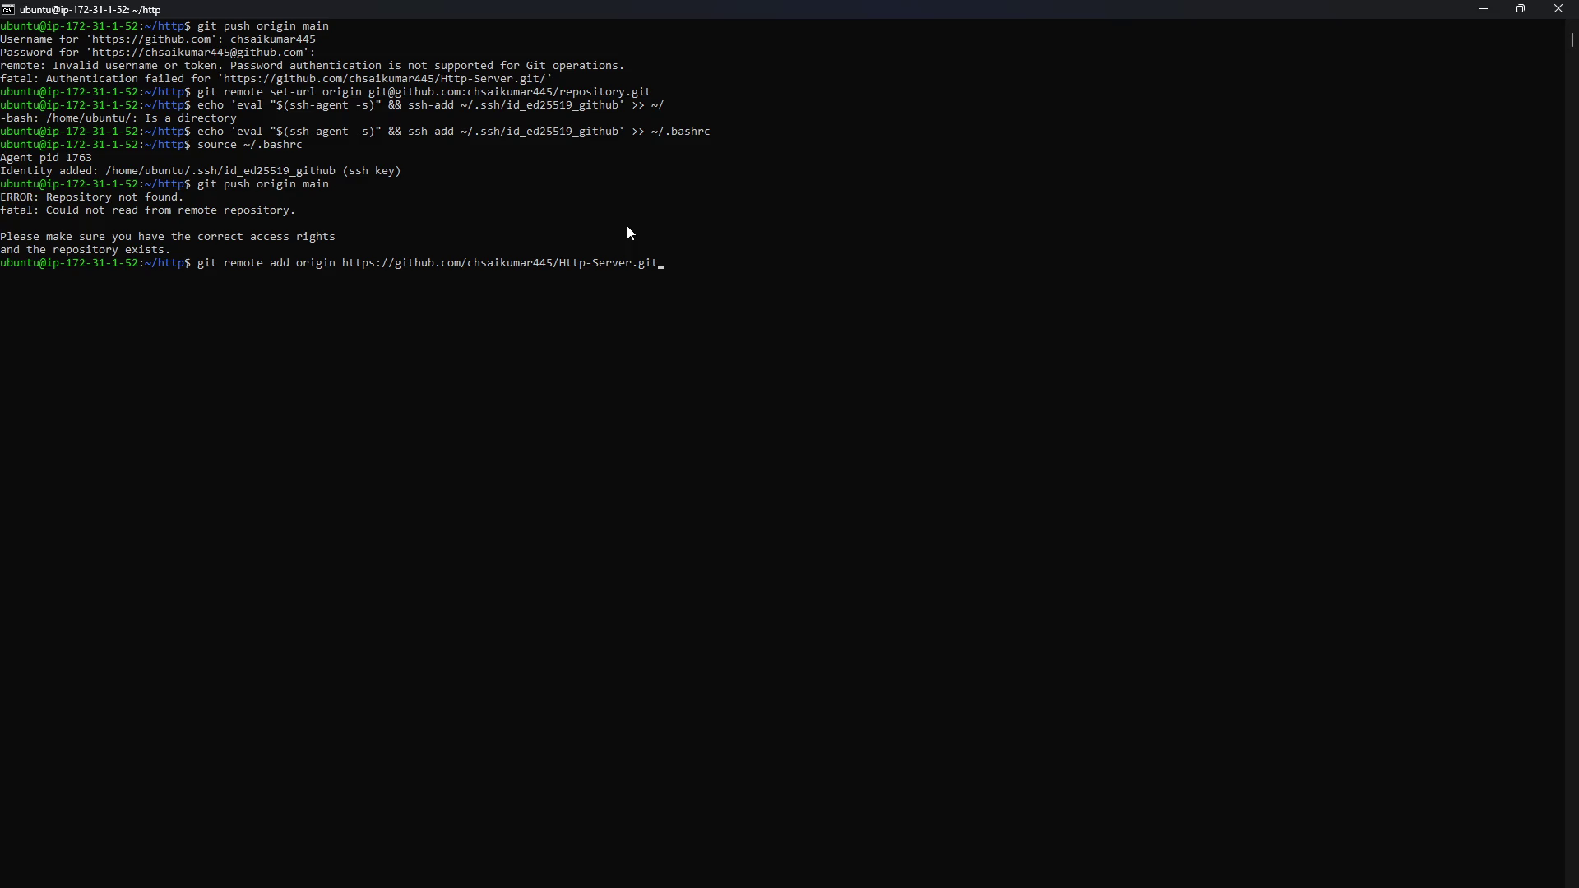
pyautogui.press('Return')
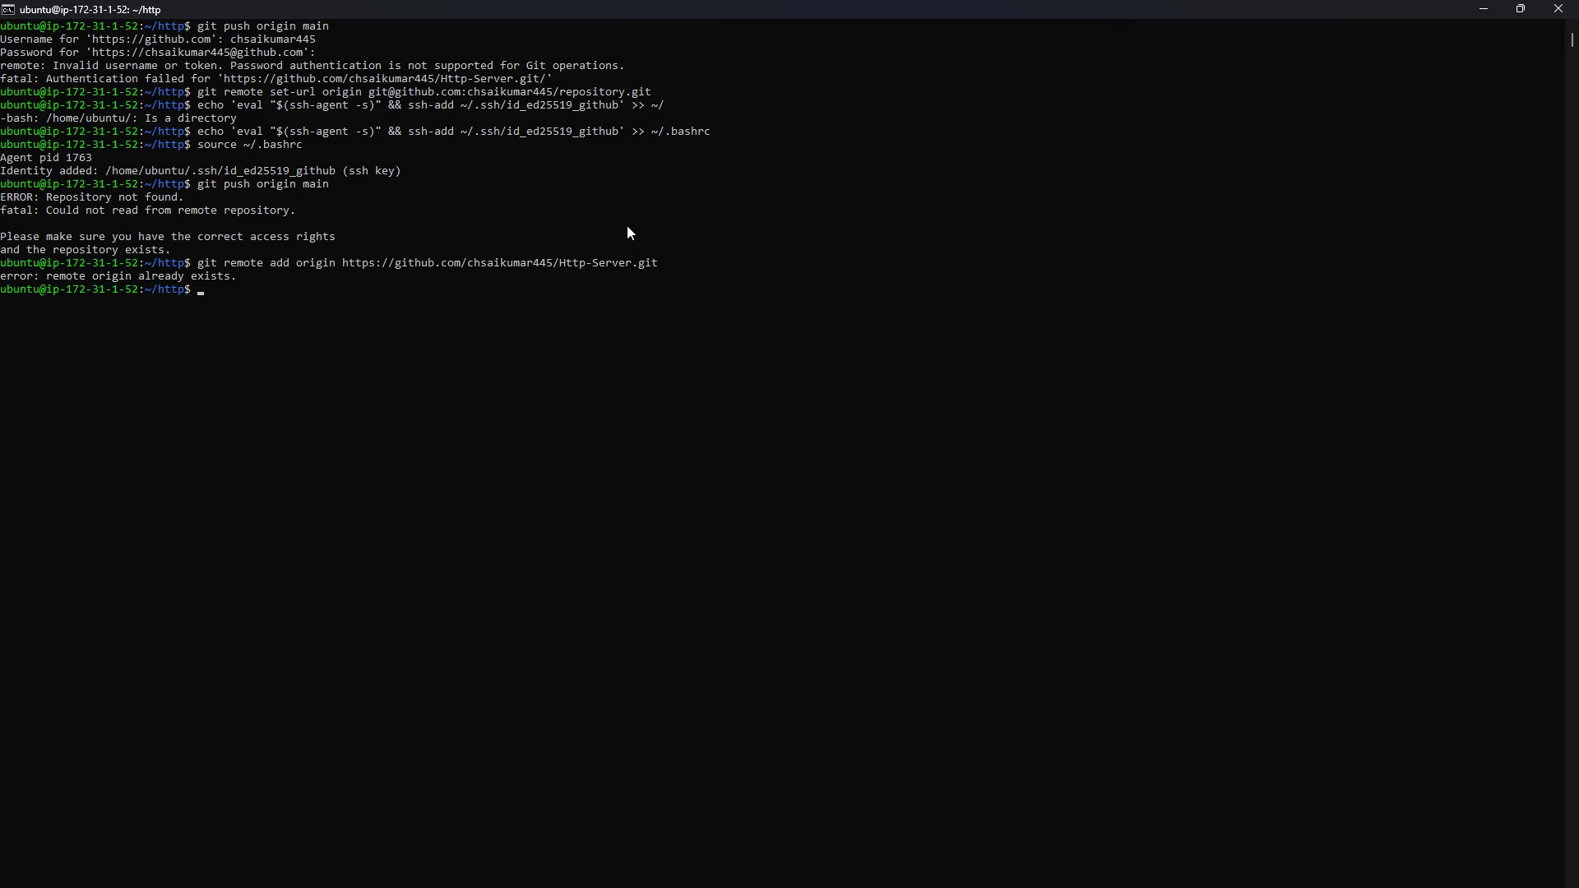
# Step: Try git remote remove -f and git remote remove, then copy the Http-Server repository URL
pyautogui.write('git rem')
pyautogui.write('or')
pyautogui.press('BackSpace')
pyautogui.press('BackSpace')
pyautogui.press('BackSpace')
pyautogui.write('remote re')
pyautogui.write('move -f')
pyautogui.press('Return')
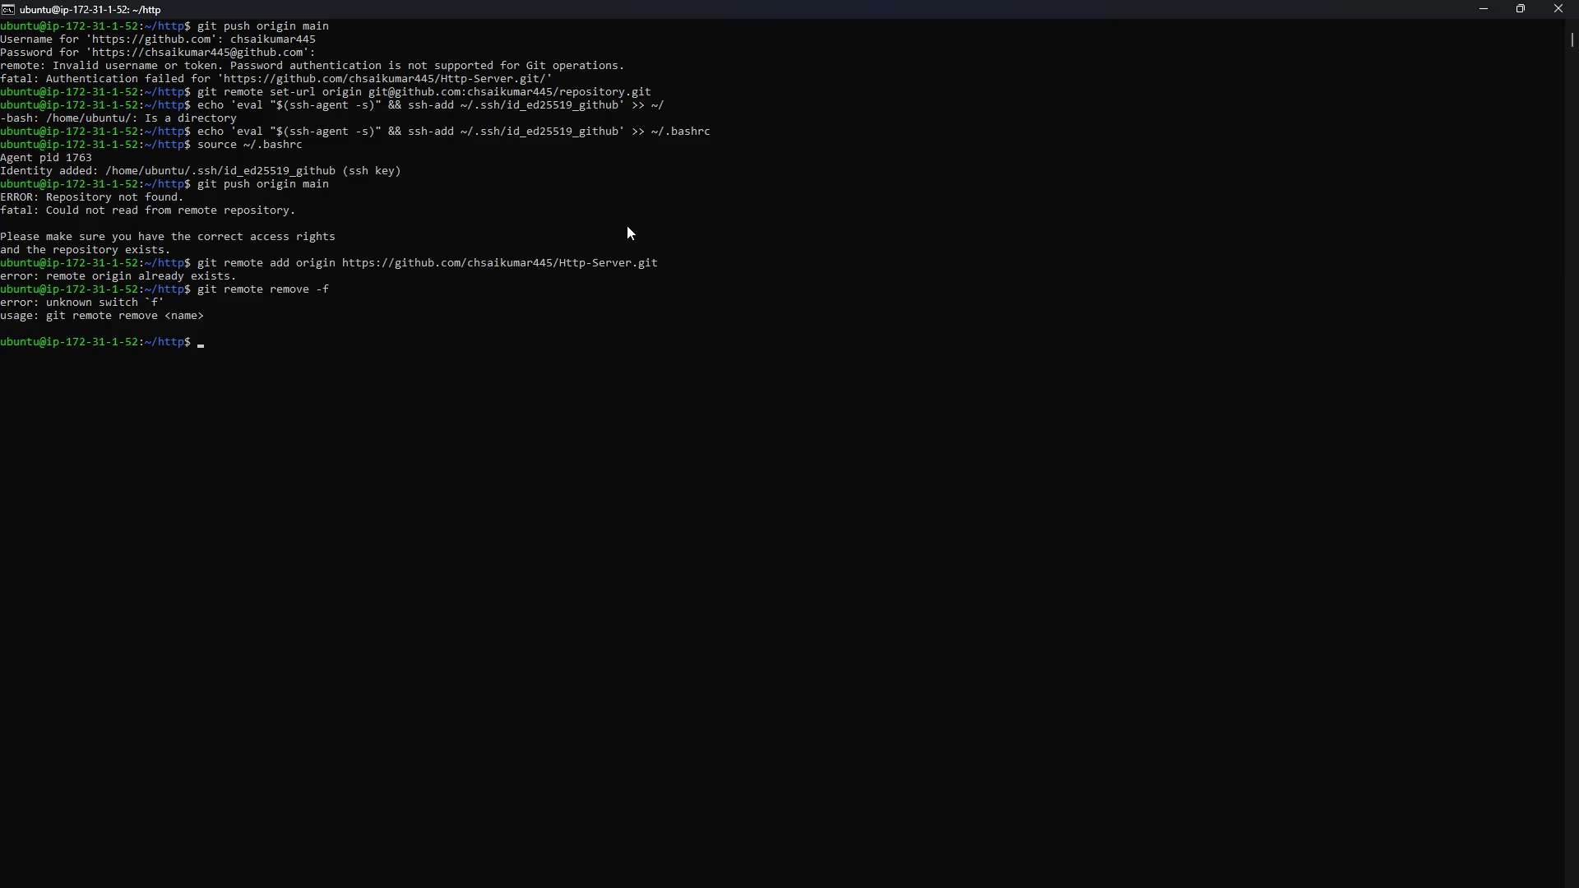
pyautogui.write('gi')
pyautogui.press('BackSpace')
pyautogui.press('BackSpace')
pyautogui.write('git remote rem')
pyautogui.write('ove')
pyautogui.press('Return')
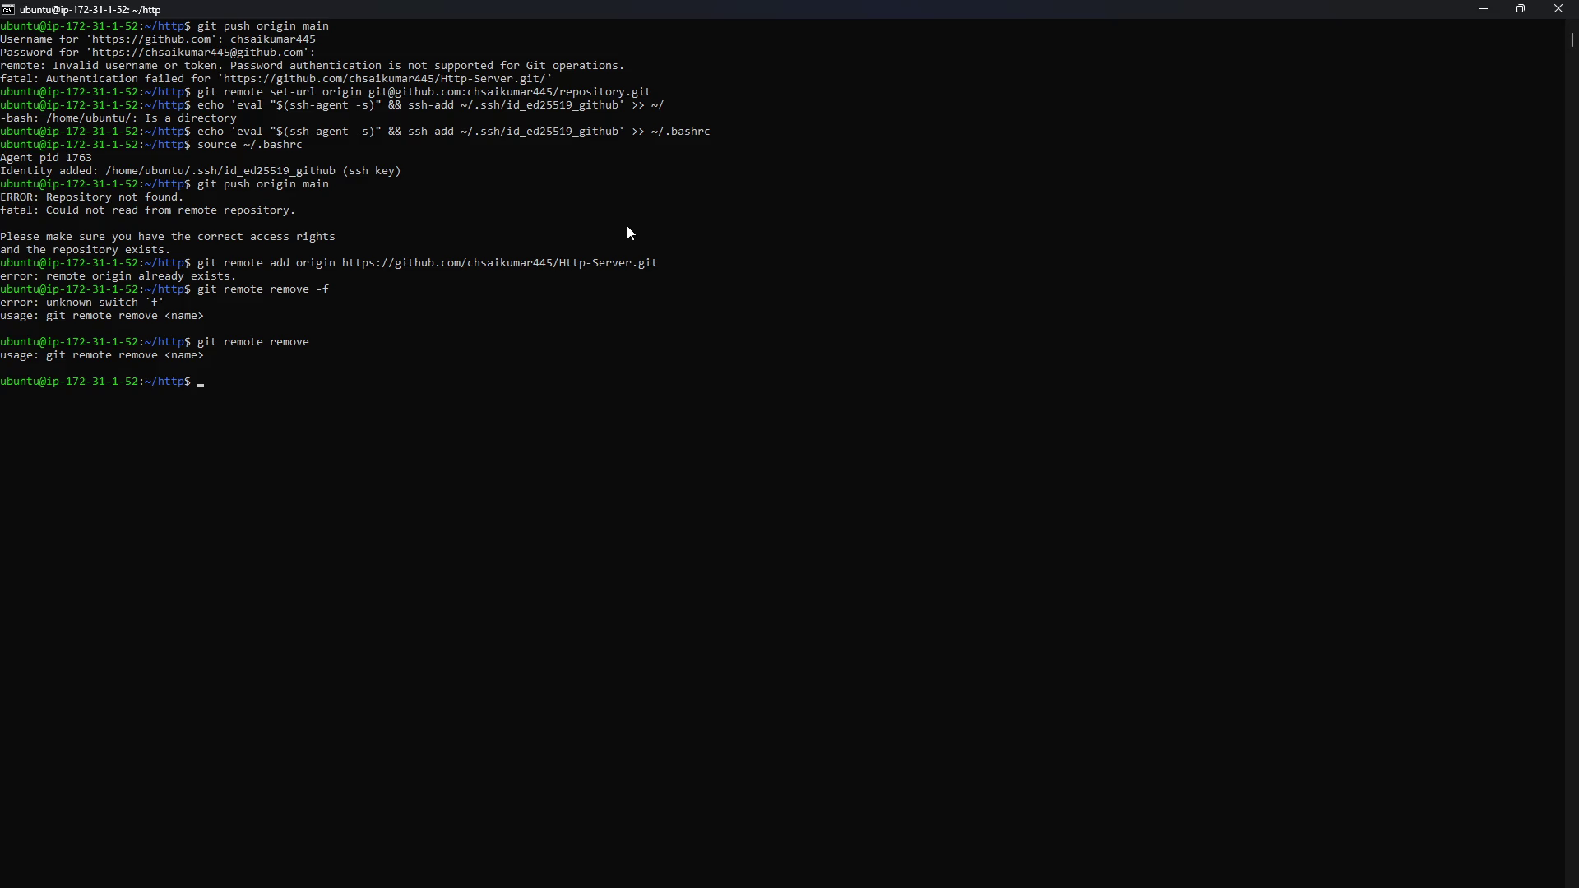
pyautogui.press('Up')
pyautogui.moveTo(342, 261); pyautogui.dragTo(678, 263)
pyautogui.rightClick(625, 263)
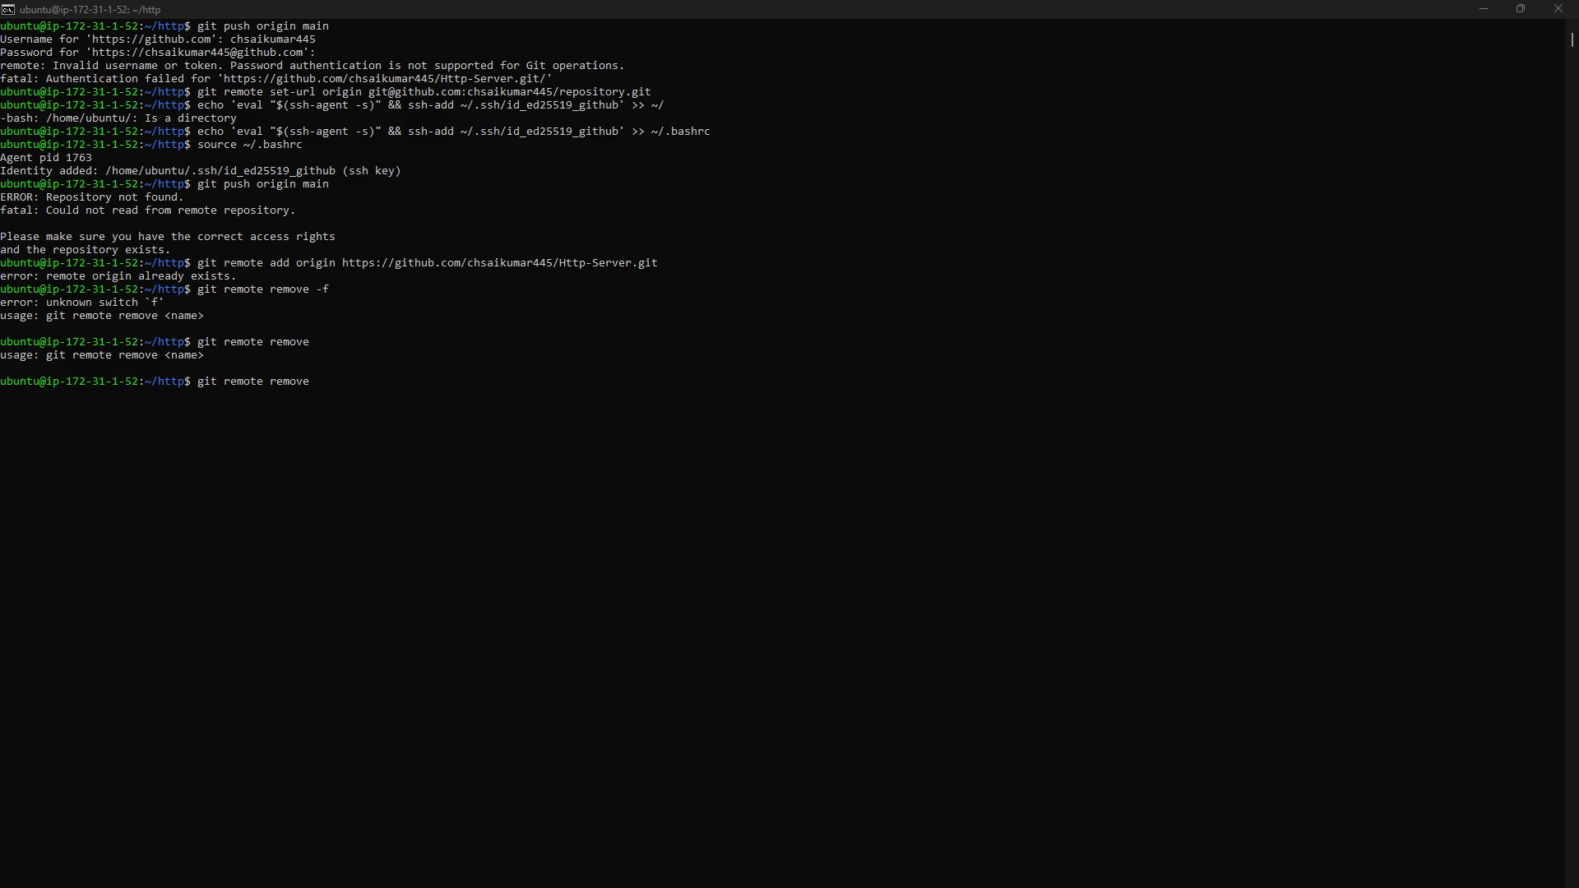
# Step: List the configured remotes with git remote -v
pyautogui.click(305, 587)
pyautogui.press('BackSpace')
pyautogui.press('BackSpace')
pyautogui.press('BackSpace')
pyautogui.write('-v')
pyautogui.press('Return')
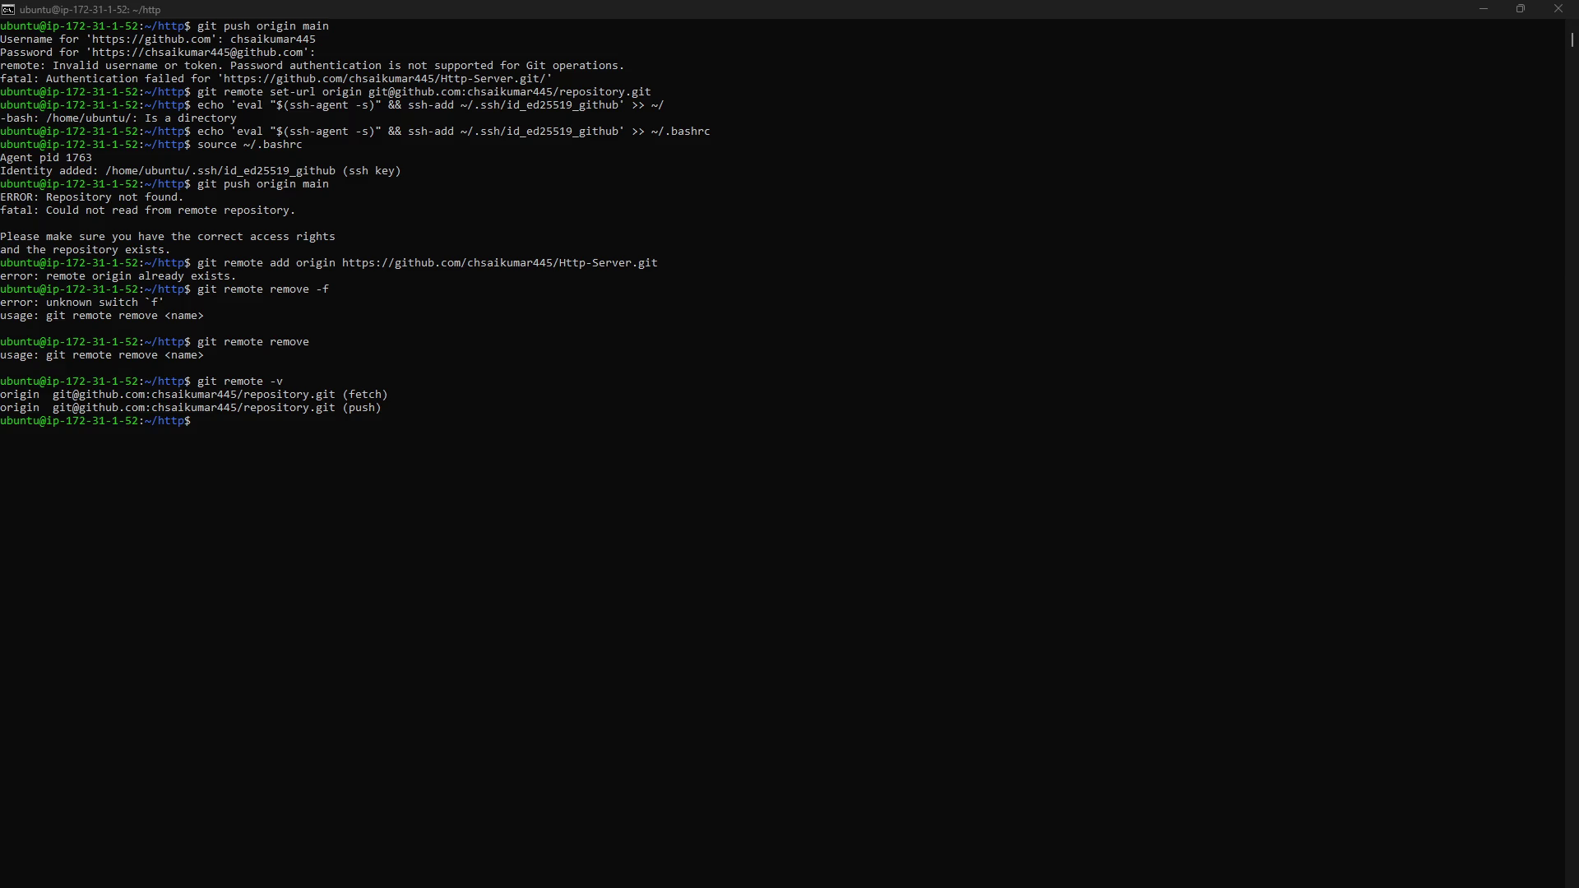
# Step: Remove origin and re-add it with the HTTPS Http-Server.git address
pyautogui.click(501, 521)
pyautogui.write('git rem')
pyautogui.write('ote rm ')
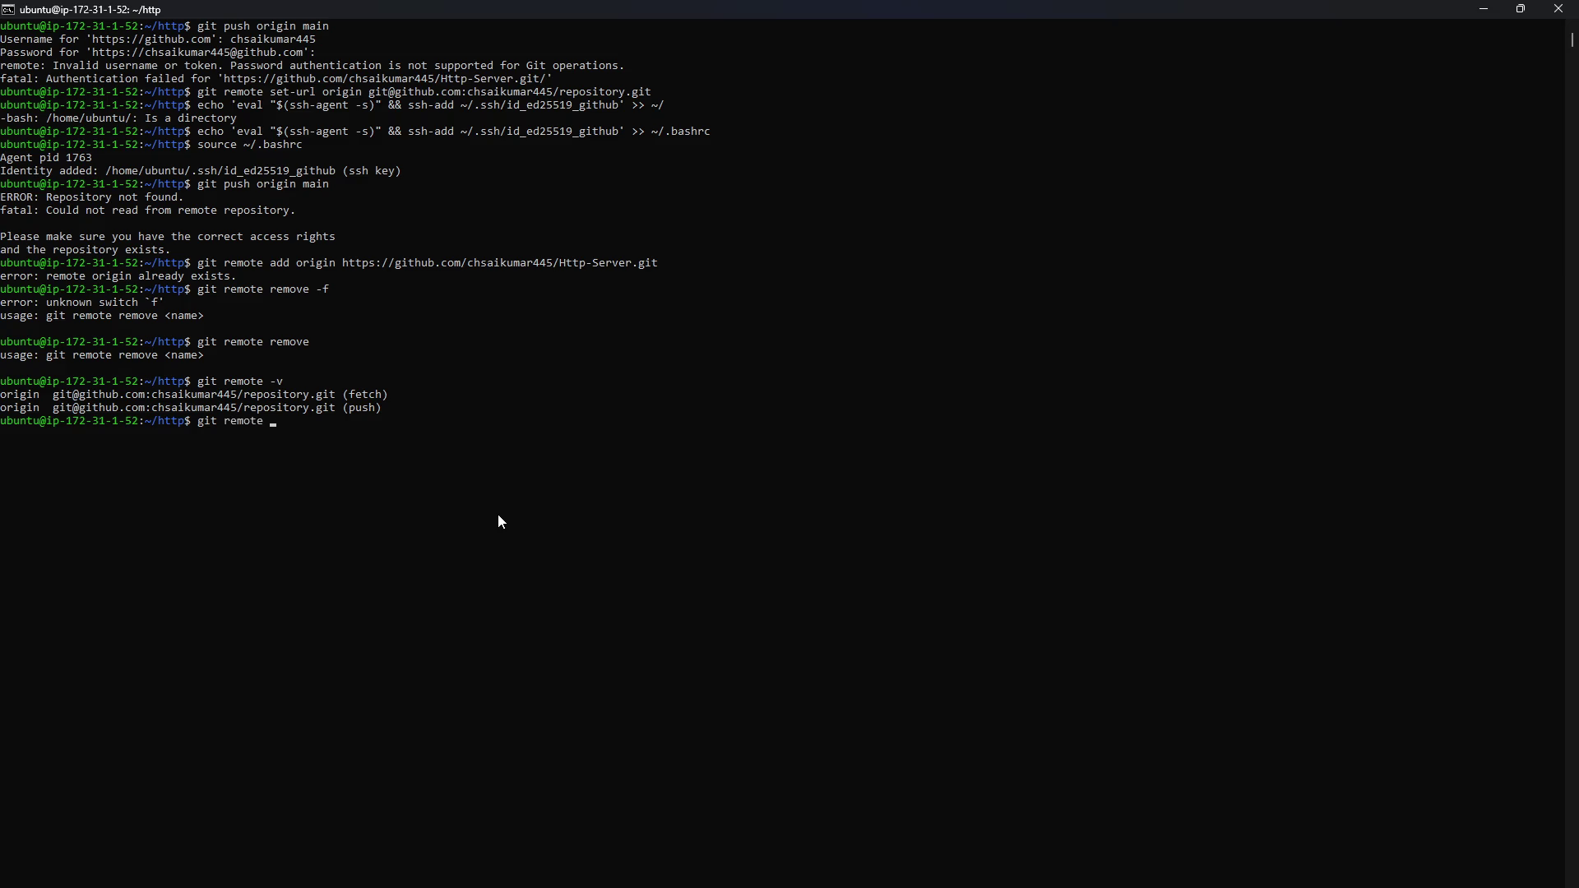
pyautogui.write('origin')
pyautogui.press('Return')
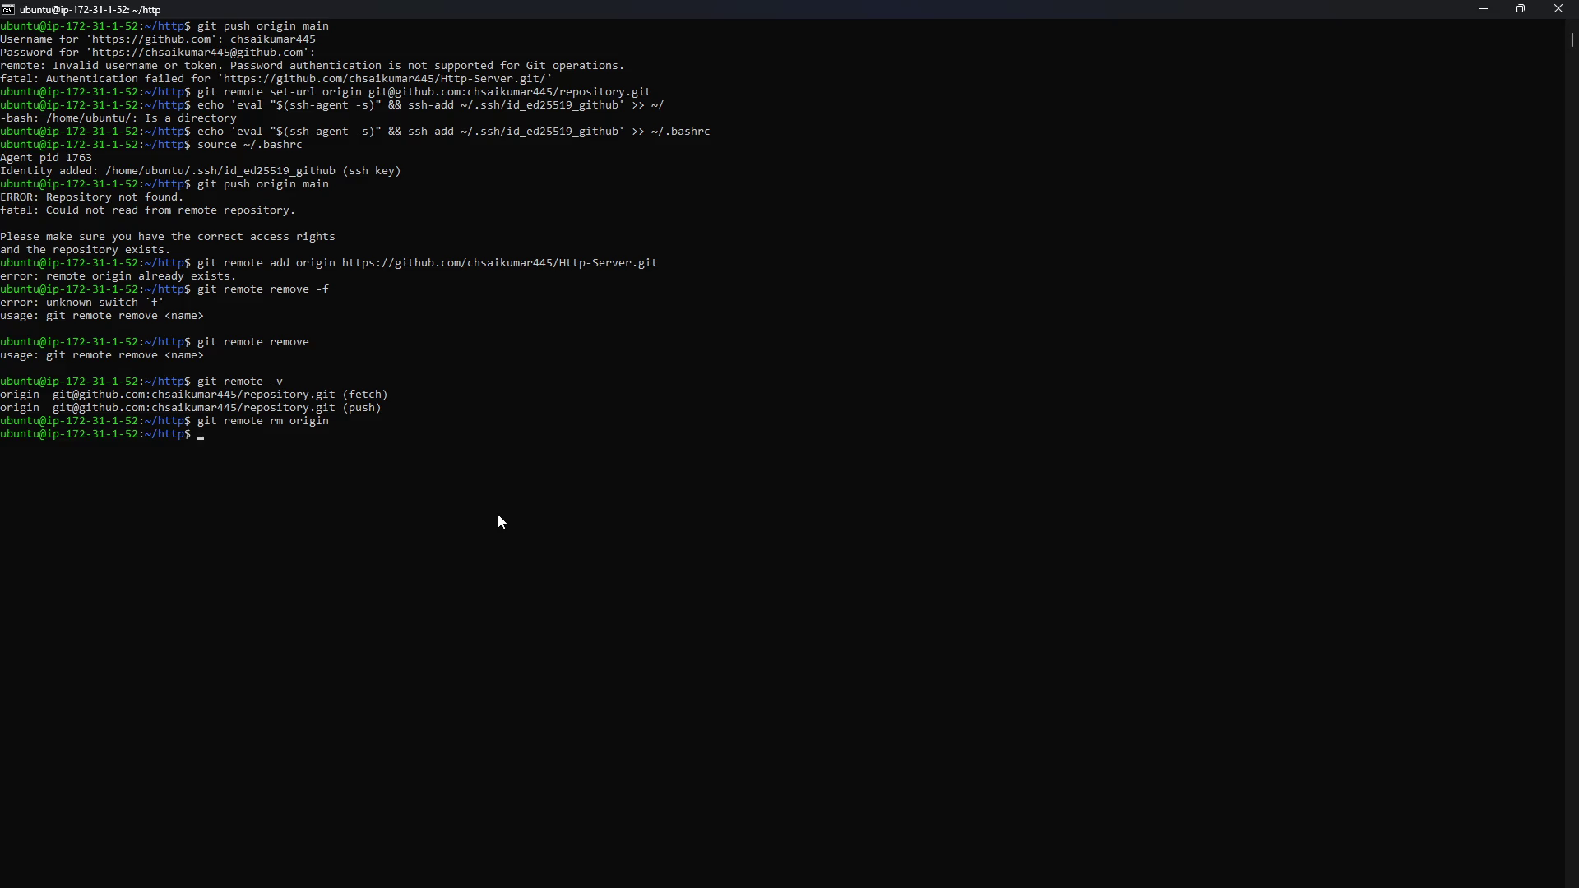
pyautogui.press('Up')
pyautogui.press('Up')
pyautogui.press('Up')
pyautogui.press('Down')
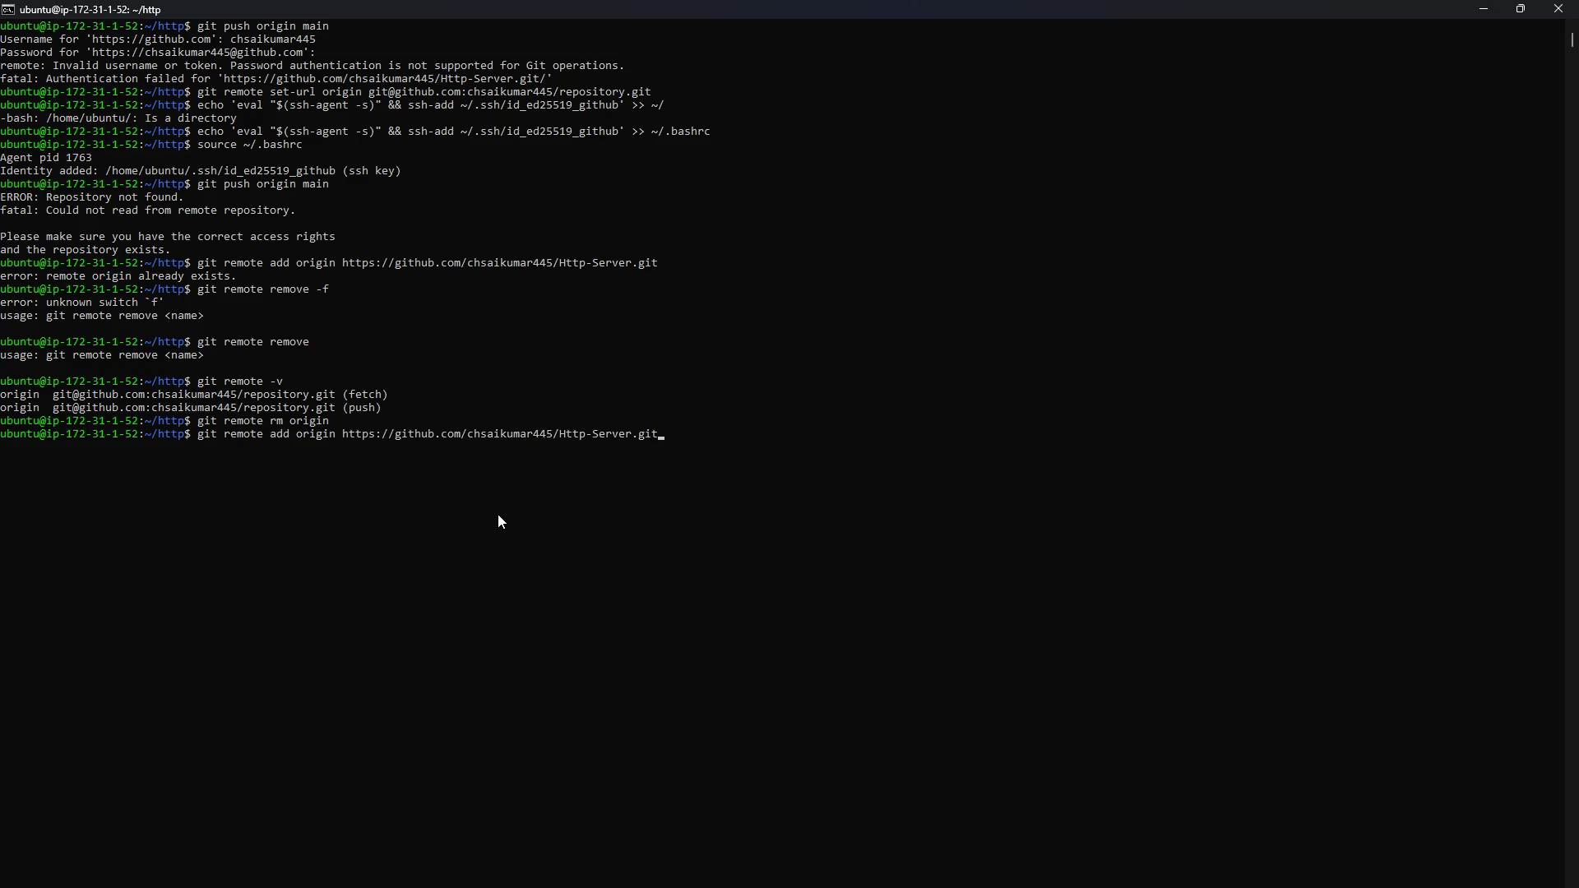
pyautogui.press('Return')
# Step: Push main to the new origin, which now prompts for a GitHub username
pyautogui.press('Up')
pyautogui.press('Up')
pyautogui.press('Up')
pyautogui.press('Up')
pyautogui.press('Up')
pyautogui.press('Return')
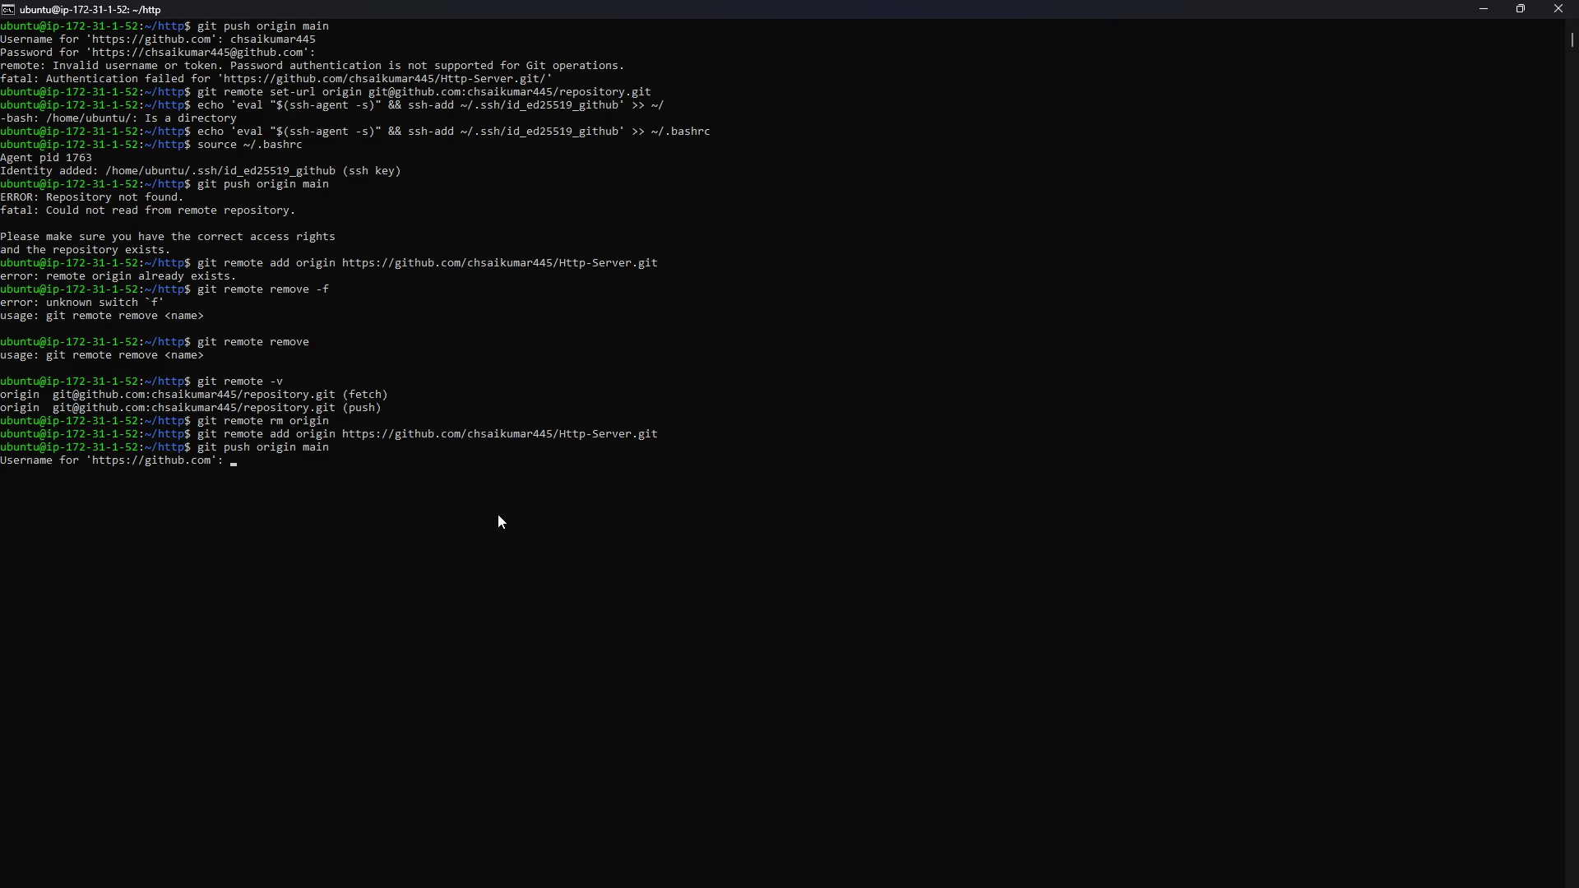
pyautogui.hotkey('alt', 'Tab')
# Step: Submit empty username and password for the push, which fails with authentication failed
pyautogui.click(360, 518)
pyautogui.scroll(-2, 4, 851)
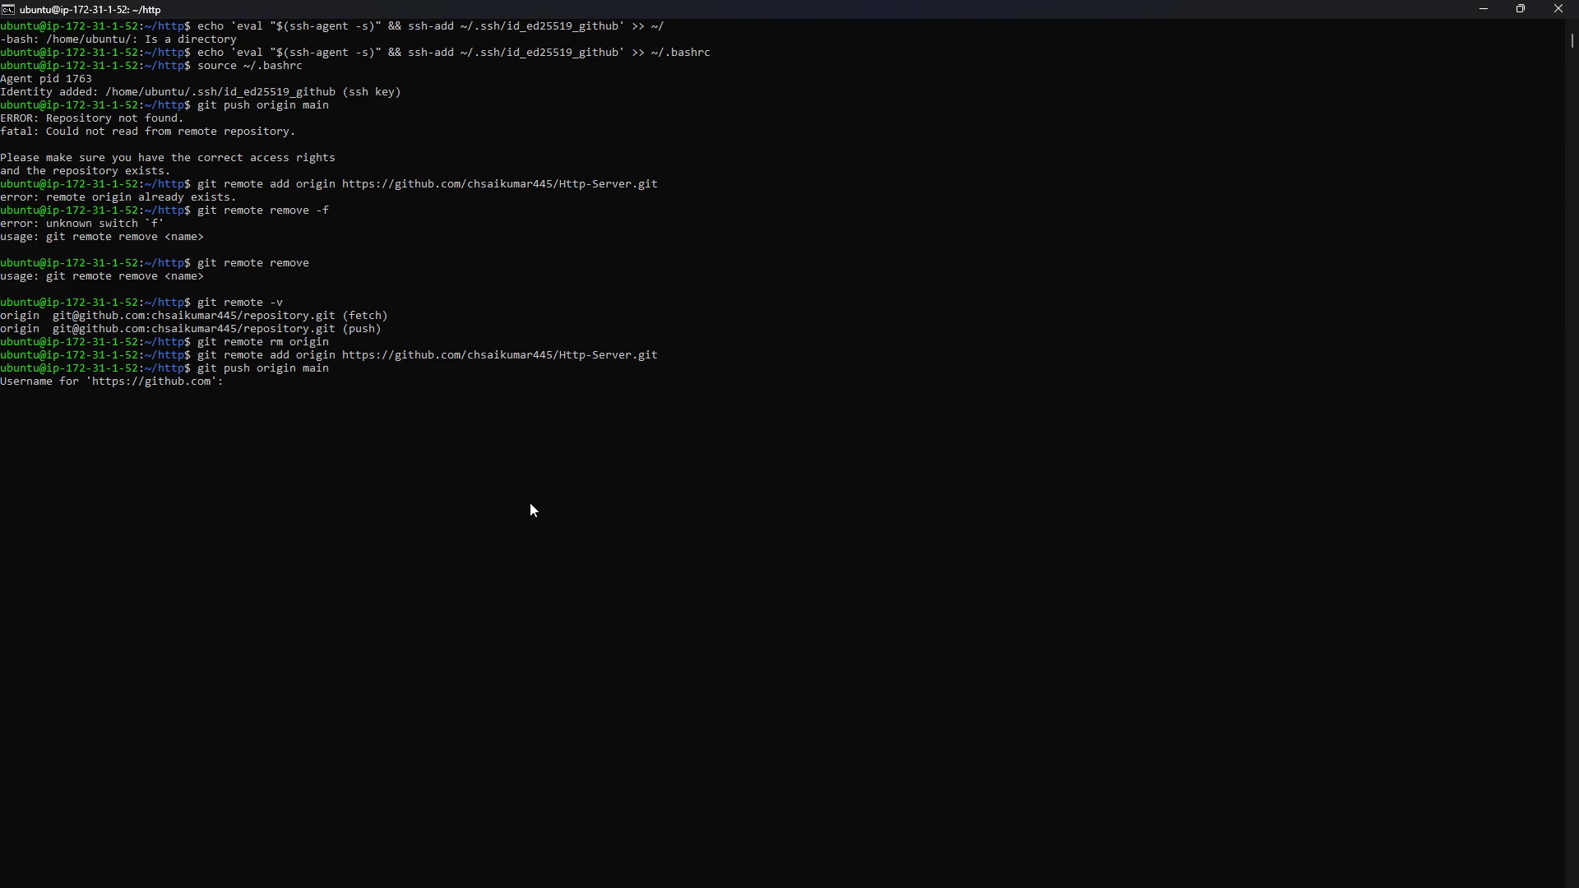
pyautogui.press('Return')
pyautogui.press('Return')
pyautogui.press('Return')
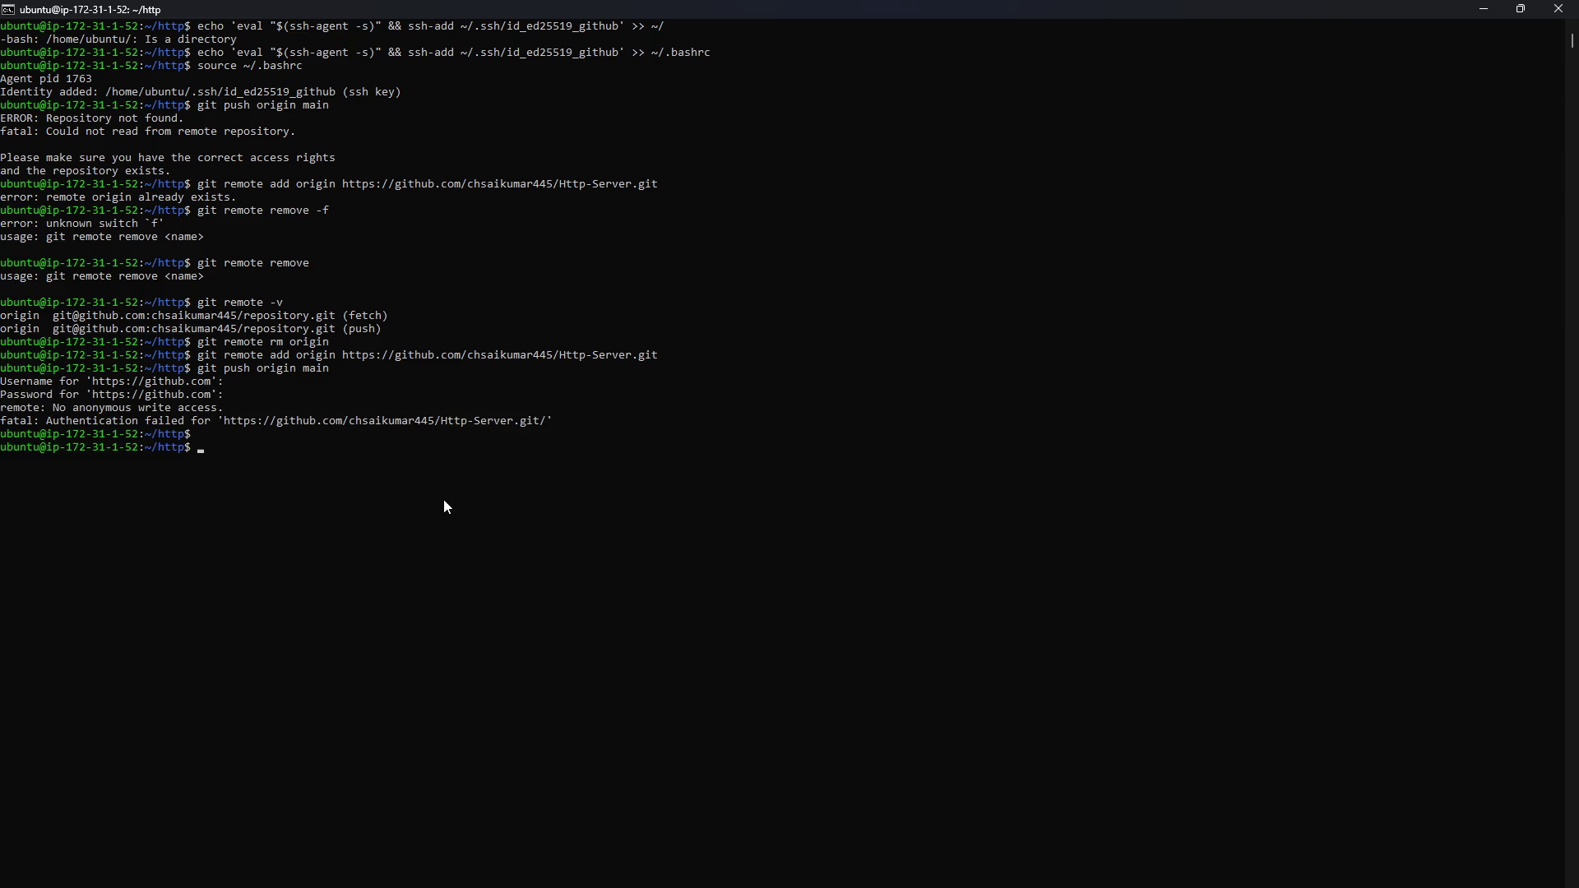
# Step: Paste and run a listing of ~/.ssh, showing config and known_hosts
pyautogui.rightClick(467, 487)
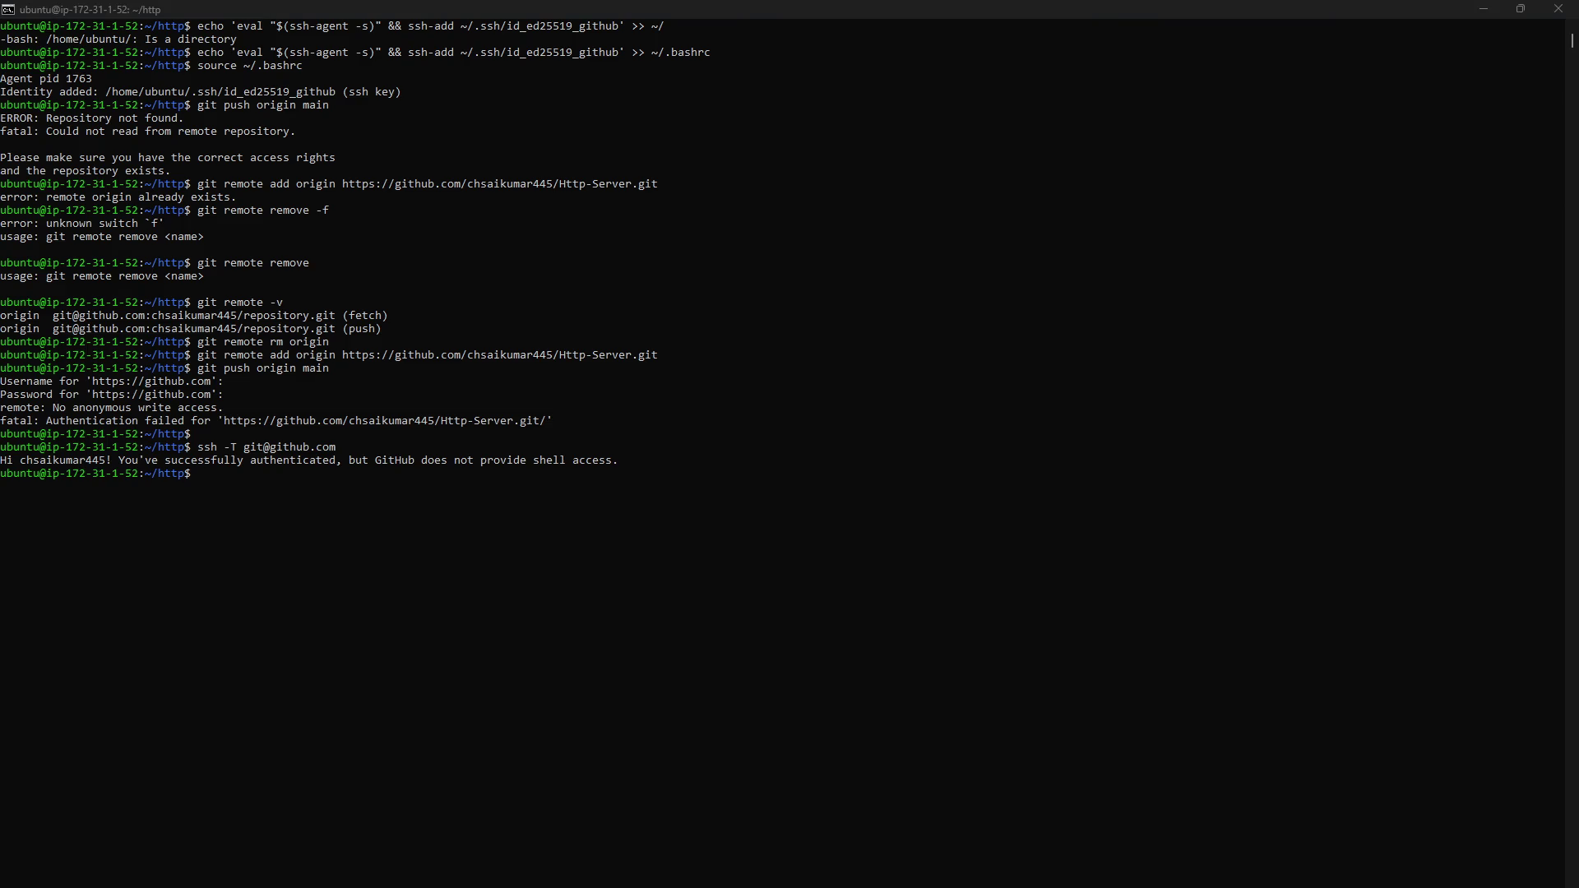
pyautogui.click(774, 505)
pyautogui.write('ls ~/.ssh')
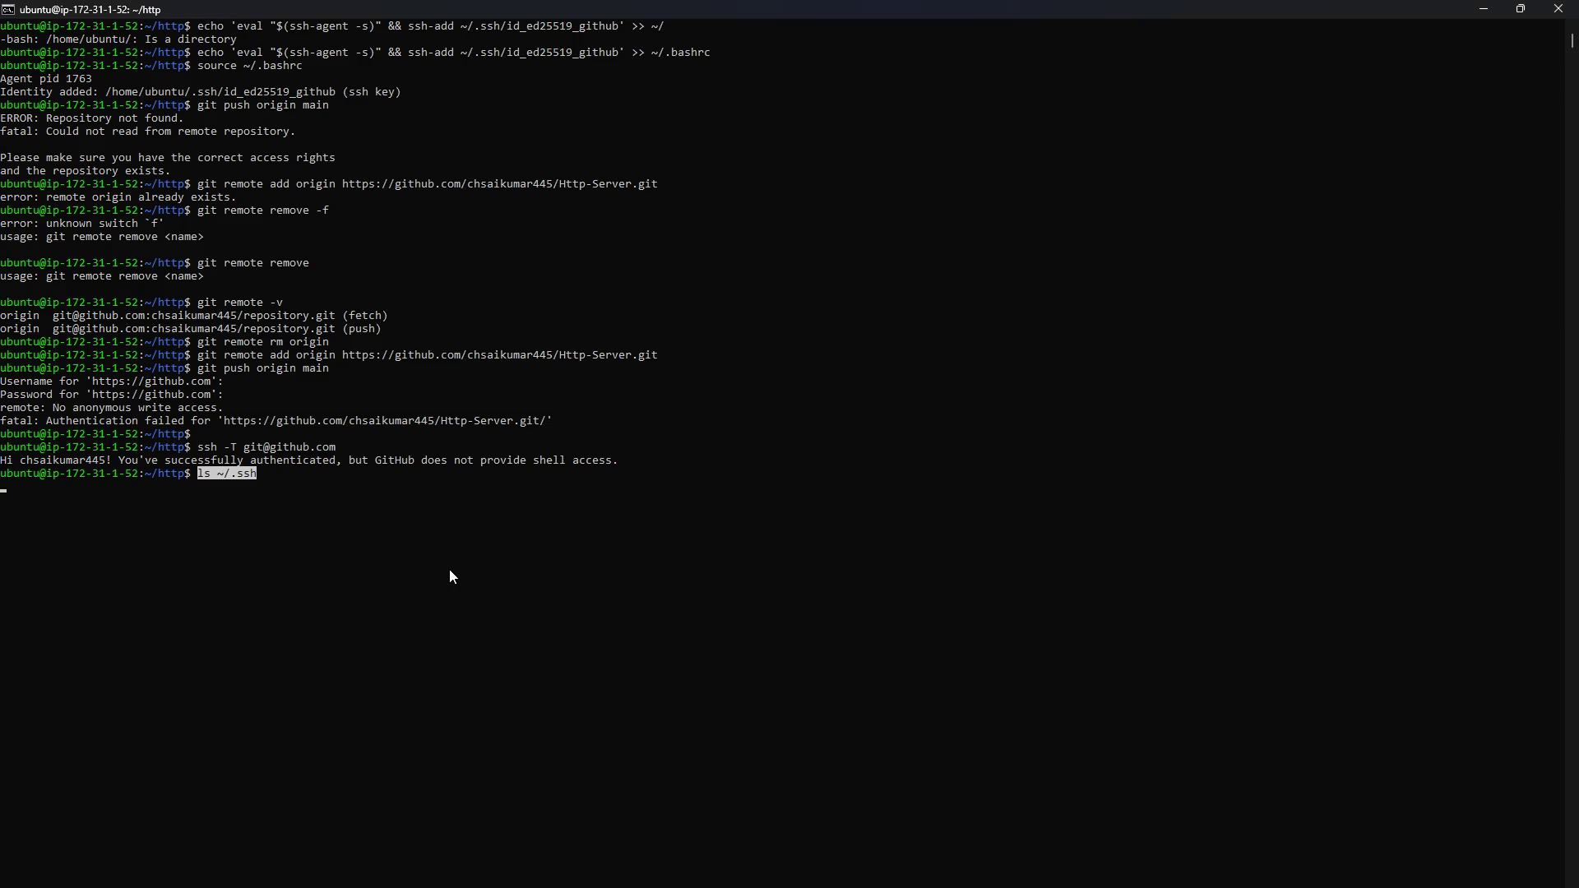
pyautogui.press('Return')
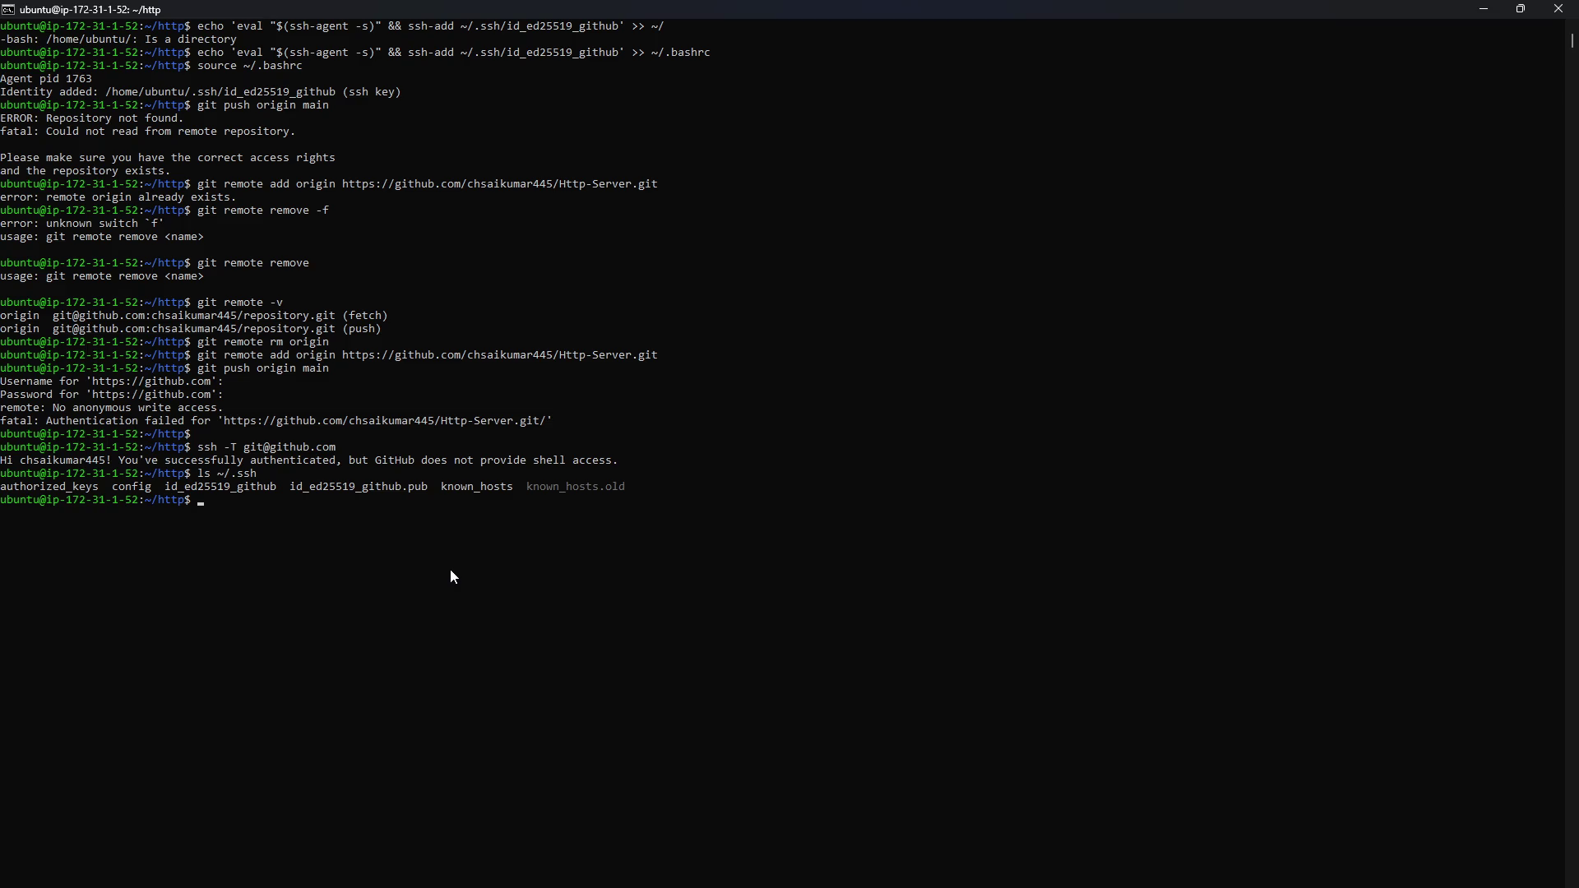
# Step: Re-run git push origin main from history and submit an empty username
pyautogui.press('Up')
pyautogui.press('Up')
pyautogui.press('Up')
pyautogui.press('Down')
pyautogui.press('Return')
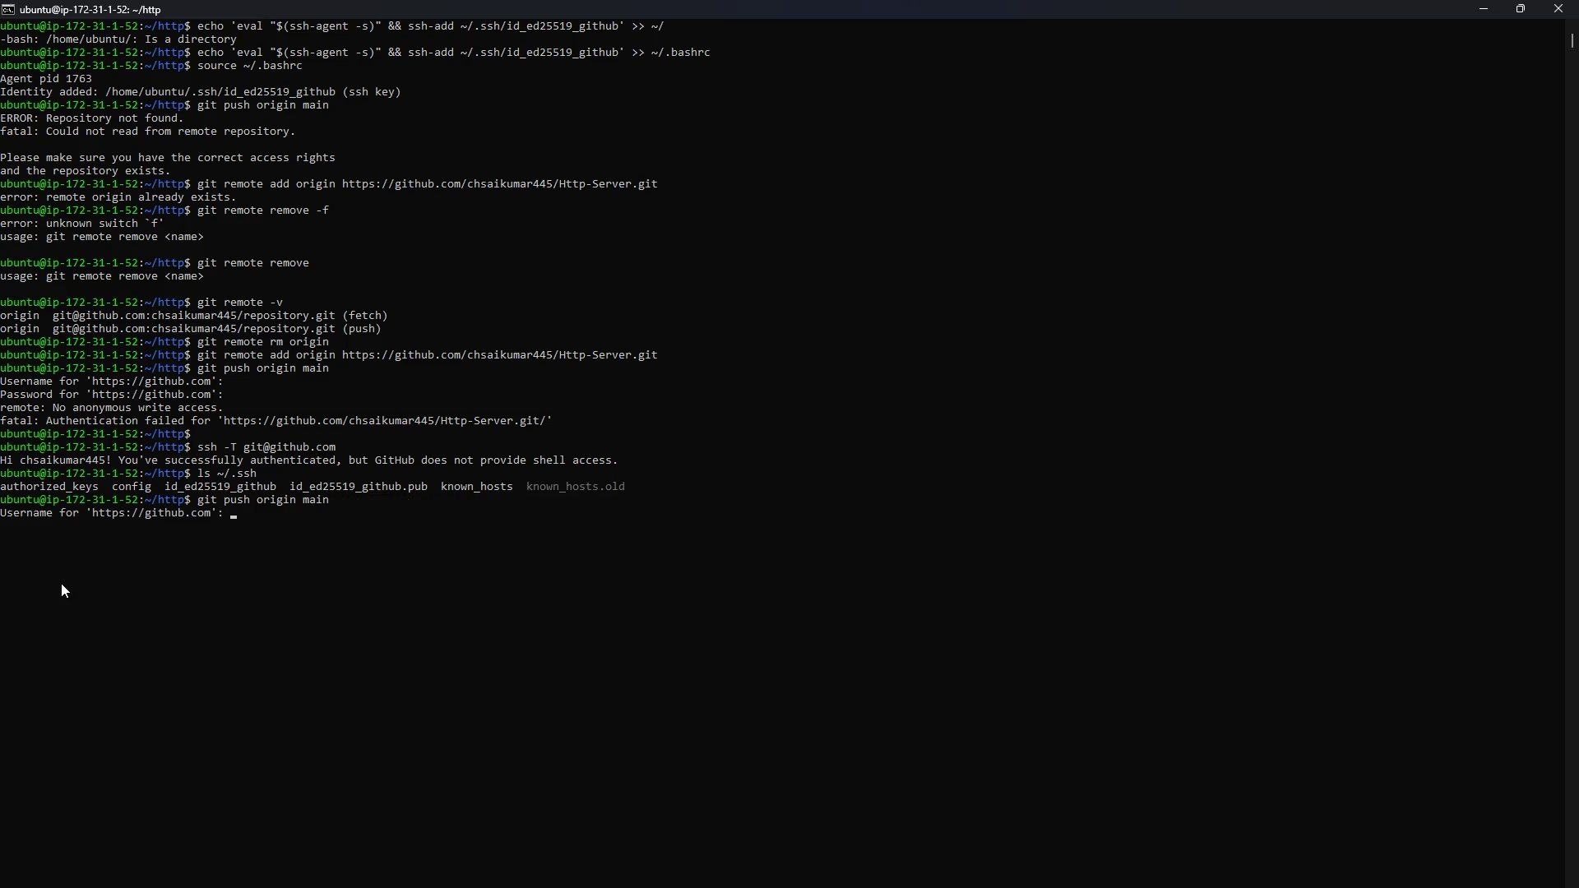
pyautogui.press('Return')
pyautogui.press('Return')
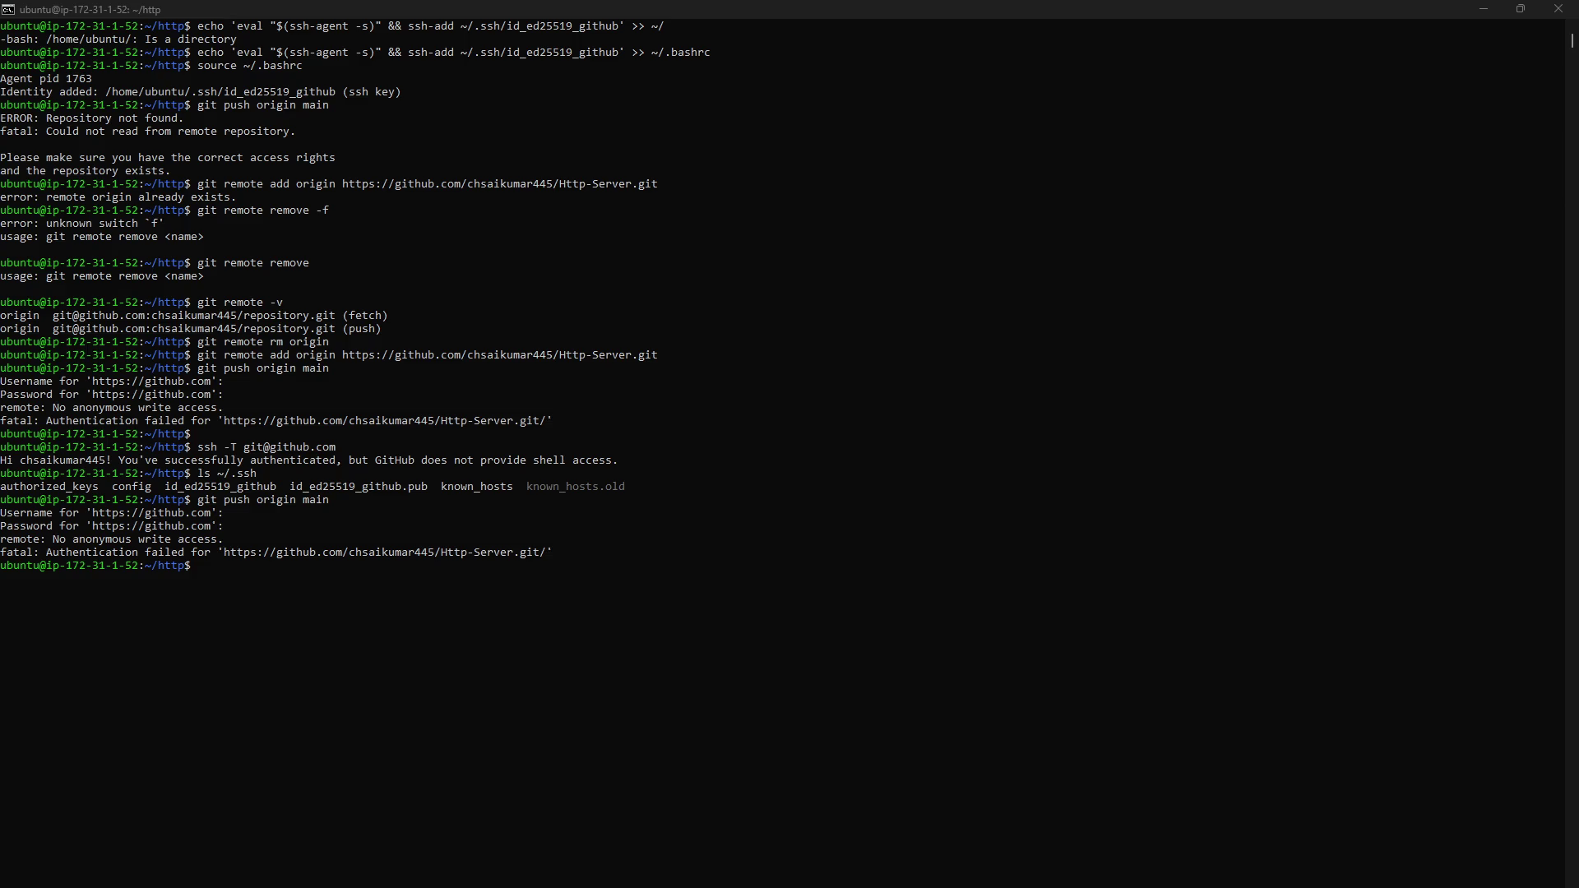
# Step: Clear the screen and list remotes, showing origin on the HTTPS Http-Server.git URL
pyautogui.click(72, 123)
pyautogui.write('clear')
pyautogui.press('Return')
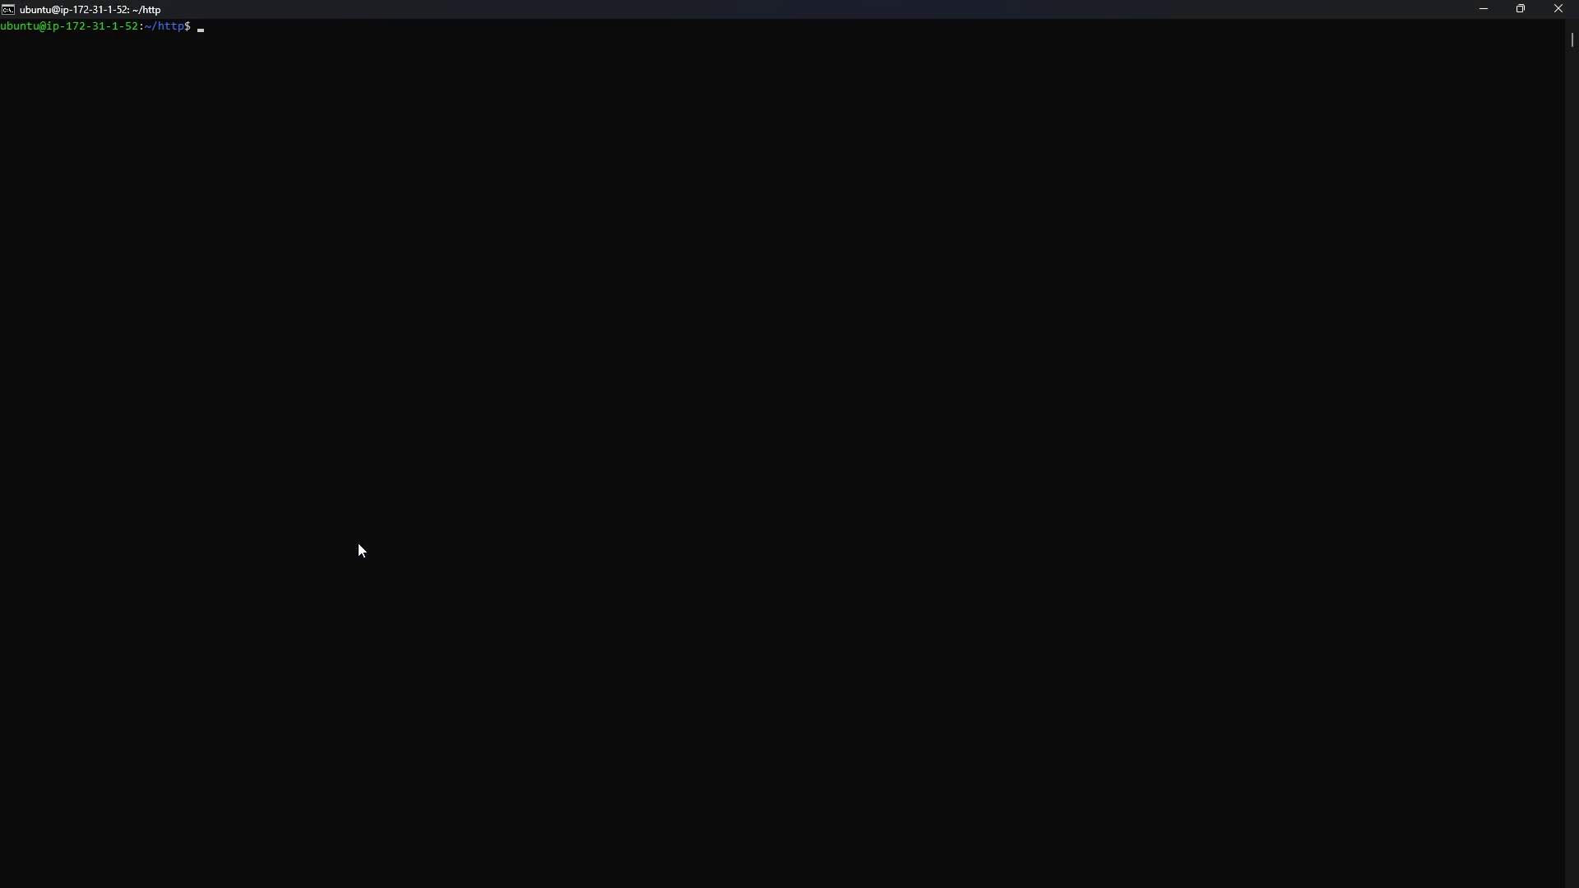
pyautogui.write('git remote -v')
pyautogui.press('Return')
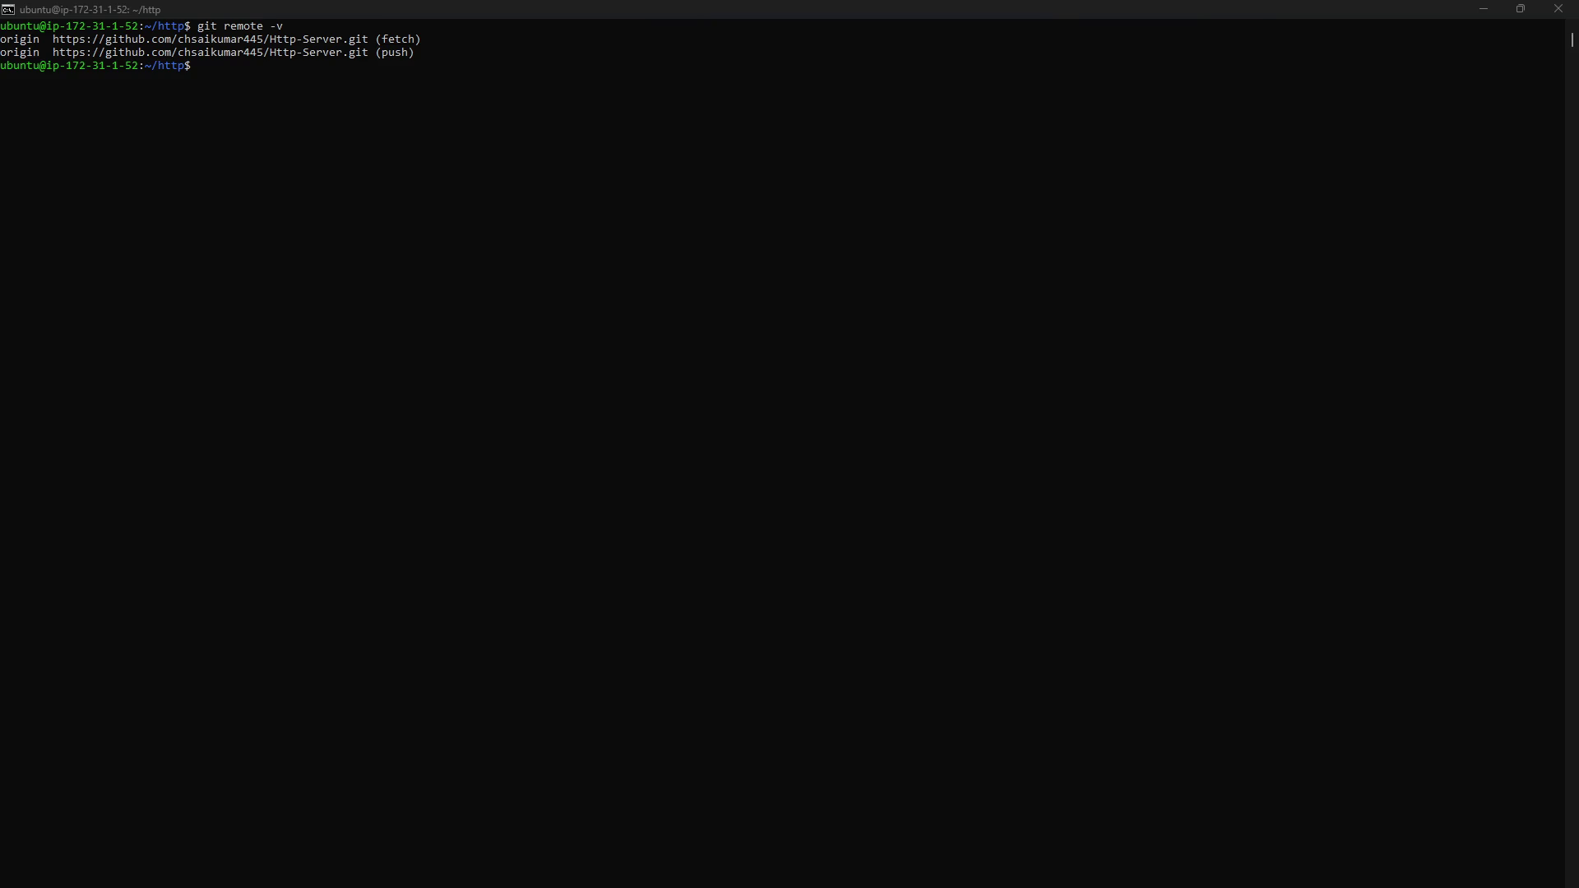
pyautogui.click(118, 48)
pyautogui.write('ssh -T git@github.com')
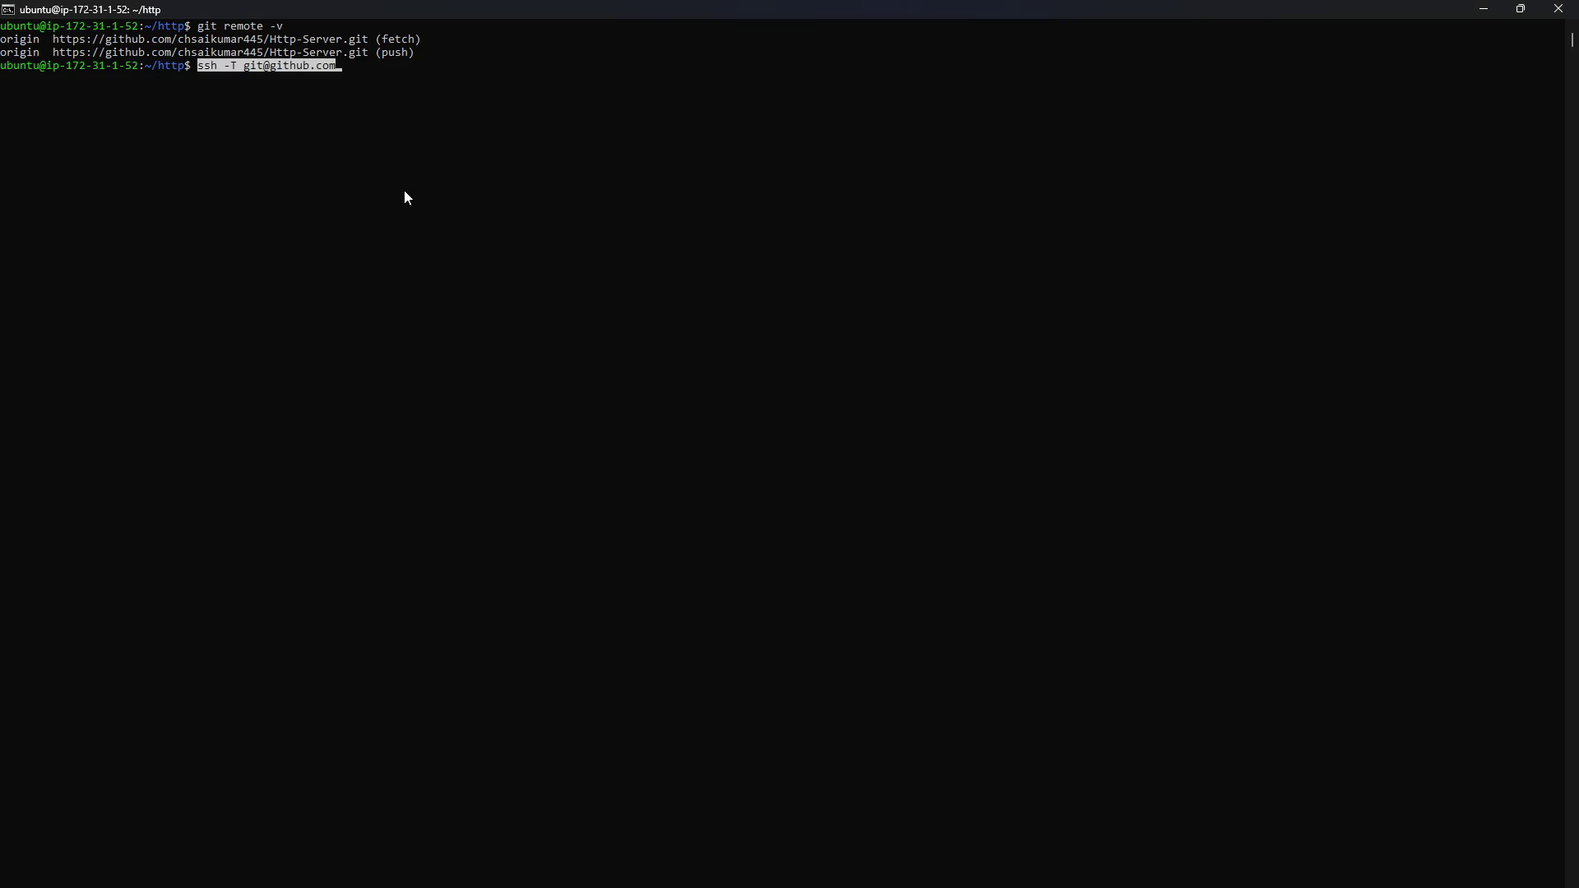
pyautogui.press('Return')
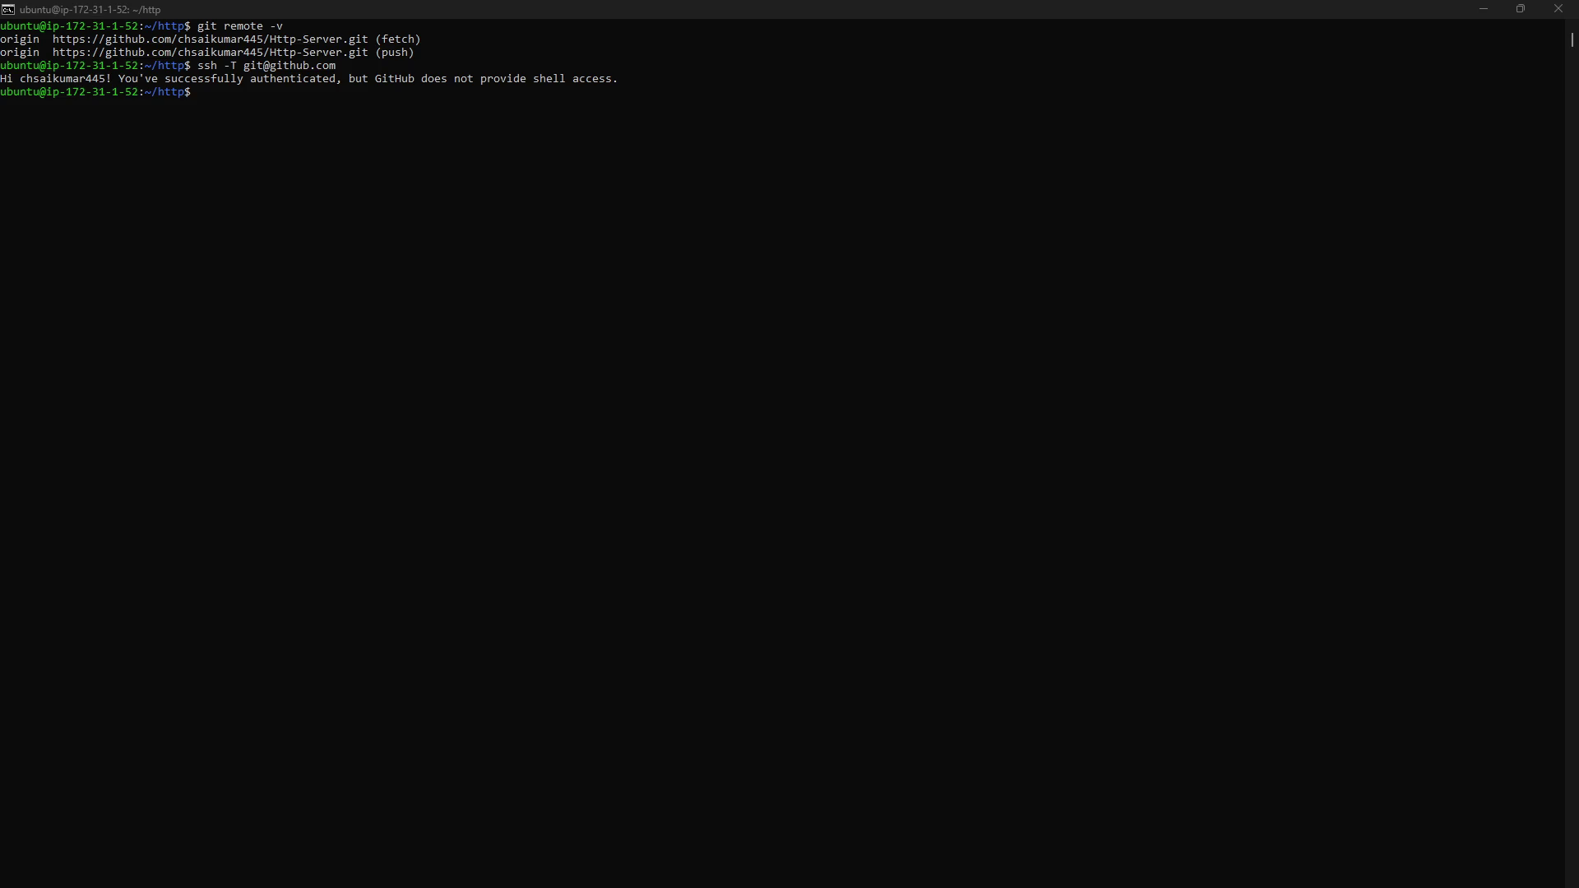
# Step: Paste and run git remote set-url to point origin at the SSH Http-Server address
pyautogui.click(250, 305)
pyautogui.rightClick(372, 304)
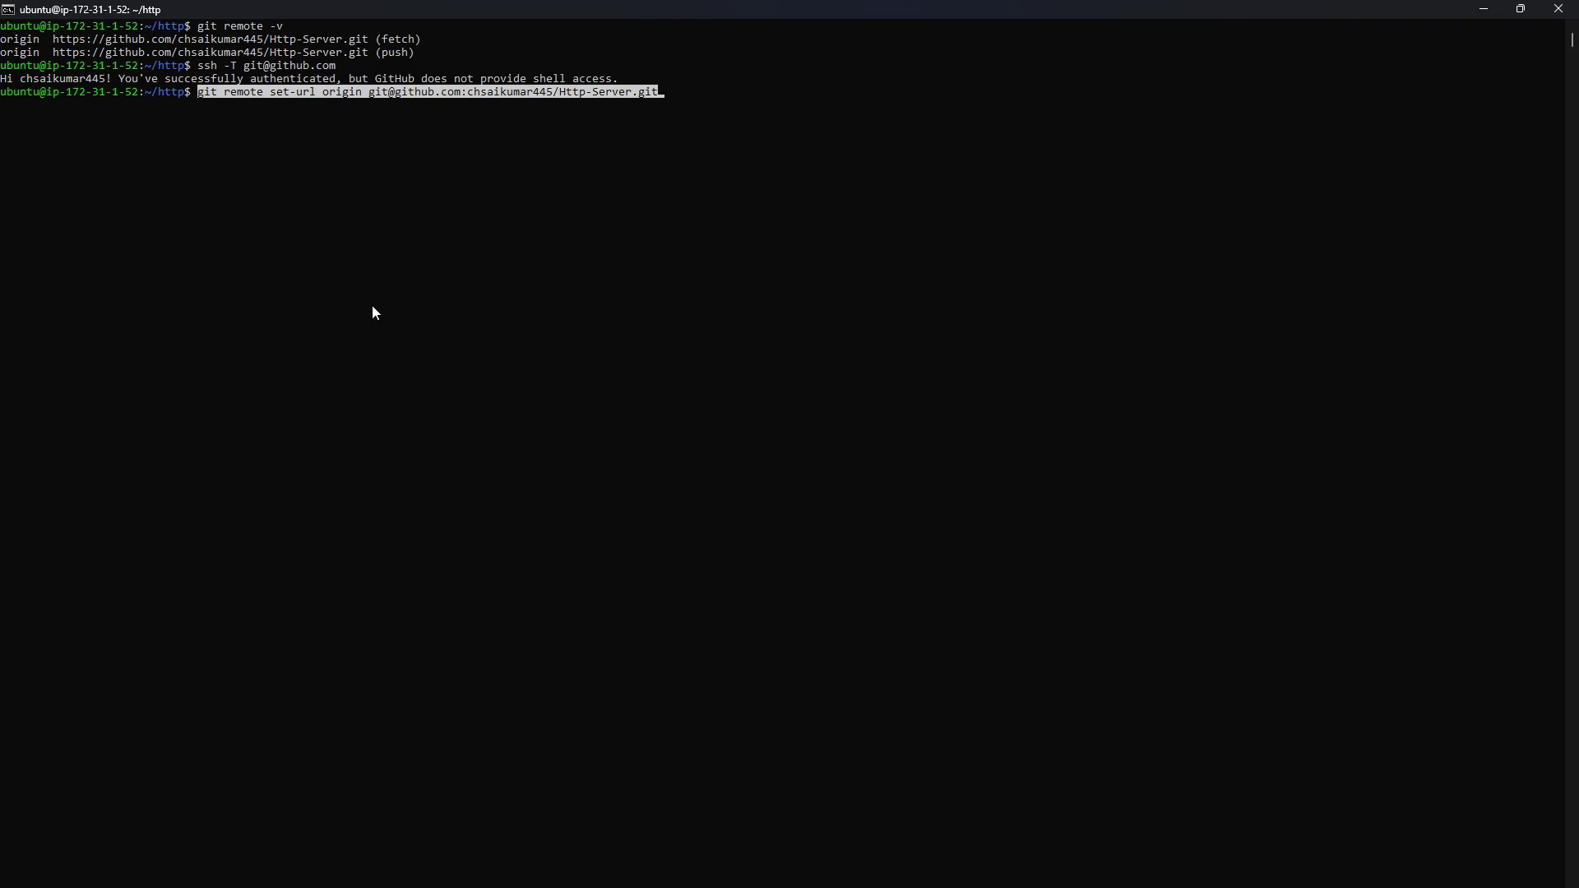
pyautogui.press('Return')
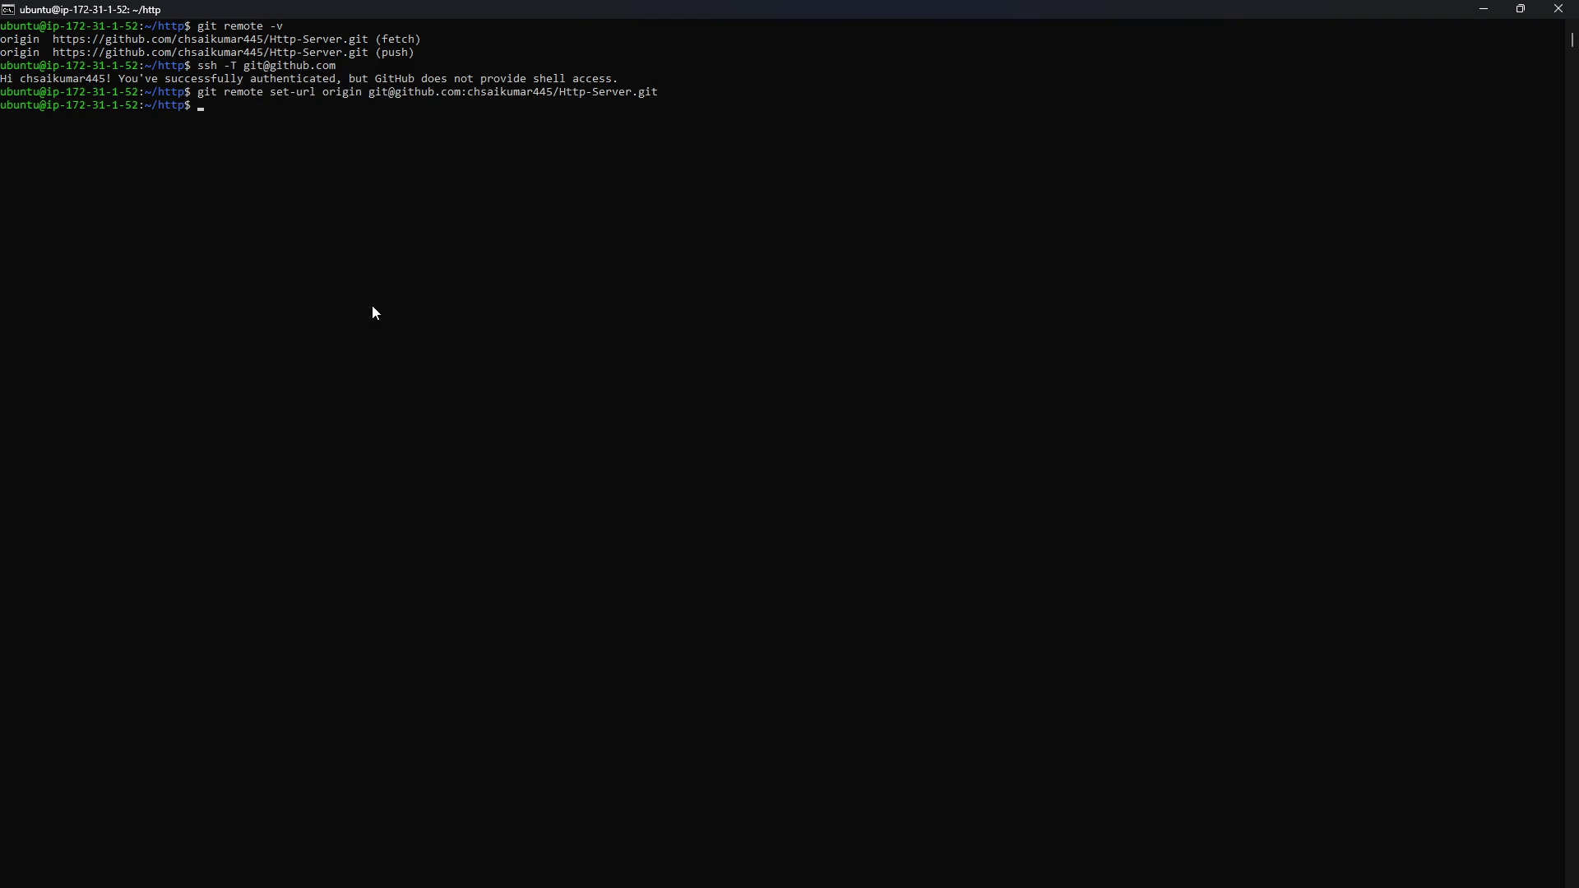
pyautogui.hotkey('alt', 'Tab')
# Step: Make a stray text selection in the terminal, then bring the Boot.dev 8 Bytes lesson forward
pyautogui.click(123, 107)
pyautogui.click(315, 145)
pyautogui.rightClick(316, 145)
pyautogui.click(233, 130)
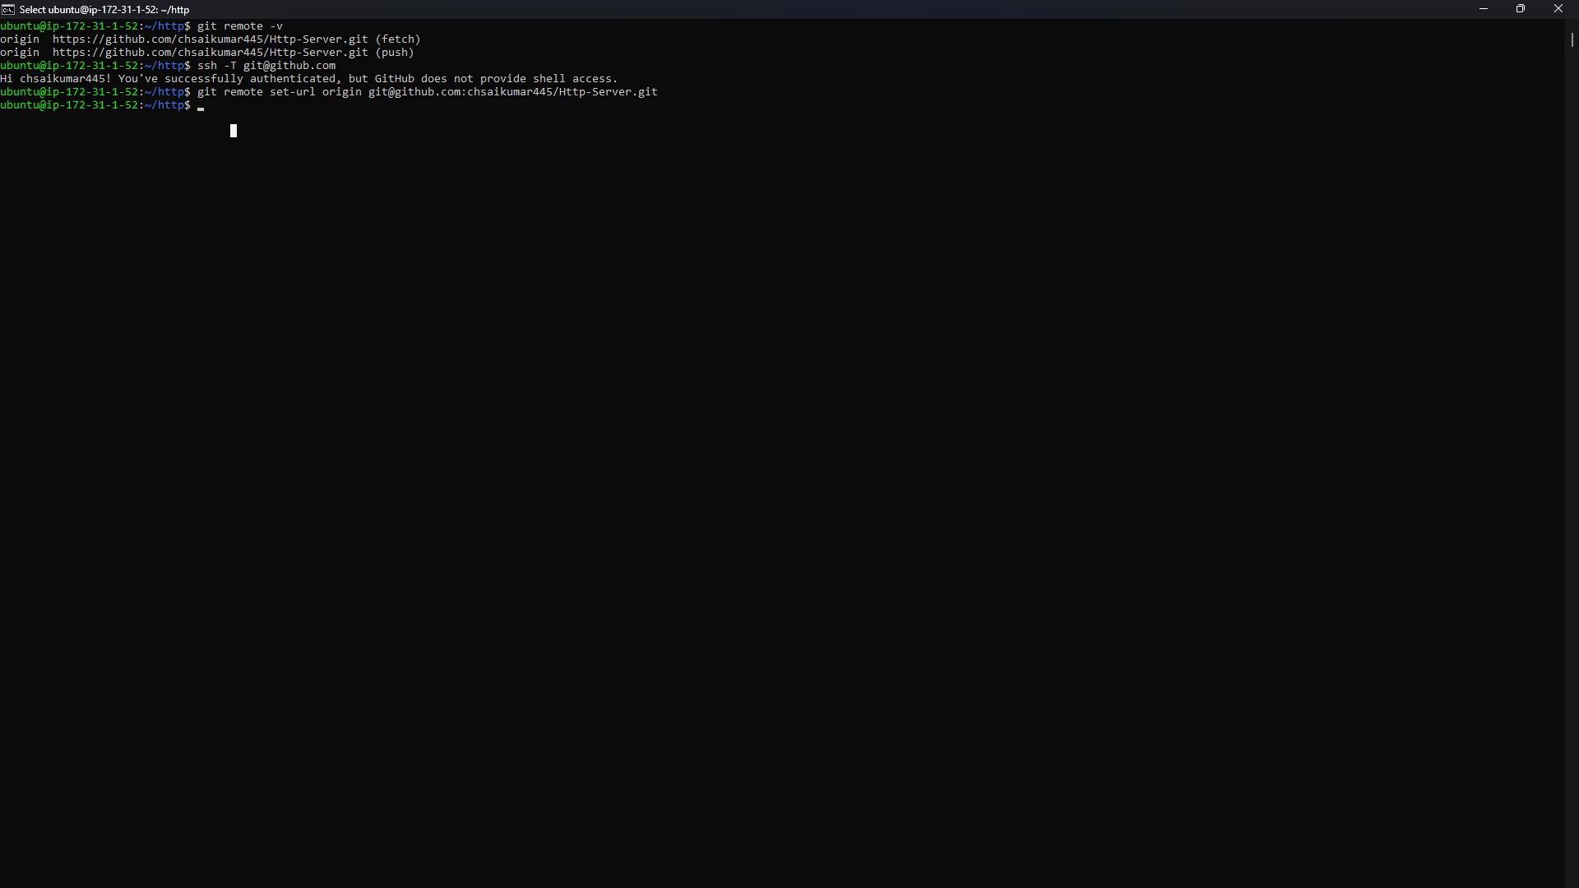
pyautogui.hotkey('alt', 'Tab')
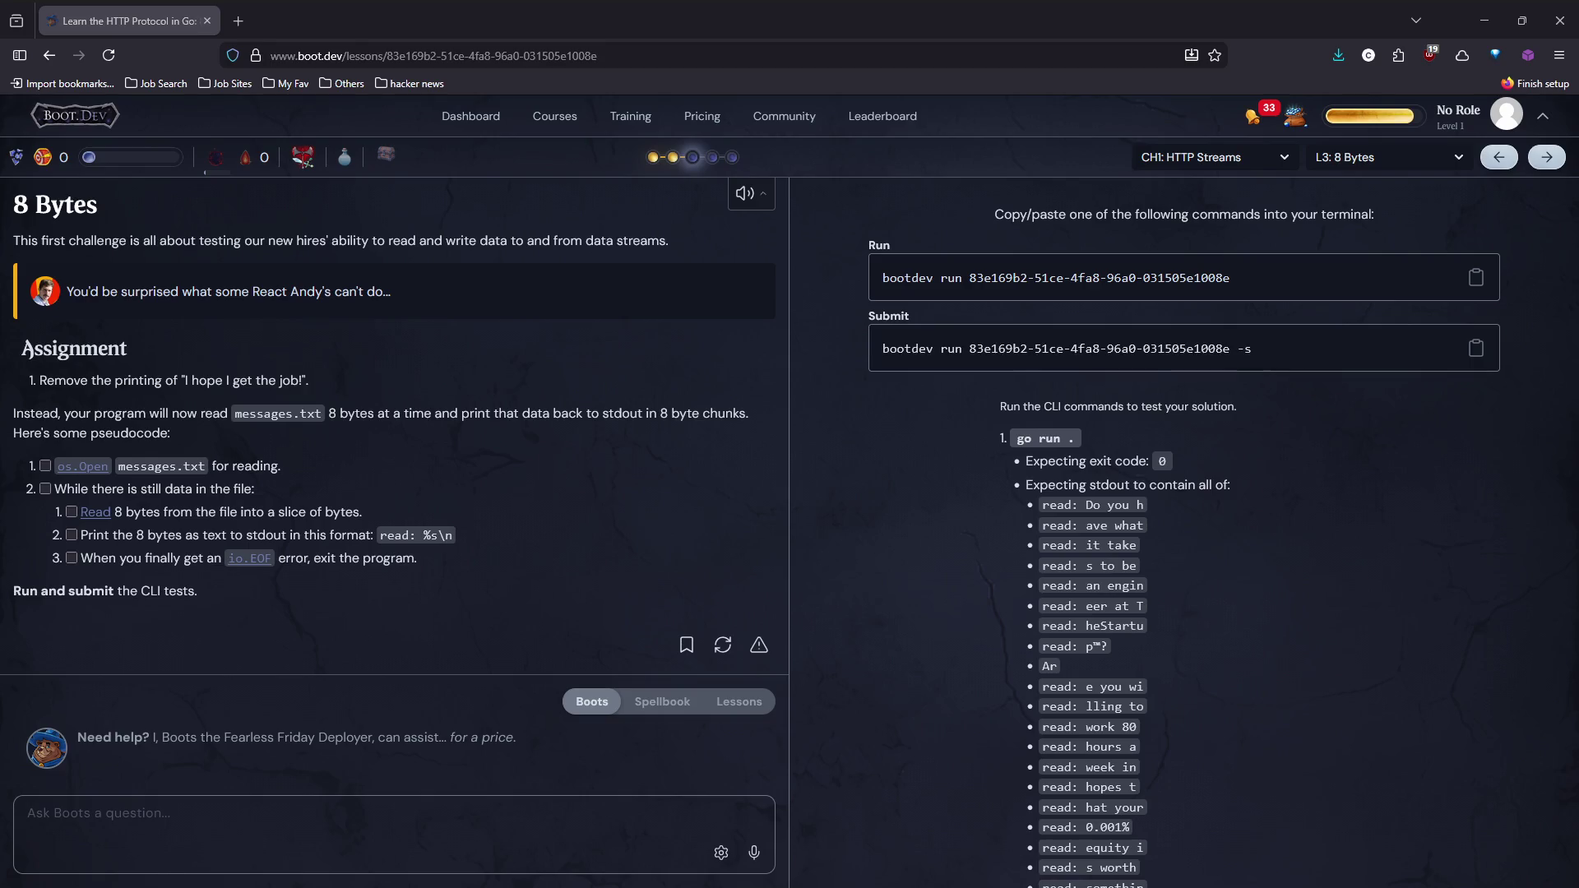
# Step: Close the accidentally opened empty Firefox window and return to the terminal
pyautogui.hotkey('ctrl', 'n')
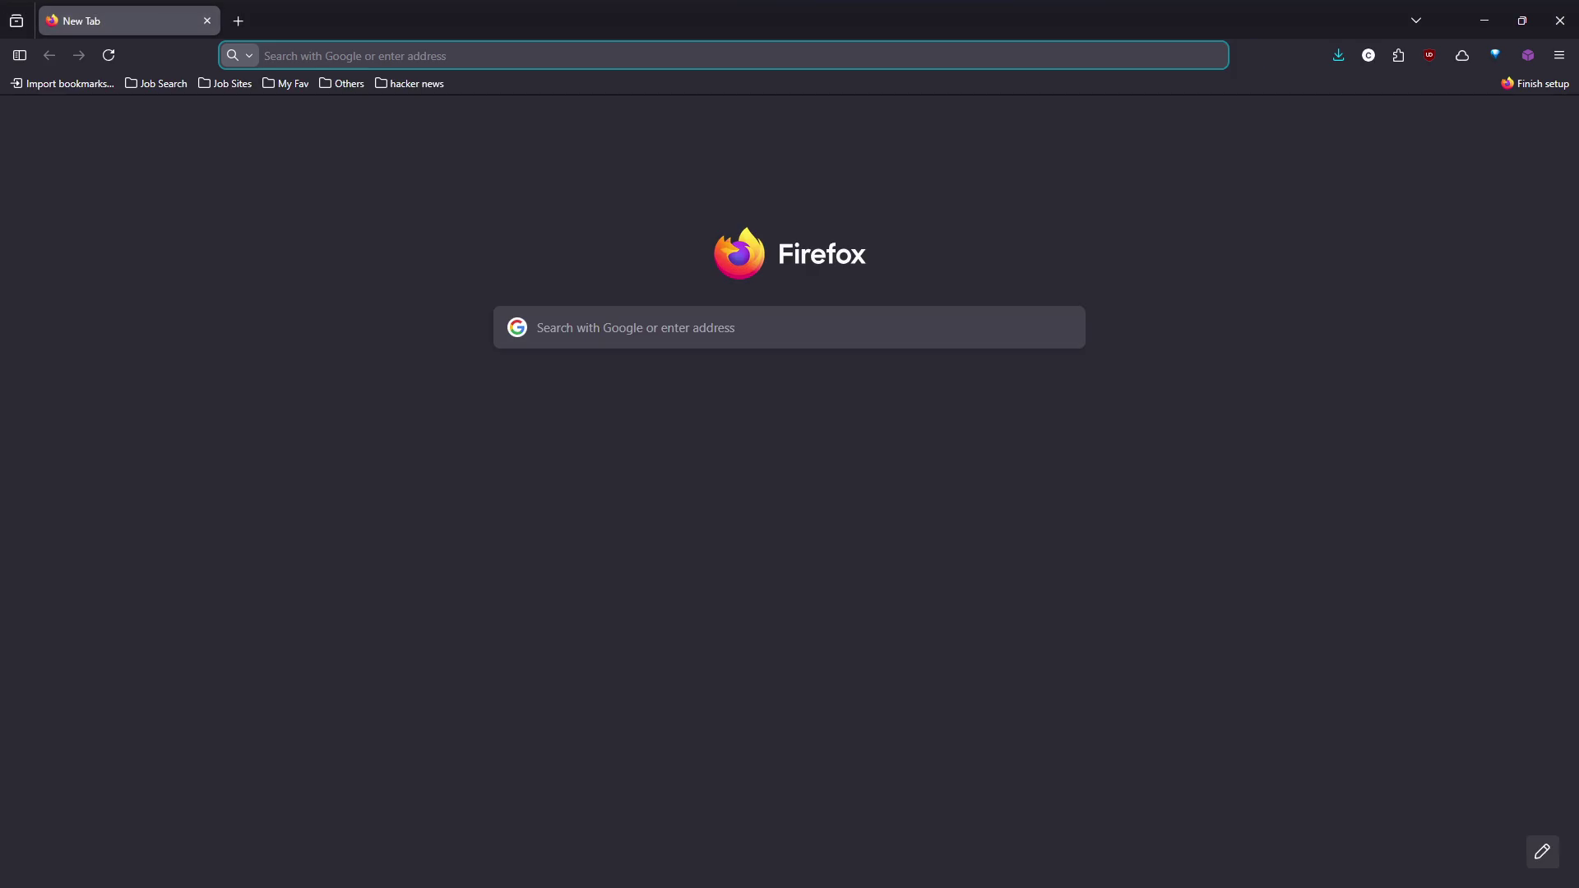
pyautogui.moveTo(120, 11)
pyautogui.mouseDown()
pyautogui.moveTo(102, 415)
pyautogui.moveTo(177, 107)
pyautogui.moveTo(156, 11)
pyautogui.mouseUp()
pyautogui.hotkey('ctrl', 'w')
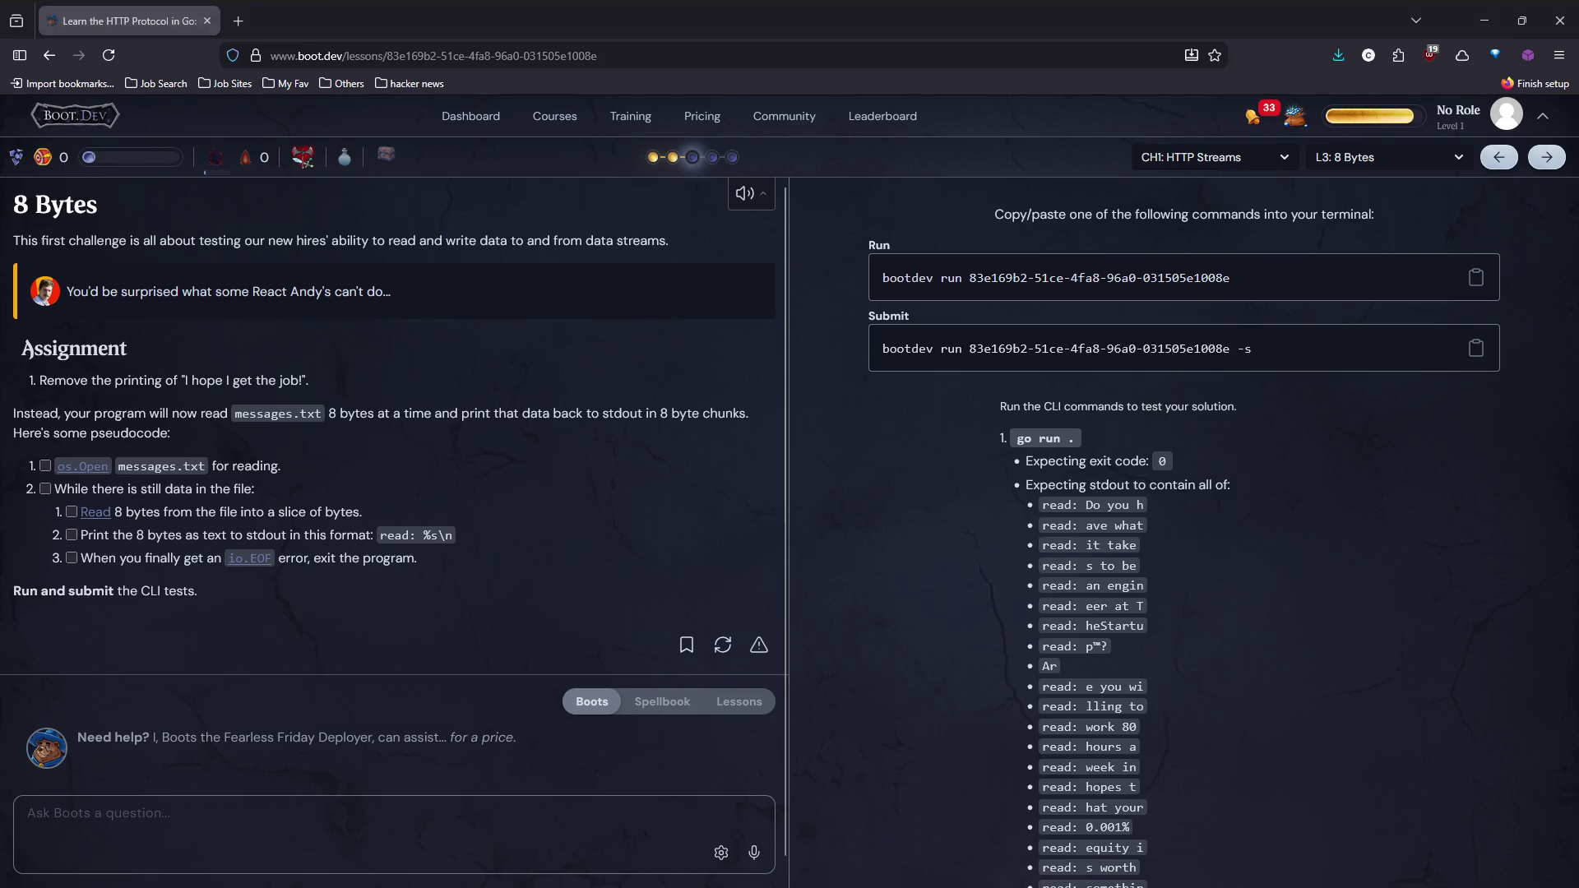
pyautogui.hotkey('alt', 'Tab')
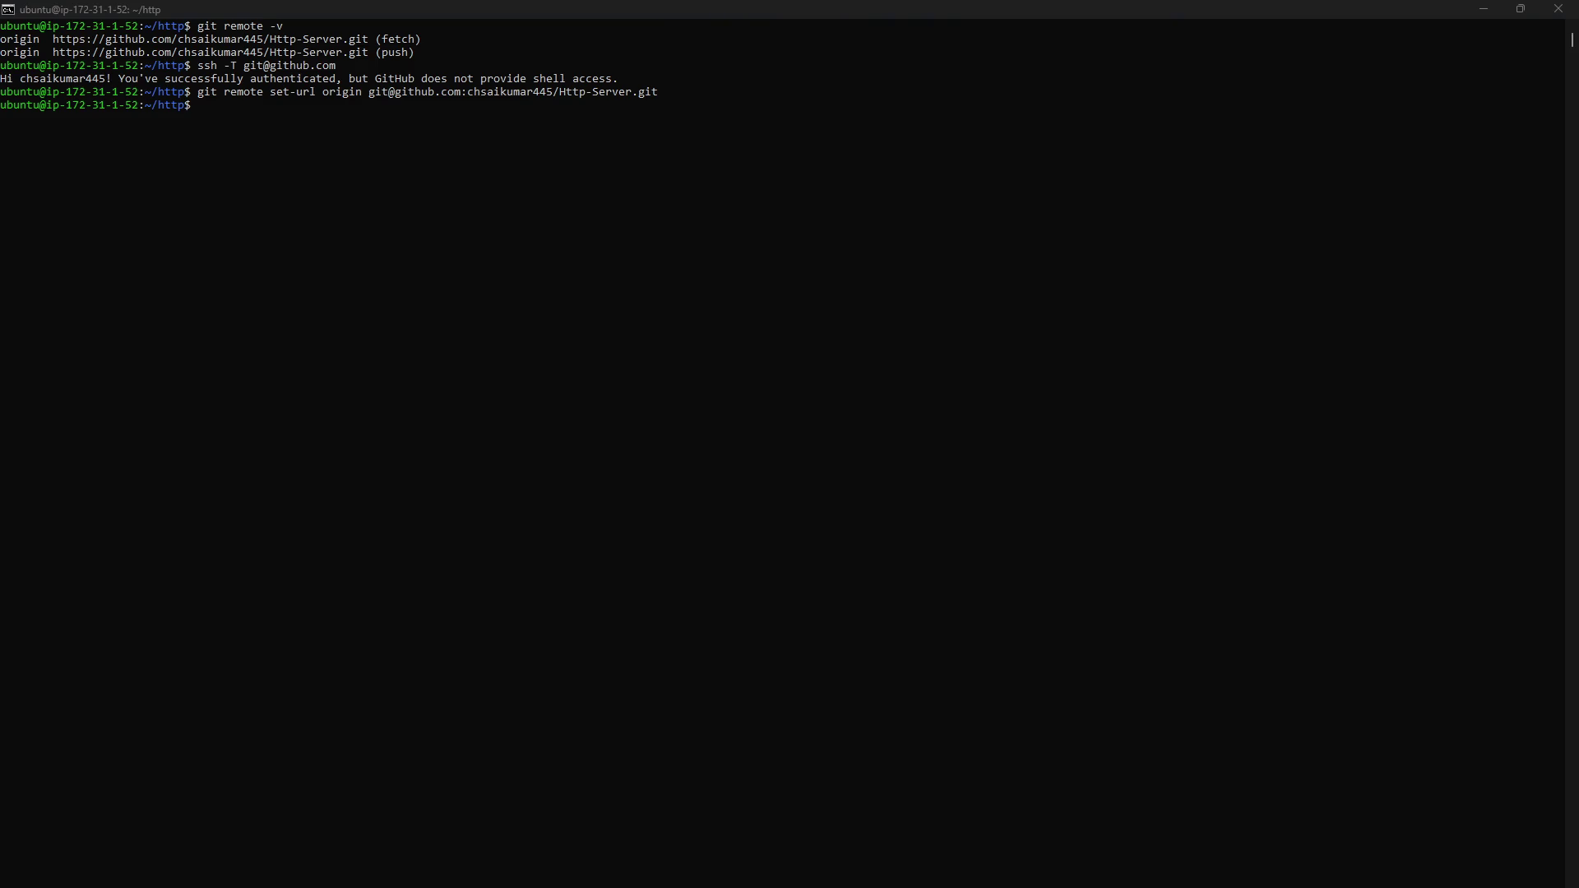
# Step: Paste and run git remote -v, confirming origin uses the SSH Http-Server.git address
pyautogui.rightClick(822, 521)
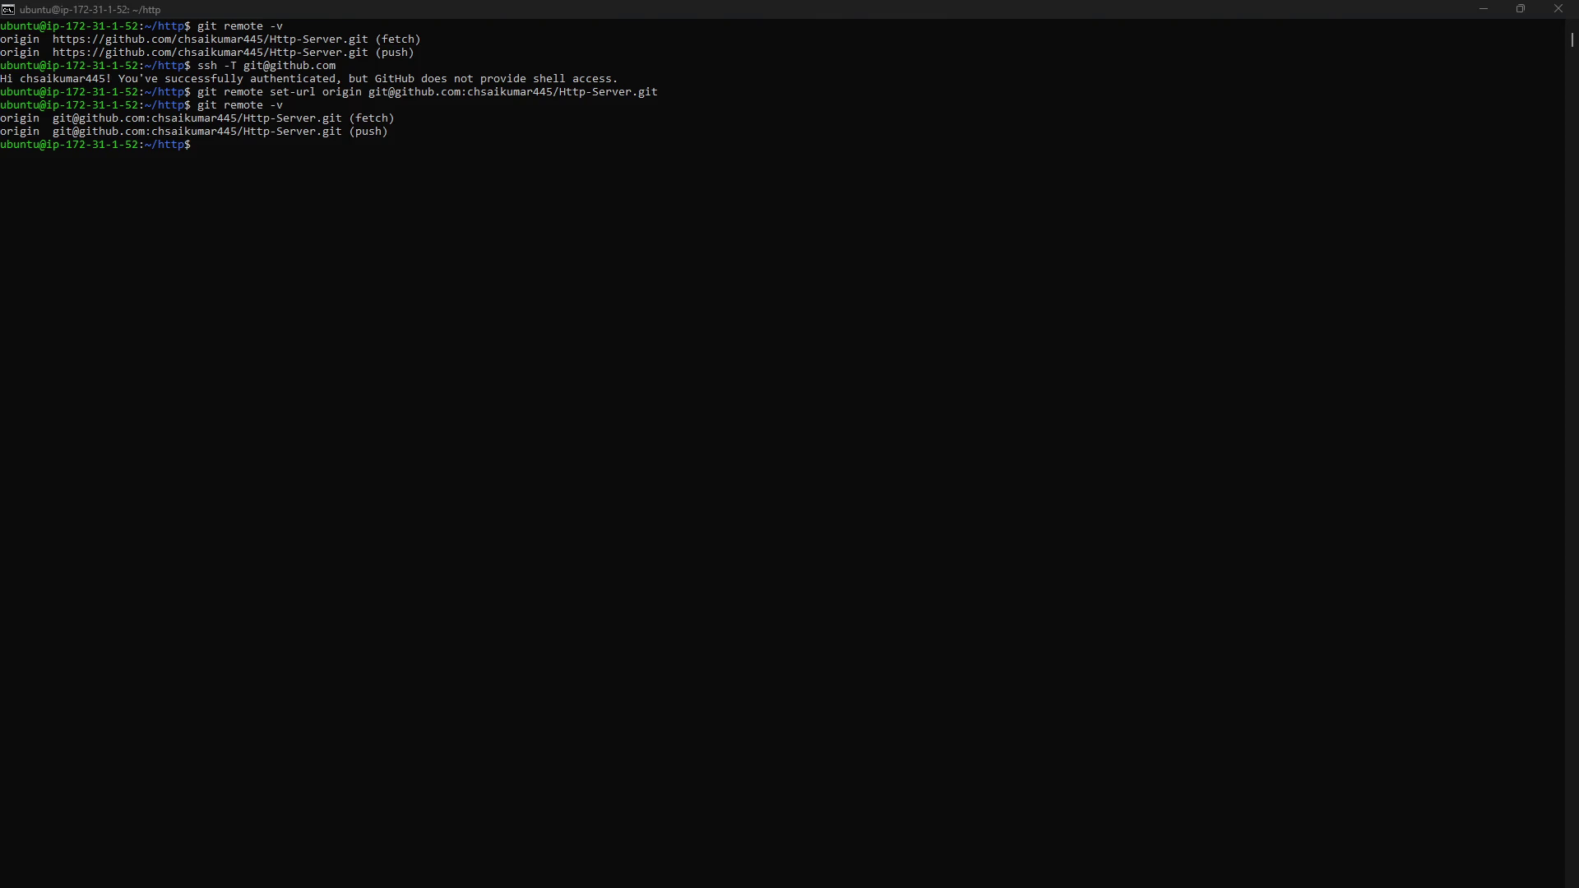
pyautogui.click(353, 63)
# Step: Push main to the Http-Server repository over SSH, then bring the Boot.dev lesson forward
pyautogui.write('git push origin mai')
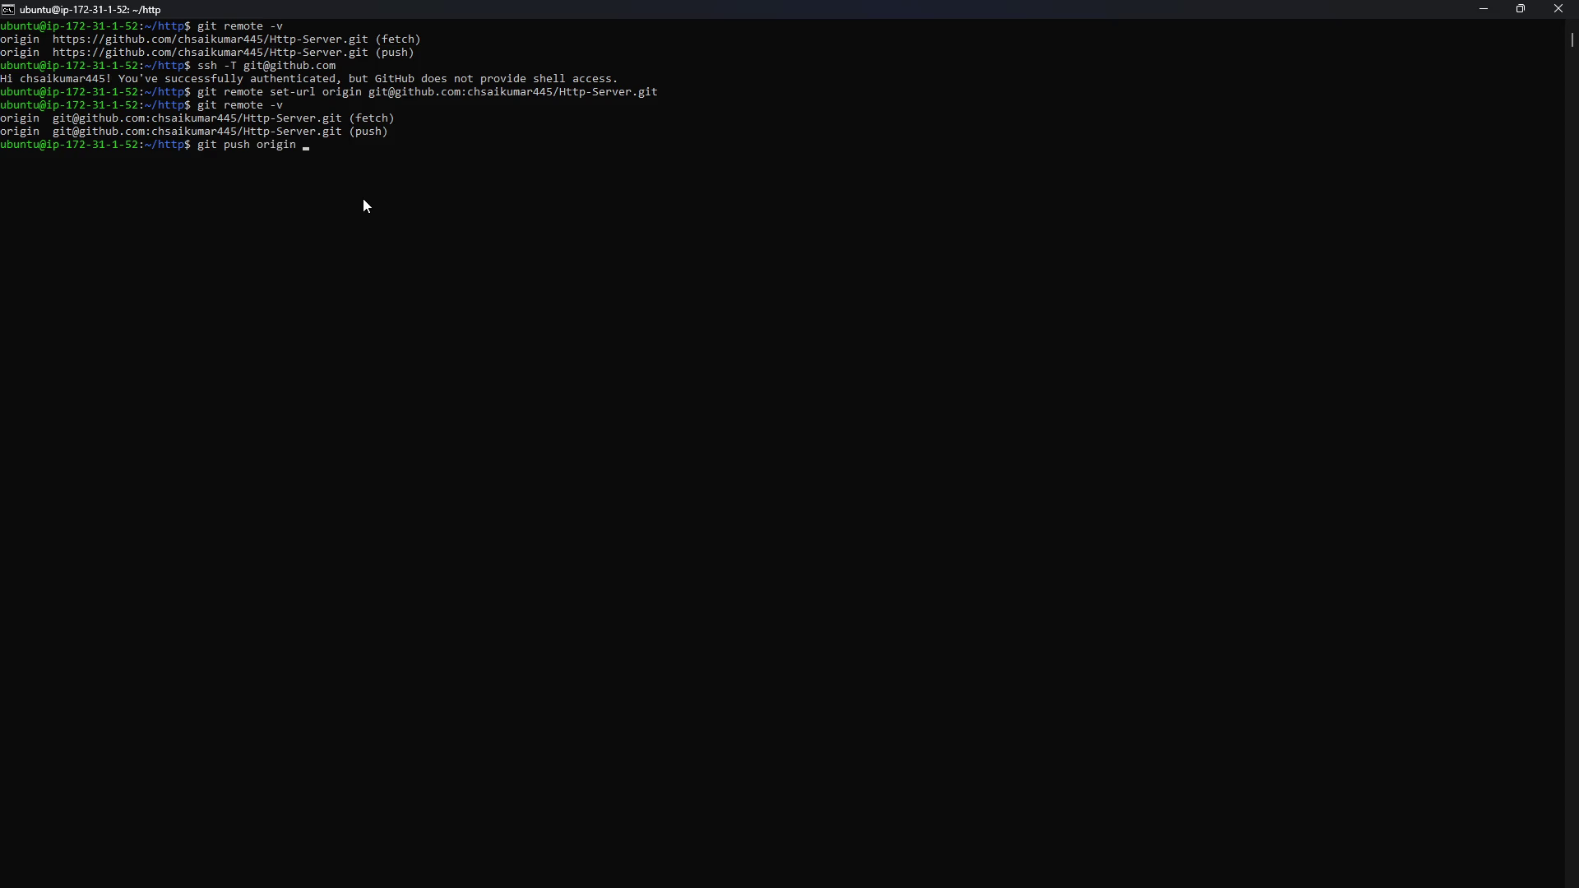
pyautogui.write('n')
pyautogui.press('Return')
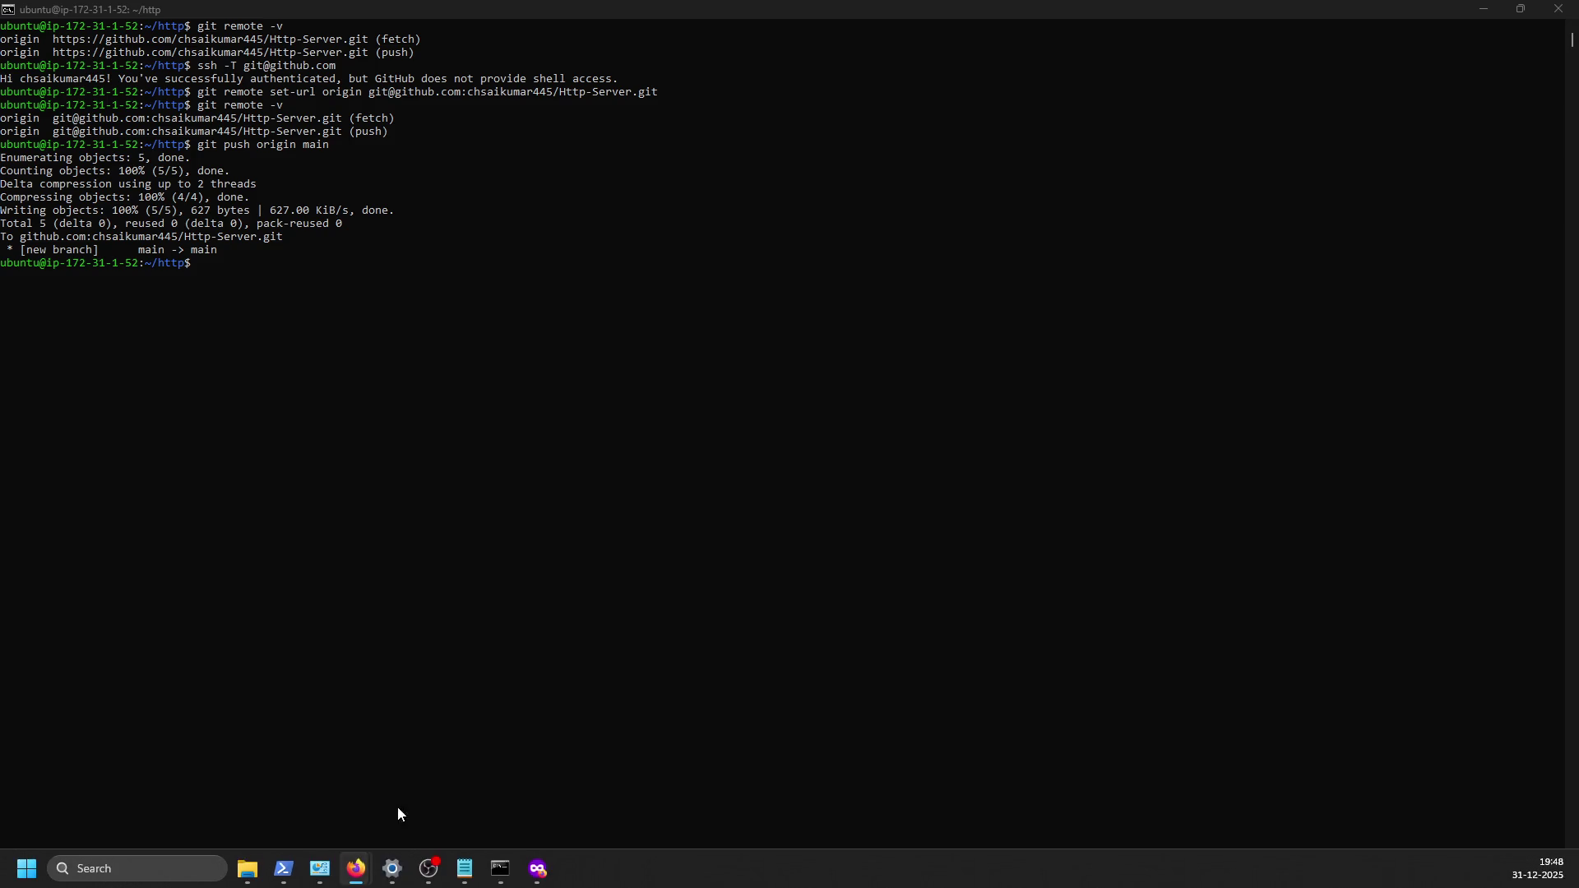
pyautogui.moveTo(356, 869)
pyautogui.click(356, 793)
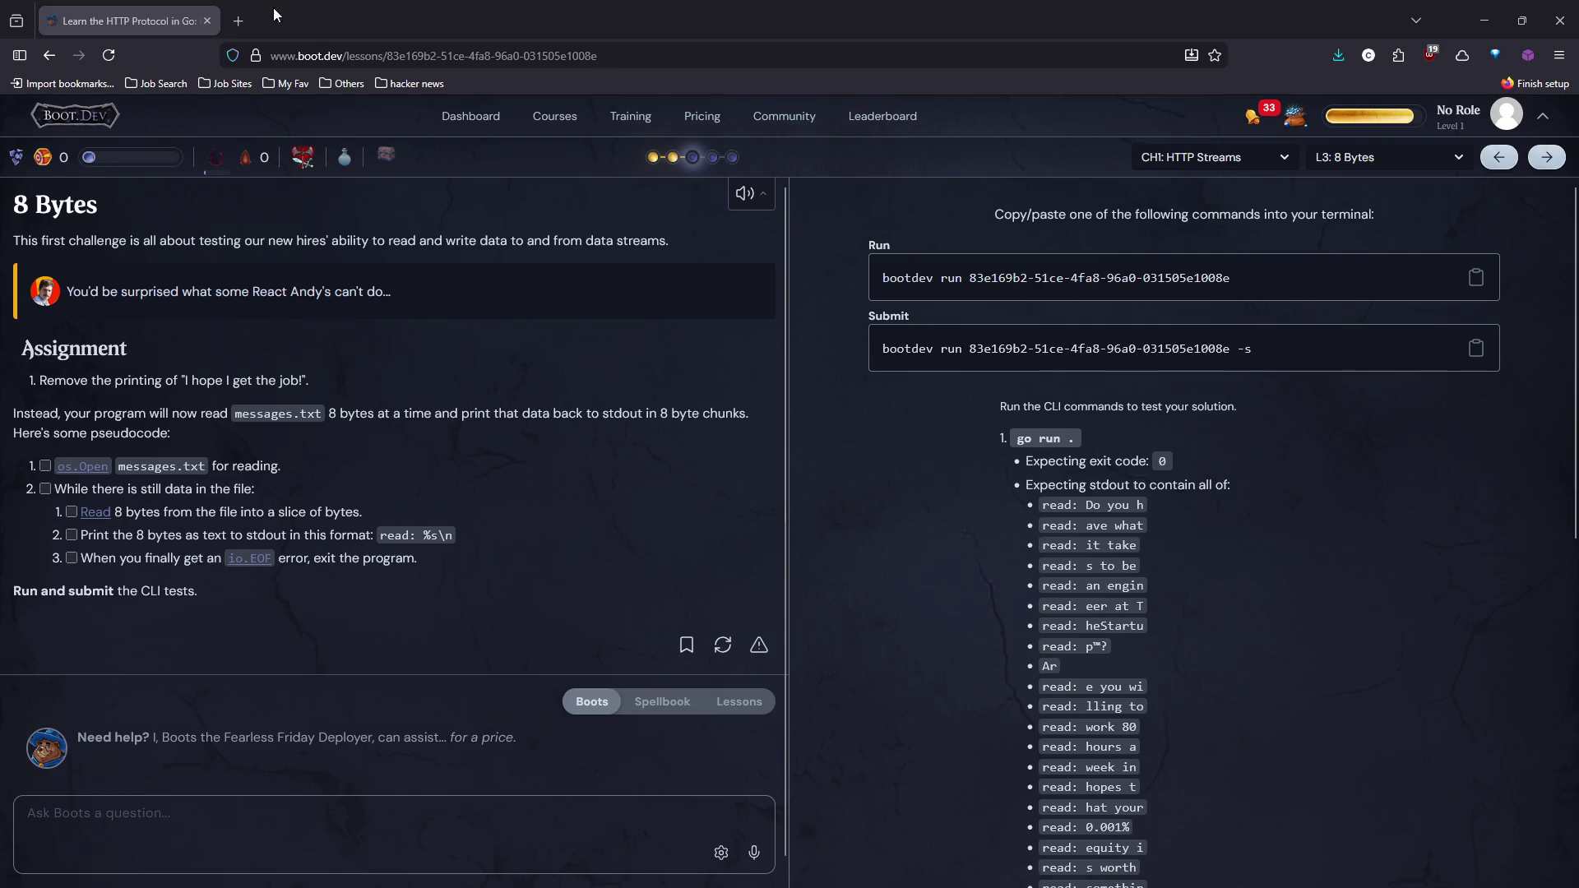
# Step: Open a new browser tab next to the Boot.dev lesson
pyautogui.click(238, 21)
# Step: Search Google for 'reading files in go' and open the Go by Example: Reading Files page
pyautogui.write('reading ')
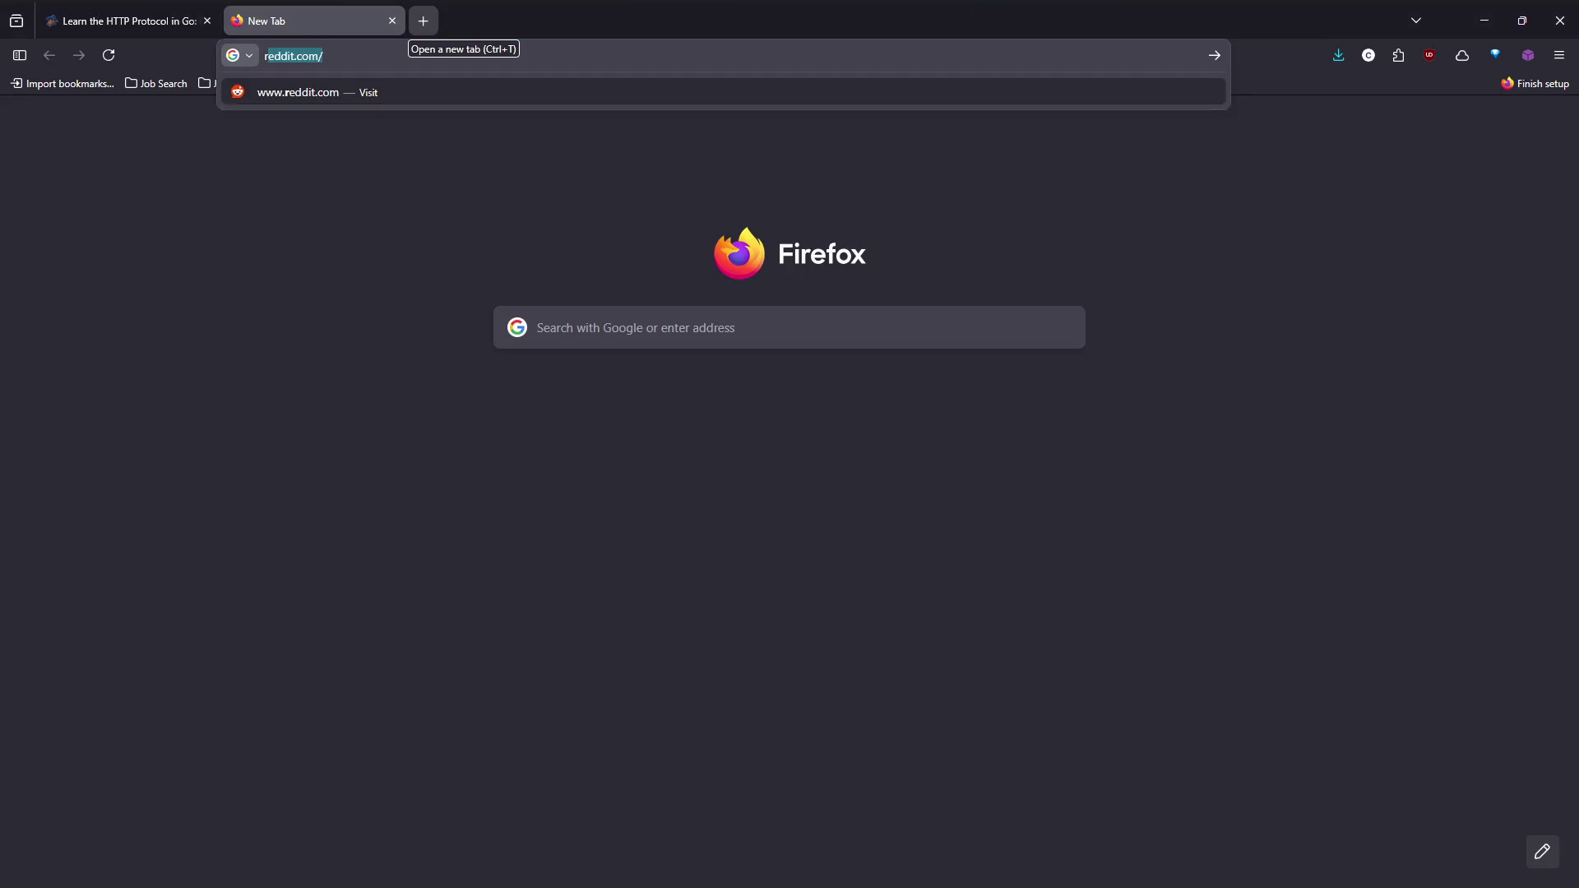
pyautogui.write('gi')
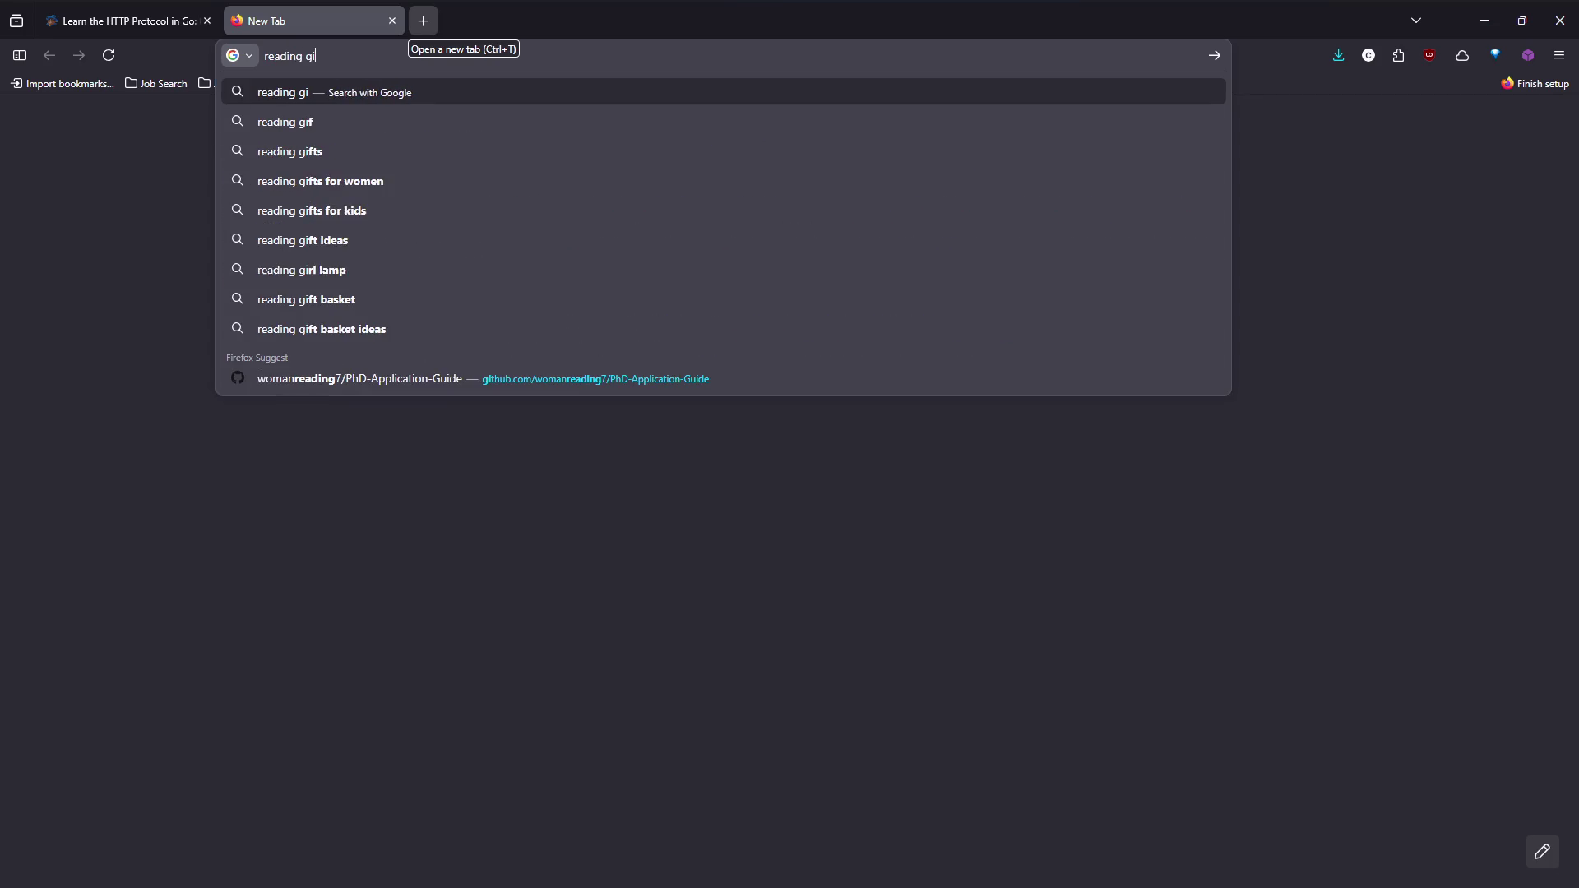
pyautogui.press('BackSpace')
pyautogui.press('BackSpace')
pyautogui.write('filse')
pyautogui.press('BackSpace')
pyautogui.press('BackSpace')
pyautogui.press('BackSpace')
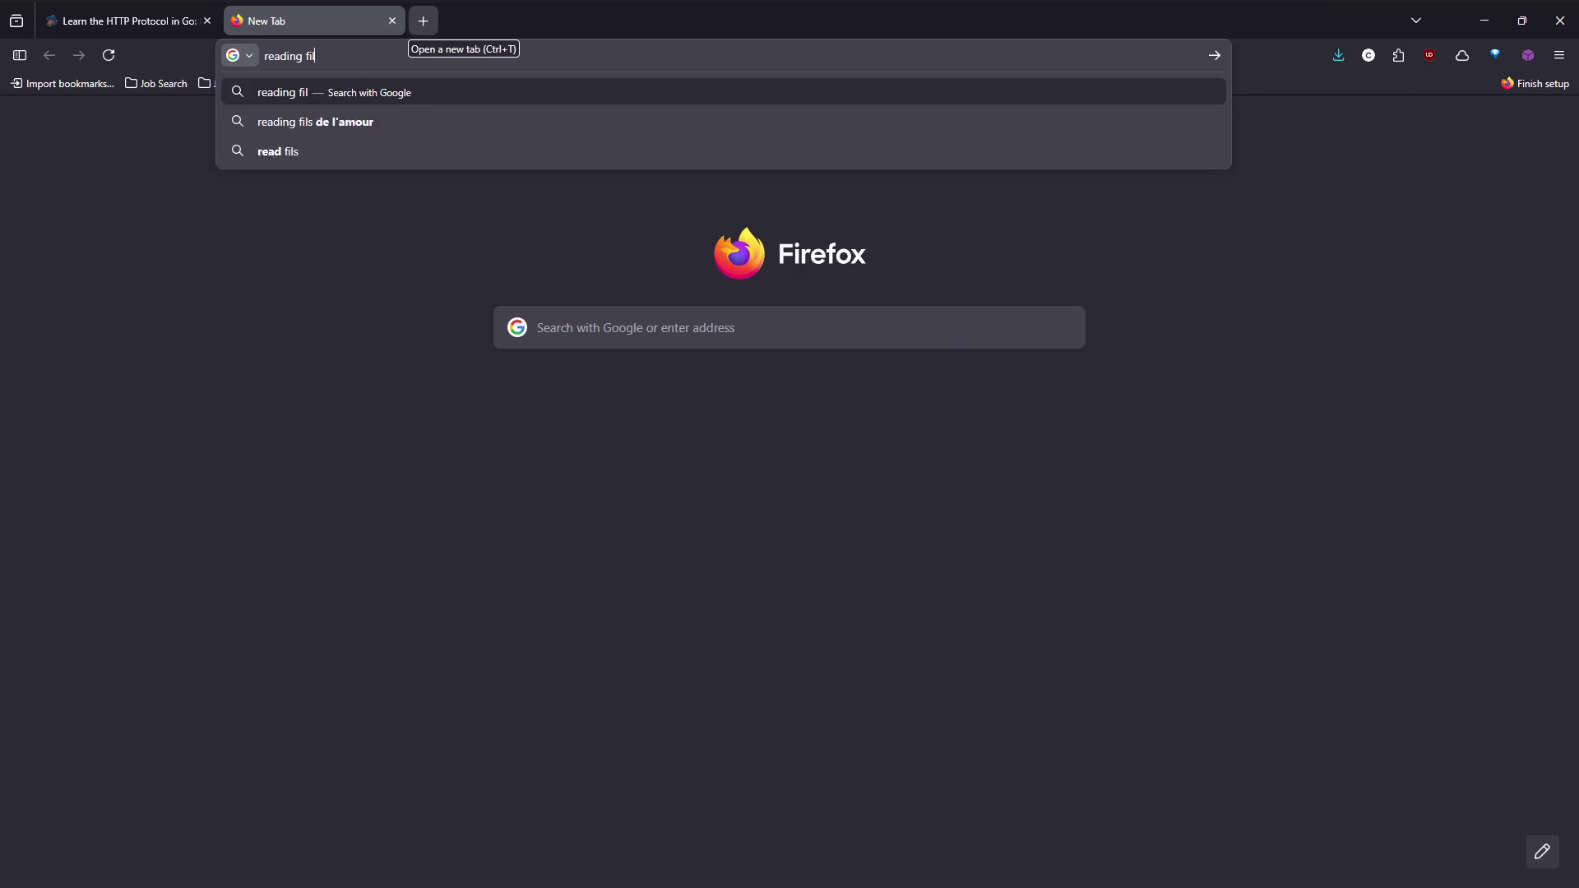
pyautogui.write('les in ')
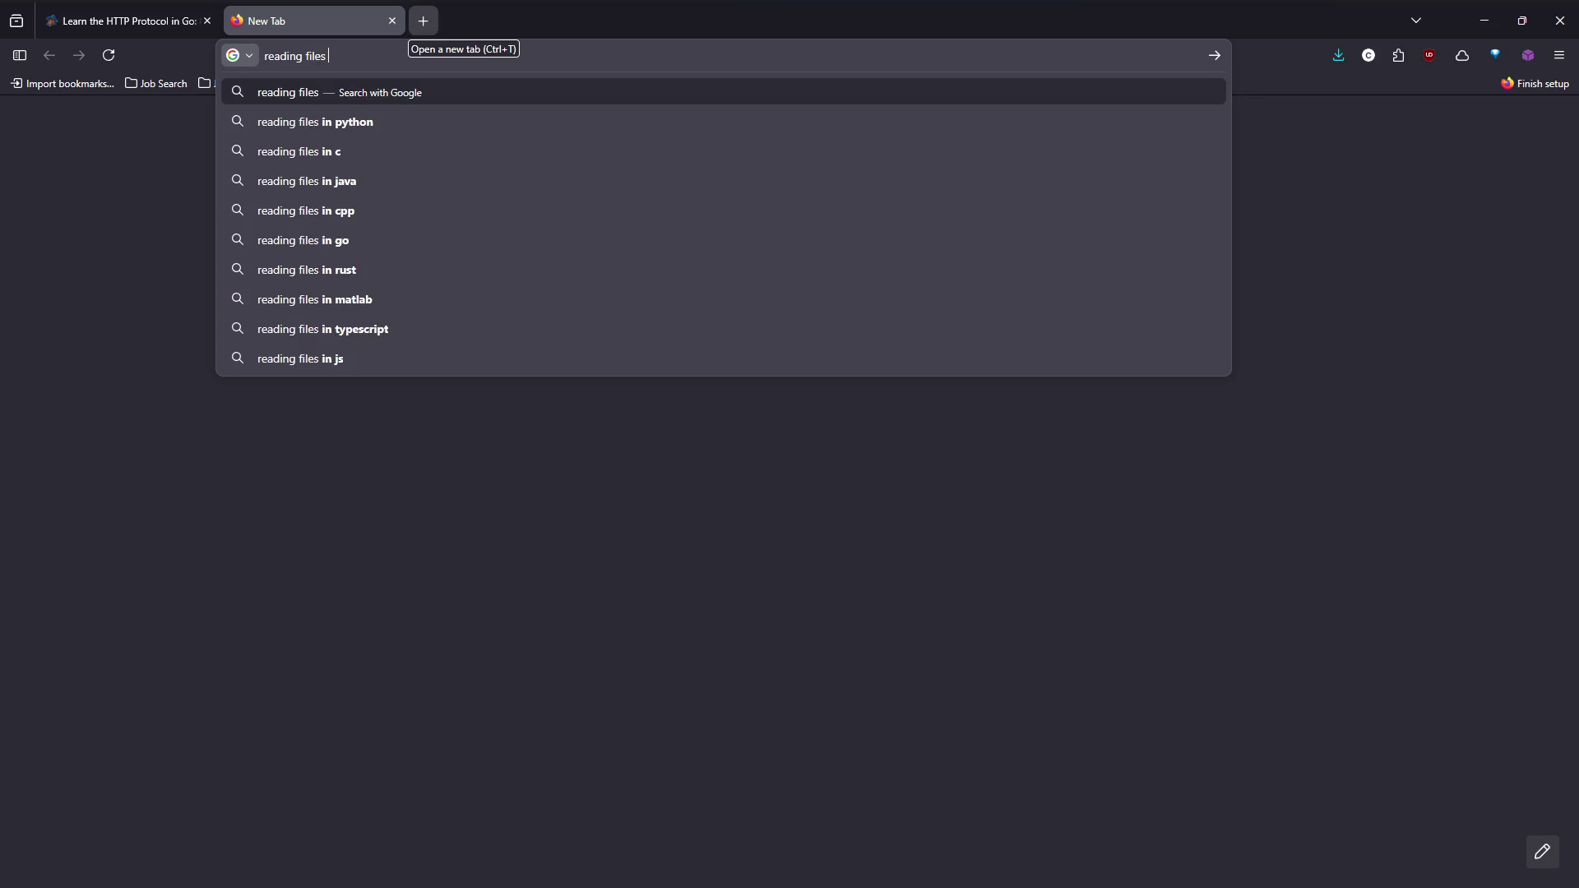
pyautogui.write('go')
pyautogui.press('Return')
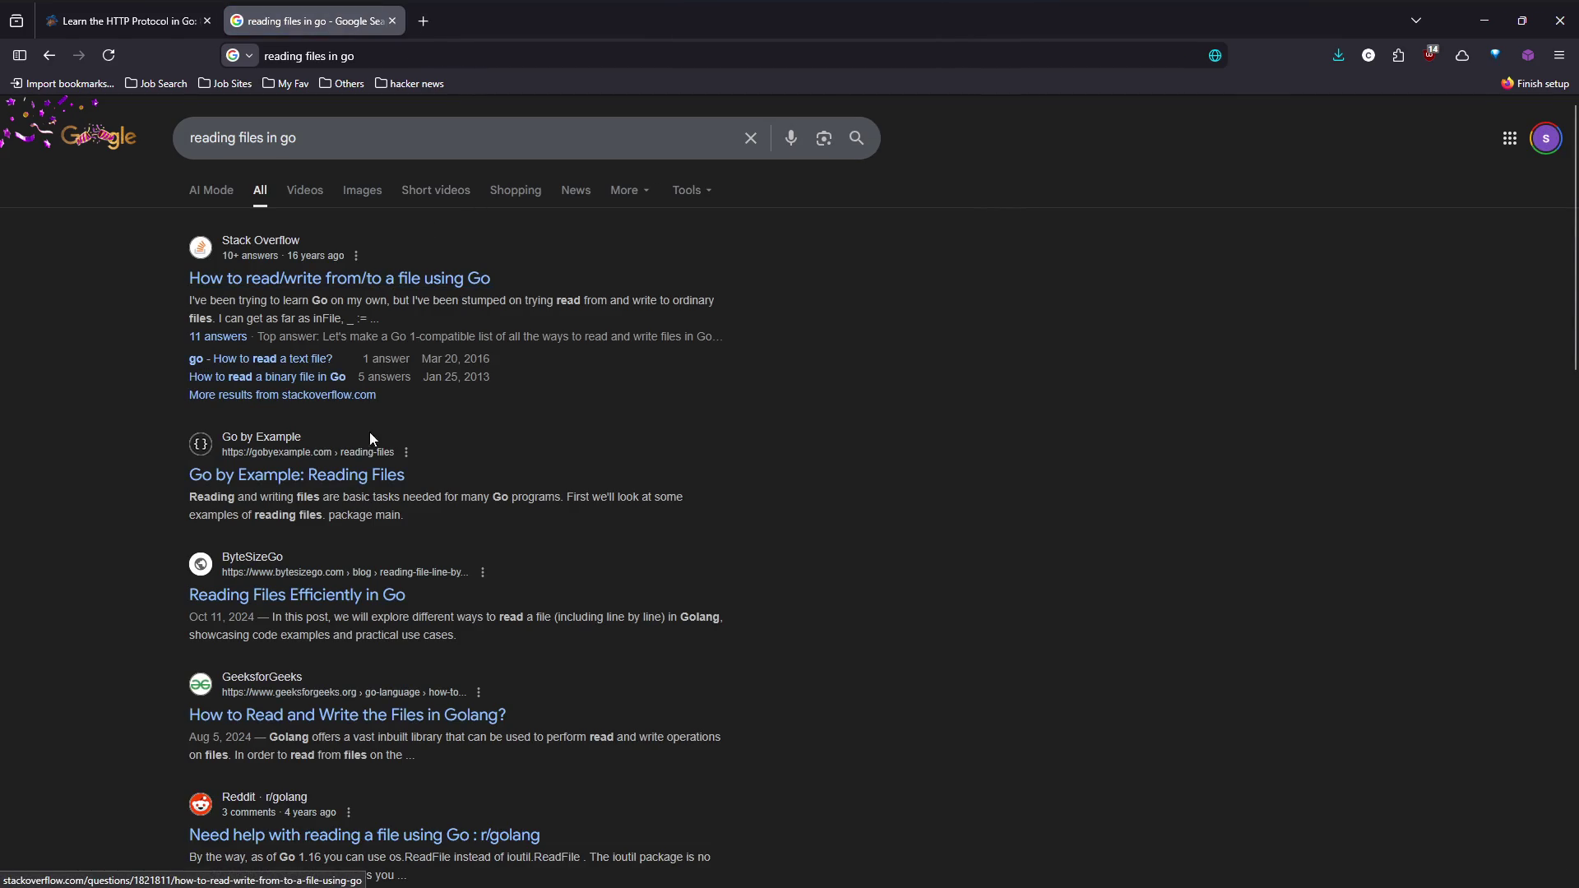
pyautogui.click(390, 481)
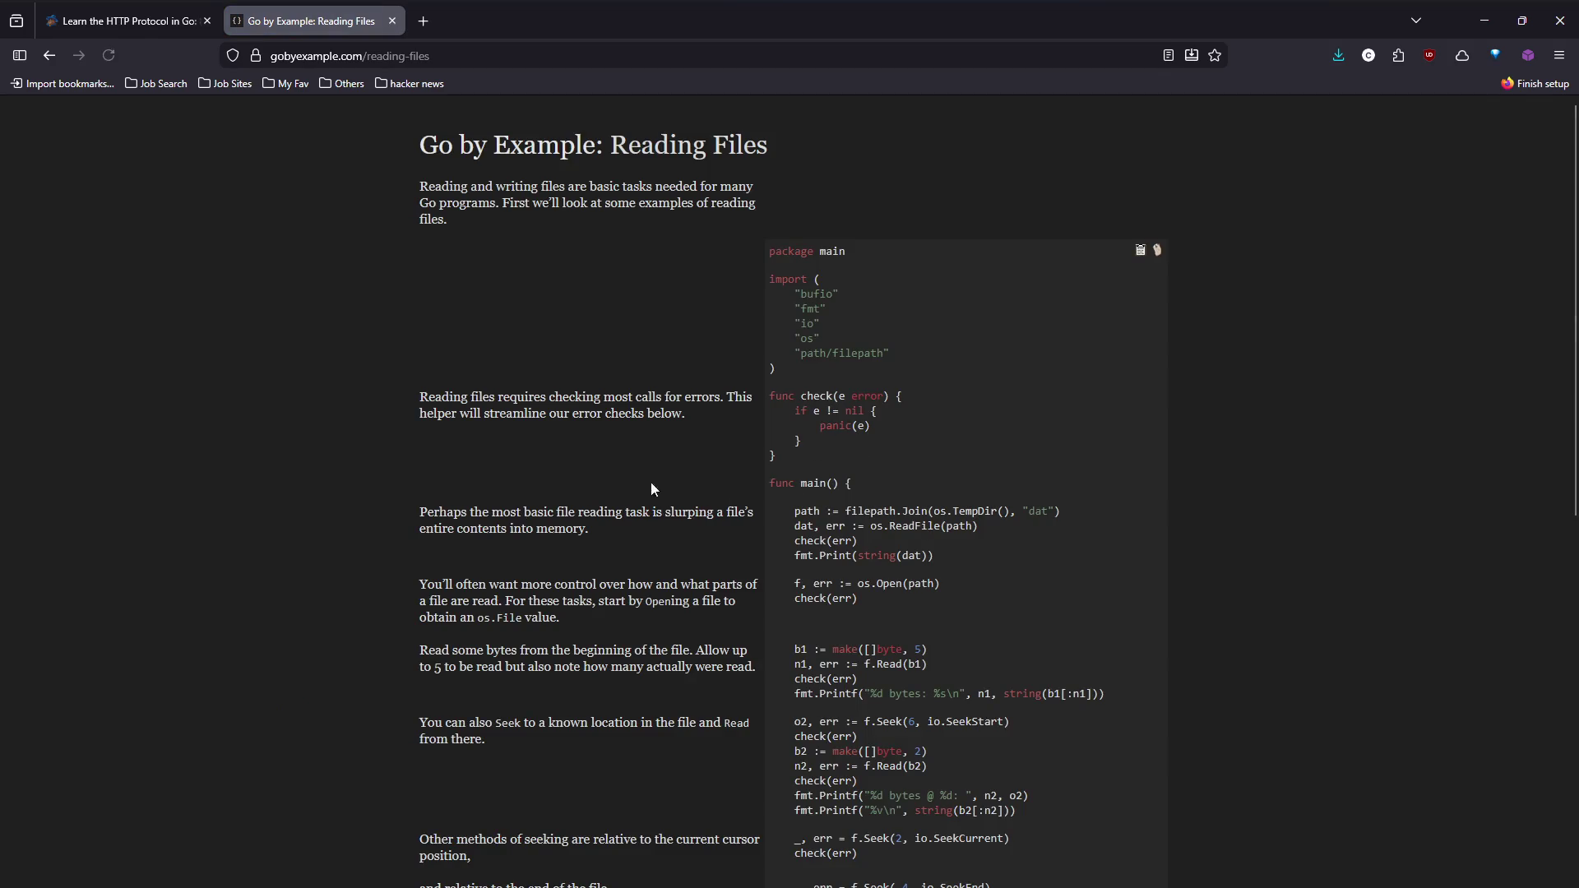
pyautogui.moveTo(802, 280); pyautogui.dragTo(814, 396)
pyautogui.click(812, 310)
pyautogui.scroll(-2, 812, 310)
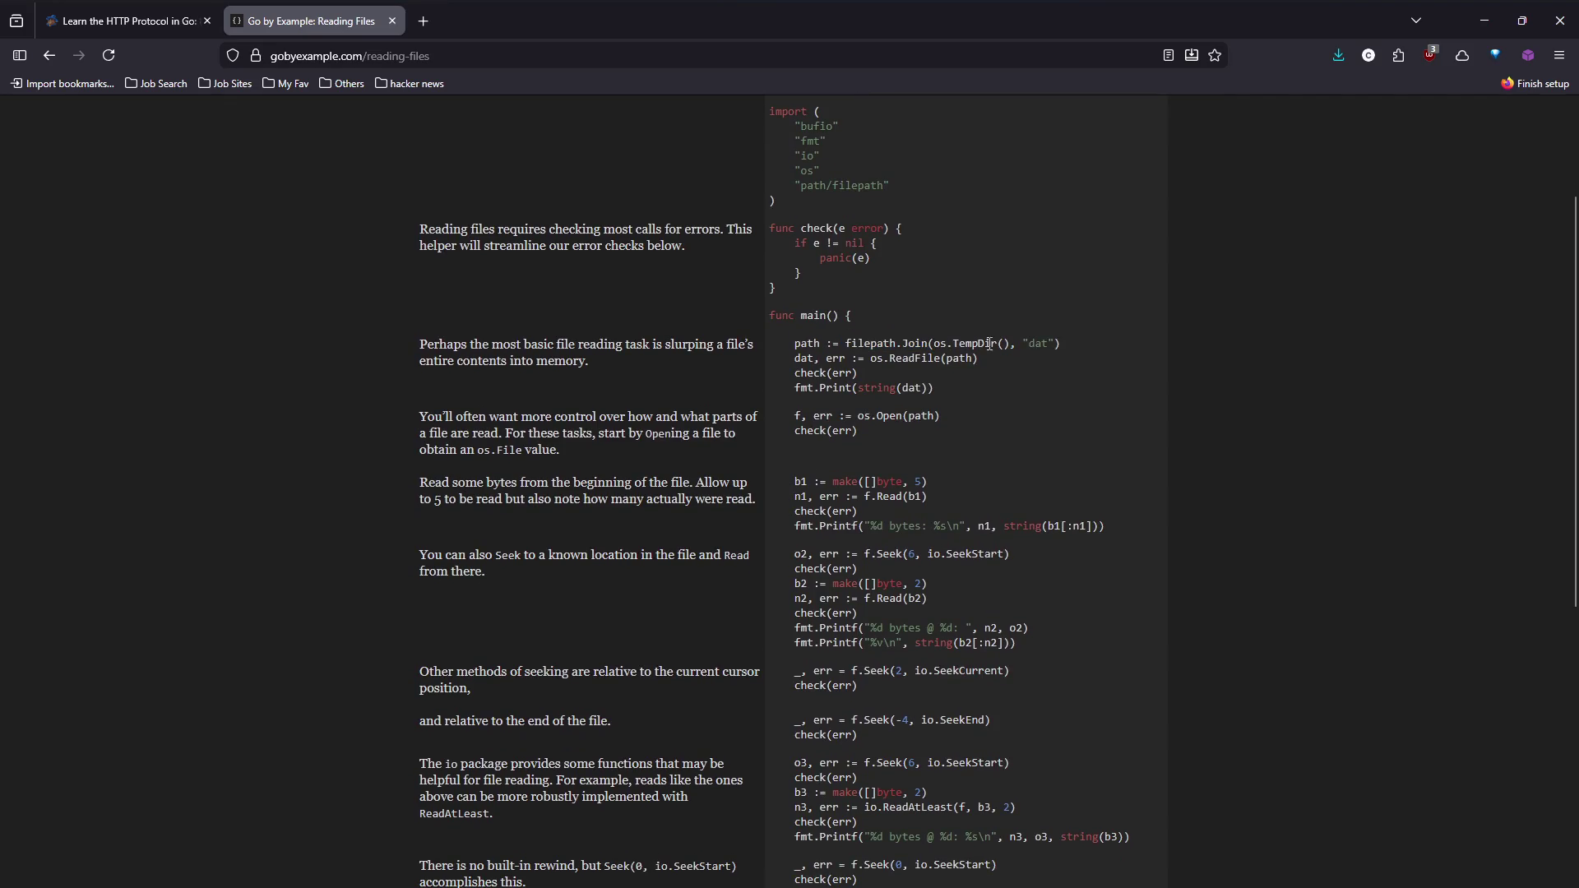
pyautogui.moveTo(1093, 339); pyautogui.dragTo(764, 347)
pyautogui.click(763, 347)
pyautogui.moveTo(861, 388); pyautogui.dragTo(960, 390)
pyautogui.click(827, 472)
pyautogui.scroll(-2, 543, 481)
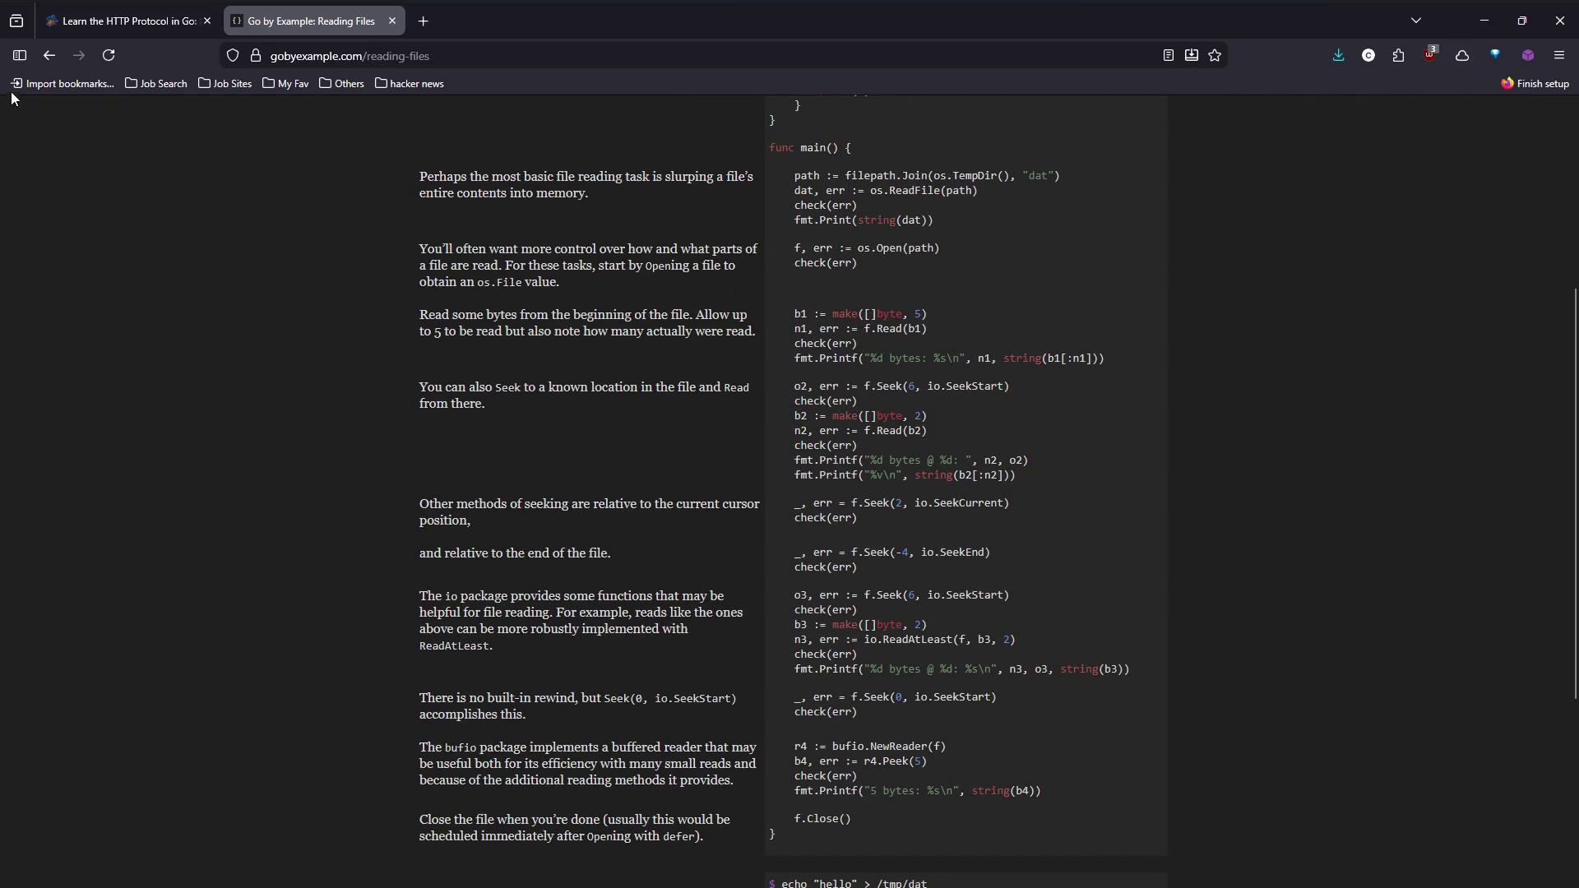
pyautogui.click(50, 56)
pyautogui.scroll(-3, 263, 345)
pyautogui.scroll(1, 278, 428)
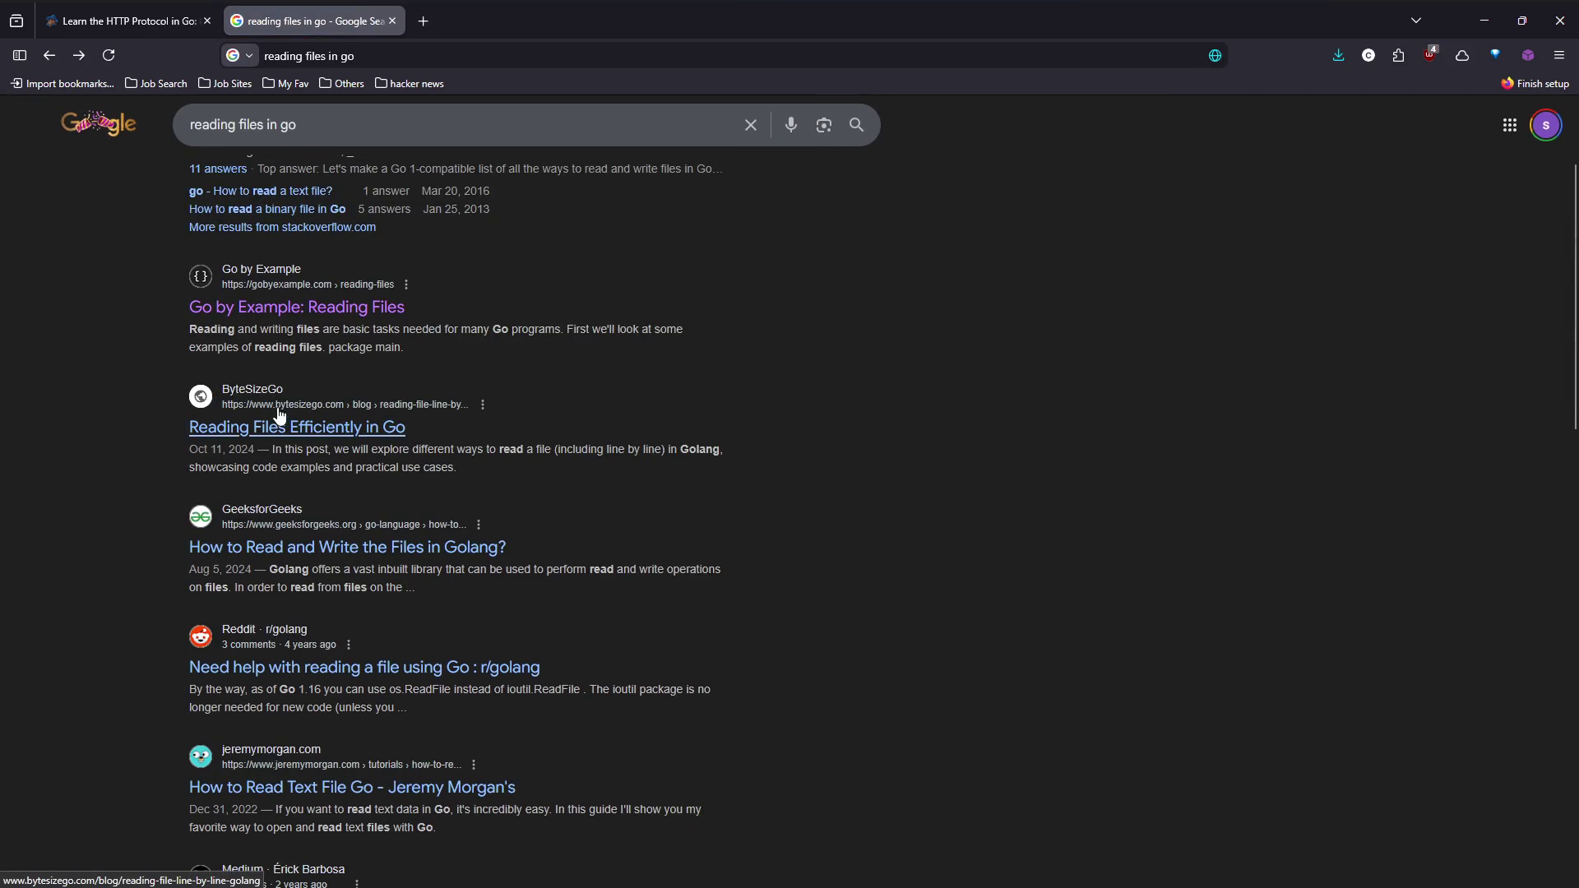
# Step: Open ByteSizeGo's 'Reading Files Efficiently in Go' article and read the Method 1 and Method 2 sections
pyautogui.click(278, 427)
pyautogui.scroll(-5, 428, 505)
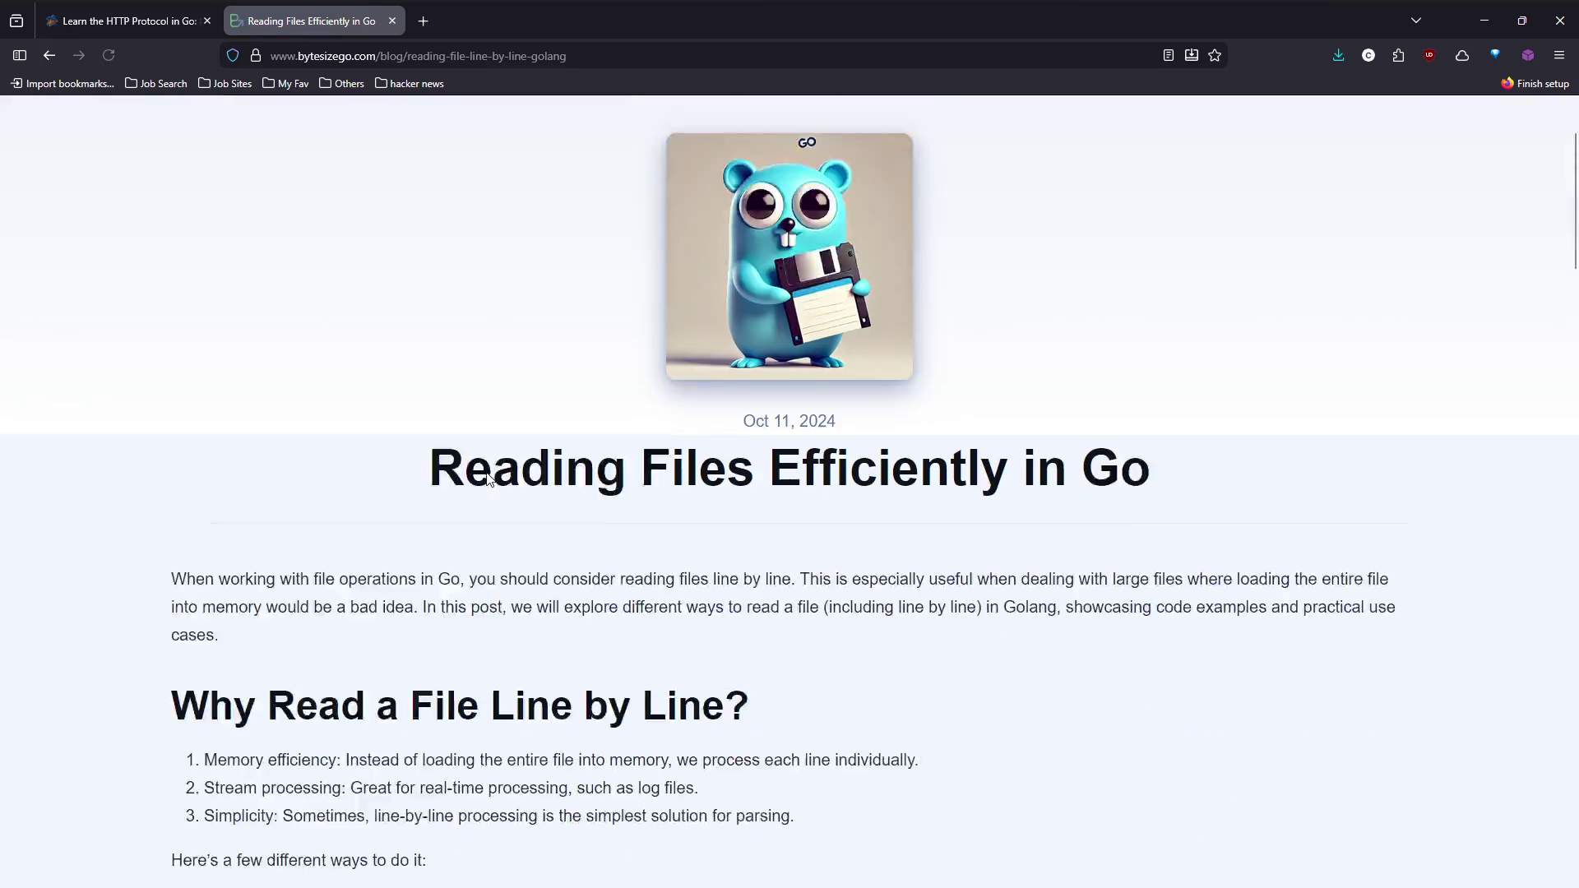
pyautogui.scroll(-6, 427, 505)
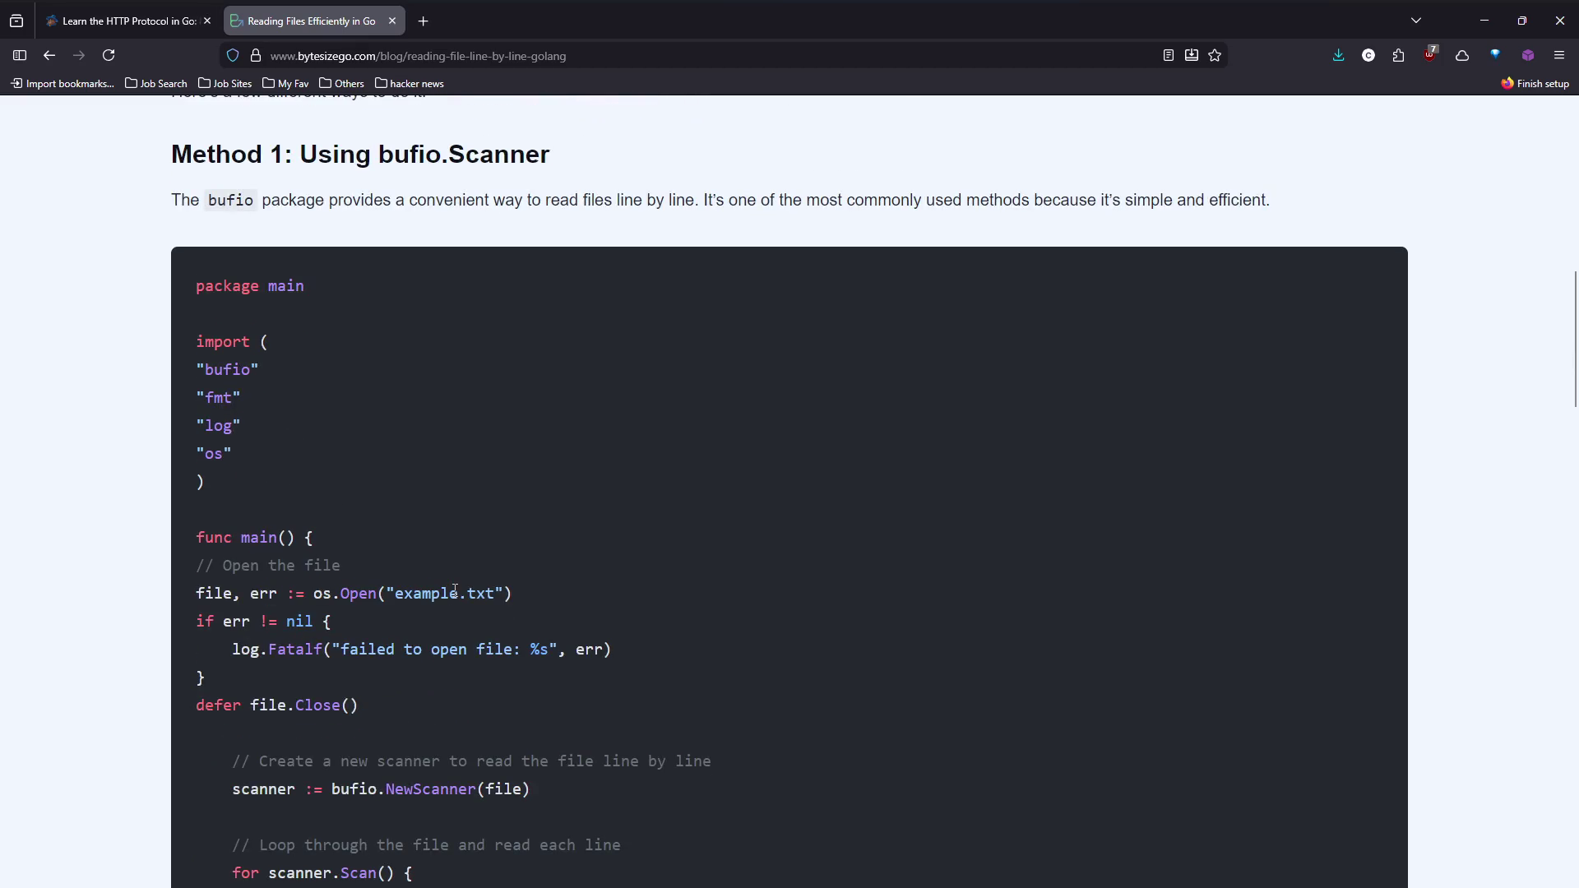
pyautogui.scroll(3, 493, 596)
pyautogui.moveTo(360, 400)
pyautogui.mouseDown()
pyautogui.moveTo(327, 403)
pyautogui.moveTo(550, 407)
pyautogui.mouseUp()
pyautogui.click(504, 449)
pyautogui.scroll(-1, 493, 452)
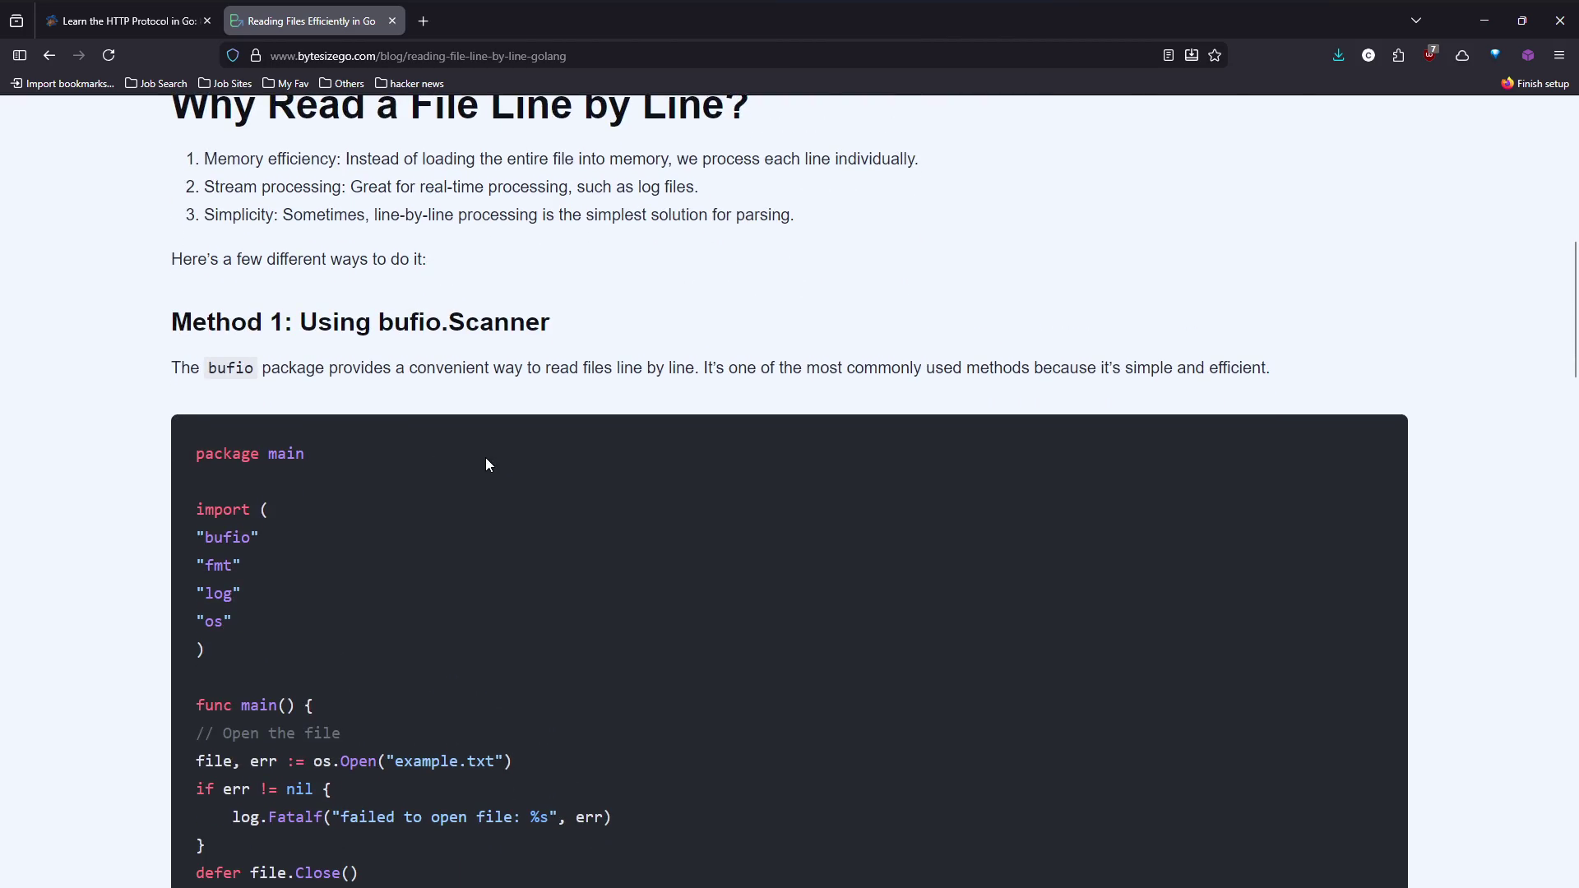
pyautogui.scroll(-6, 76, 552)
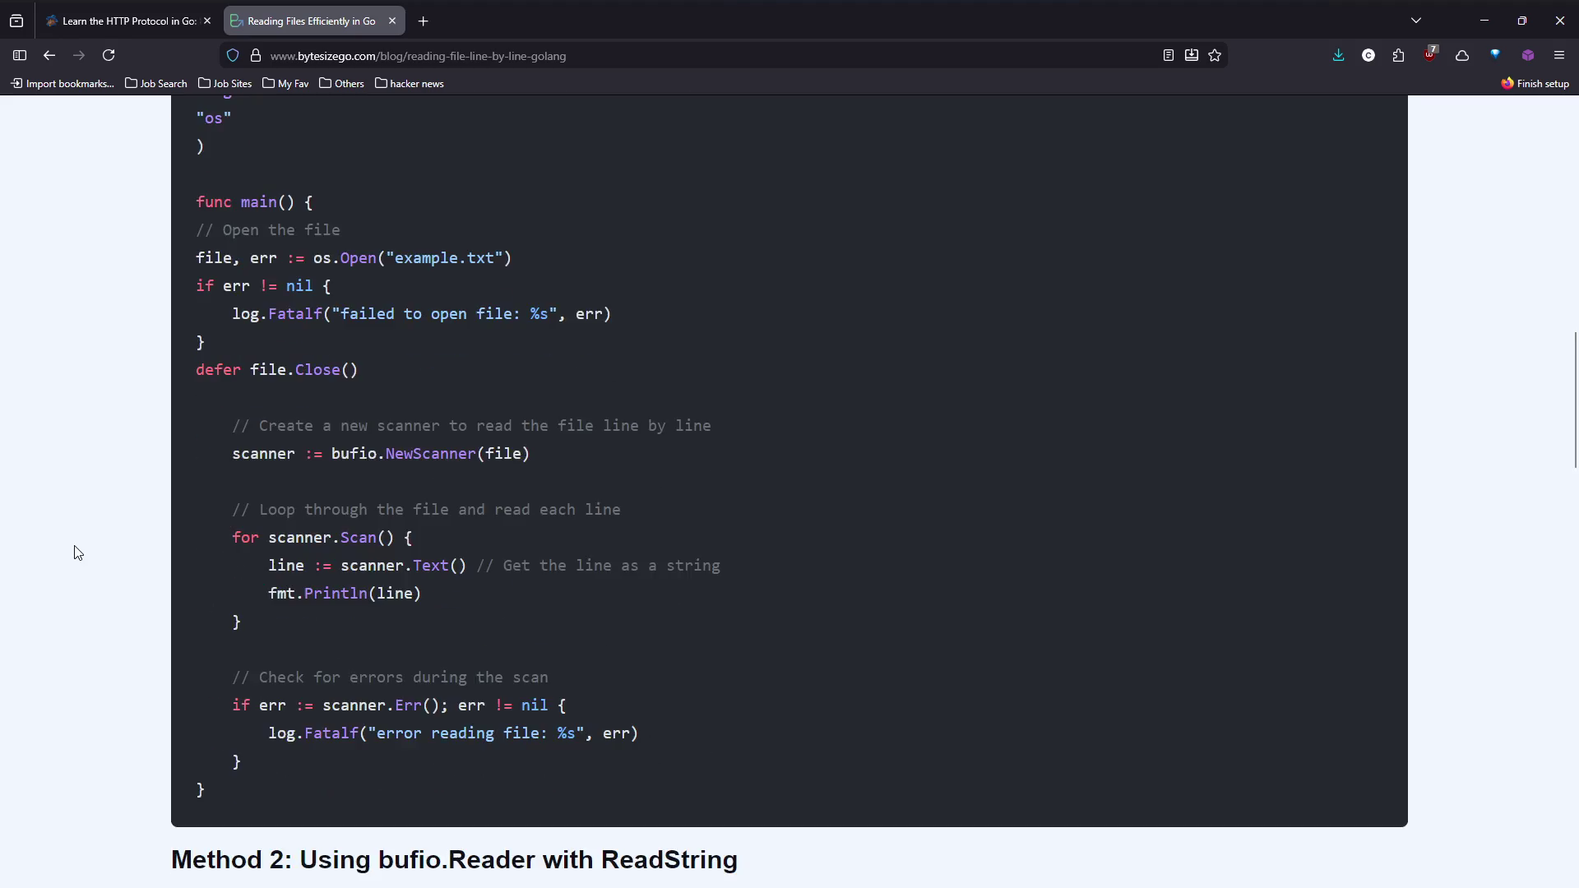
pyautogui.scroll(-5, 77, 552)
pyautogui.moveTo(345, 441)
pyautogui.mouseDown()
pyautogui.moveTo(602, 444)
pyautogui.moveTo(760, 490)
pyautogui.mouseUp()
pyautogui.click(640, 451)
pyautogui.click(657, 514)
pyautogui.scroll(10, 629, 519)
pyautogui.scroll(-11, 625, 518)
pyautogui.doubleClick(520, 356)
pyautogui.click(1017, 384)
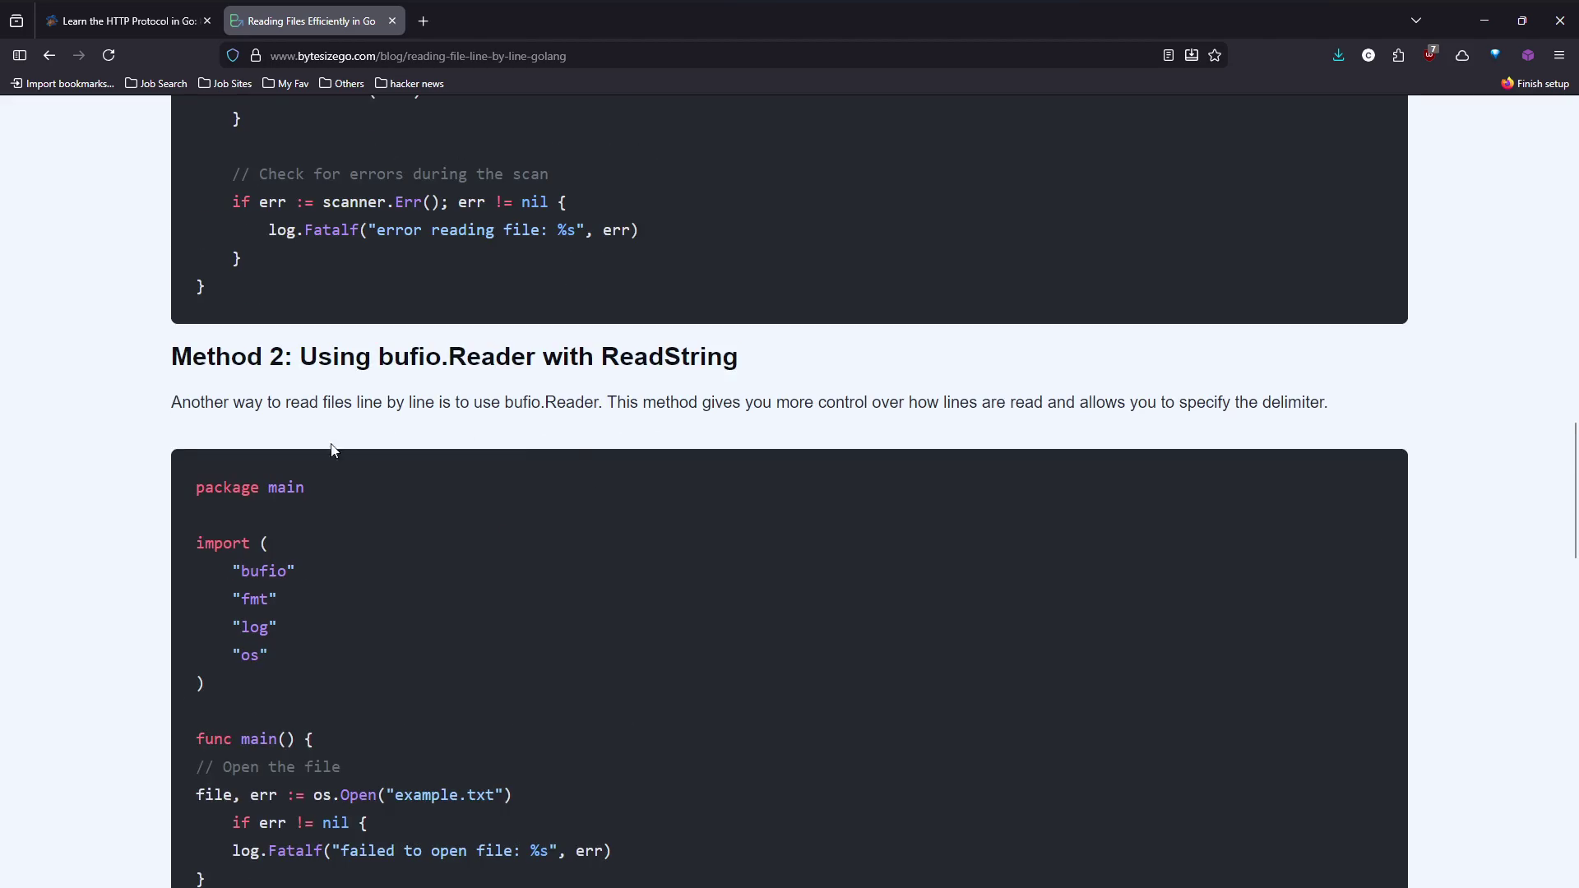
# Step: Read the read-the-entire-file section and the rest of the article, highlighting passages while reading
pyautogui.scroll(-15, 333, 449)
pyautogui.scroll(3, 319, 477)
pyautogui.moveTo(392, 432); pyautogui.dragTo(791, 434)
pyautogui.click(676, 461)
pyautogui.moveTo(390, 481); pyautogui.dragTo(751, 530)
pyautogui.click(625, 533)
pyautogui.scroll(-1, 625, 533)
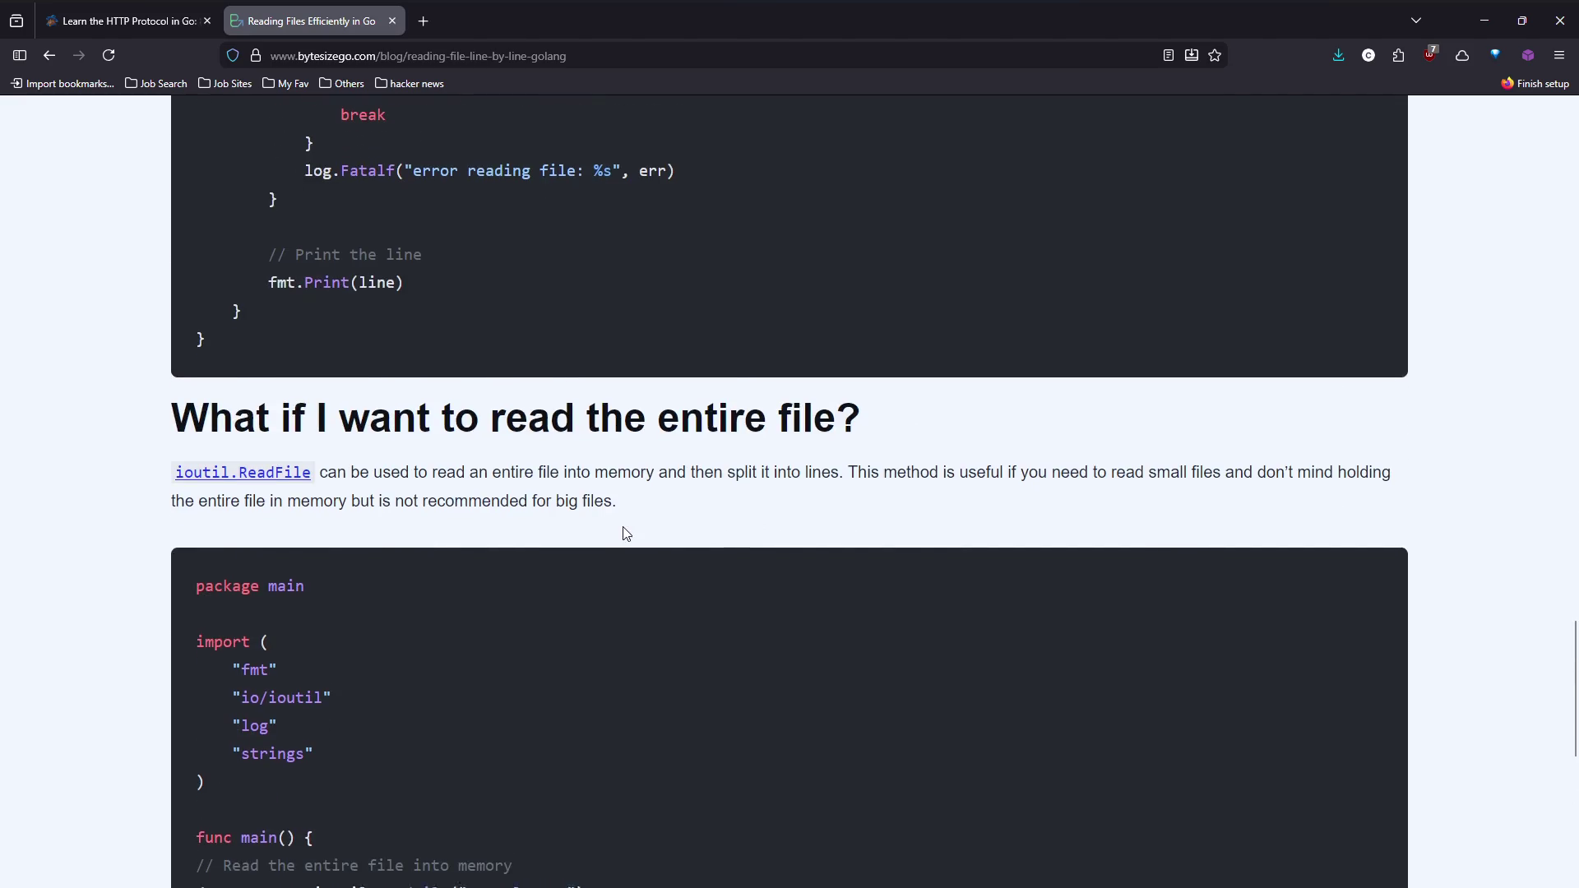
pyautogui.scroll(-8, 625, 533)
pyautogui.scroll(6, 601, 567)
pyautogui.scroll(-2, 599, 565)
pyautogui.scroll(3, 426, 586)
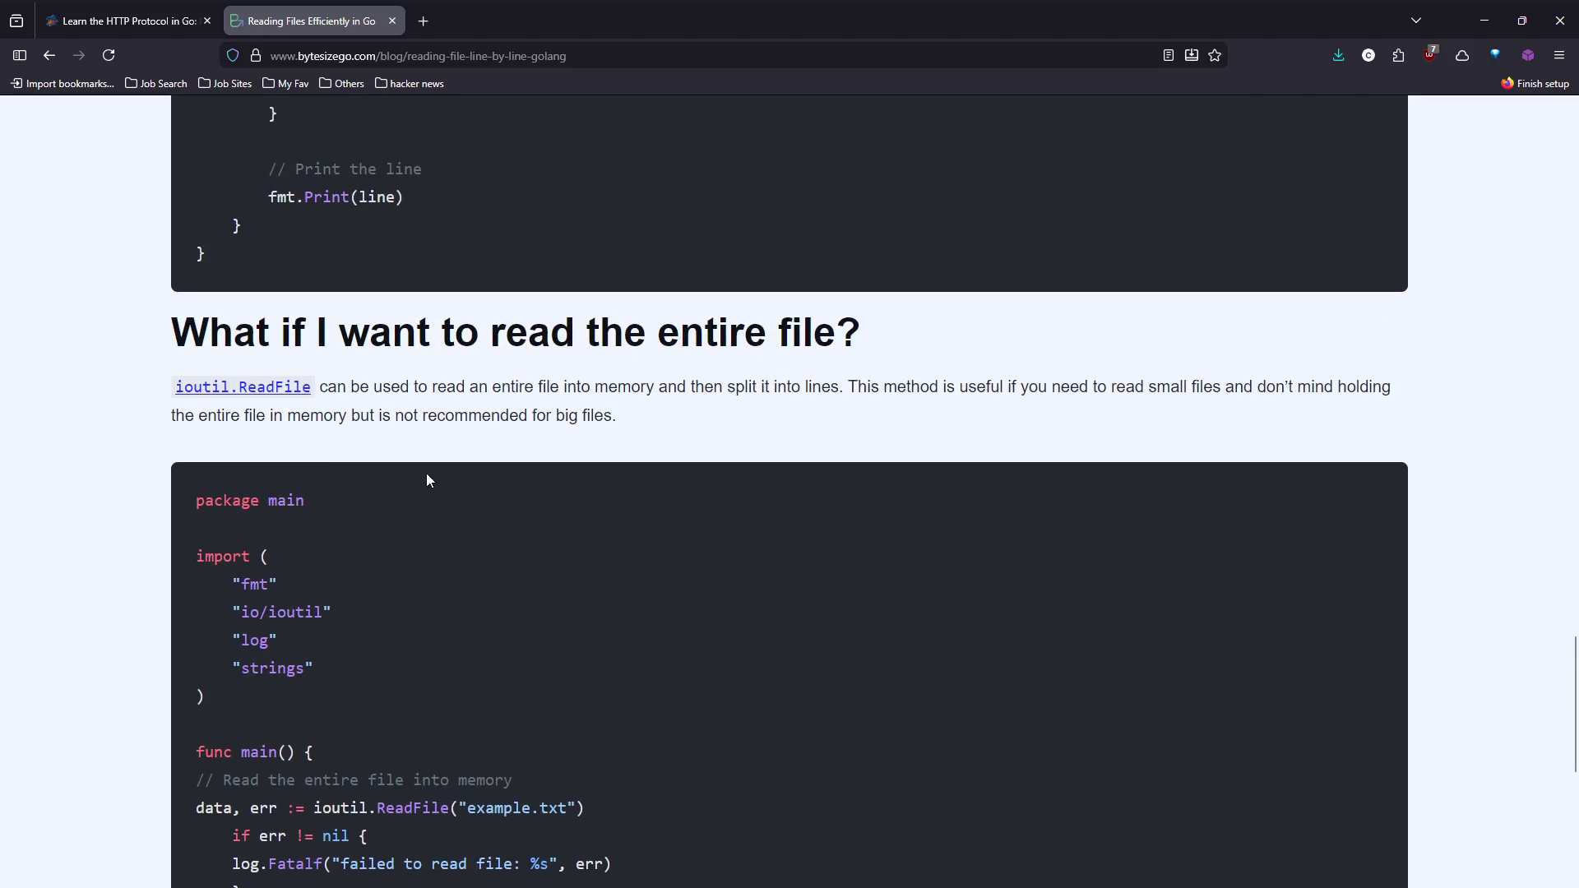
pyautogui.scroll(4, 427, 480)
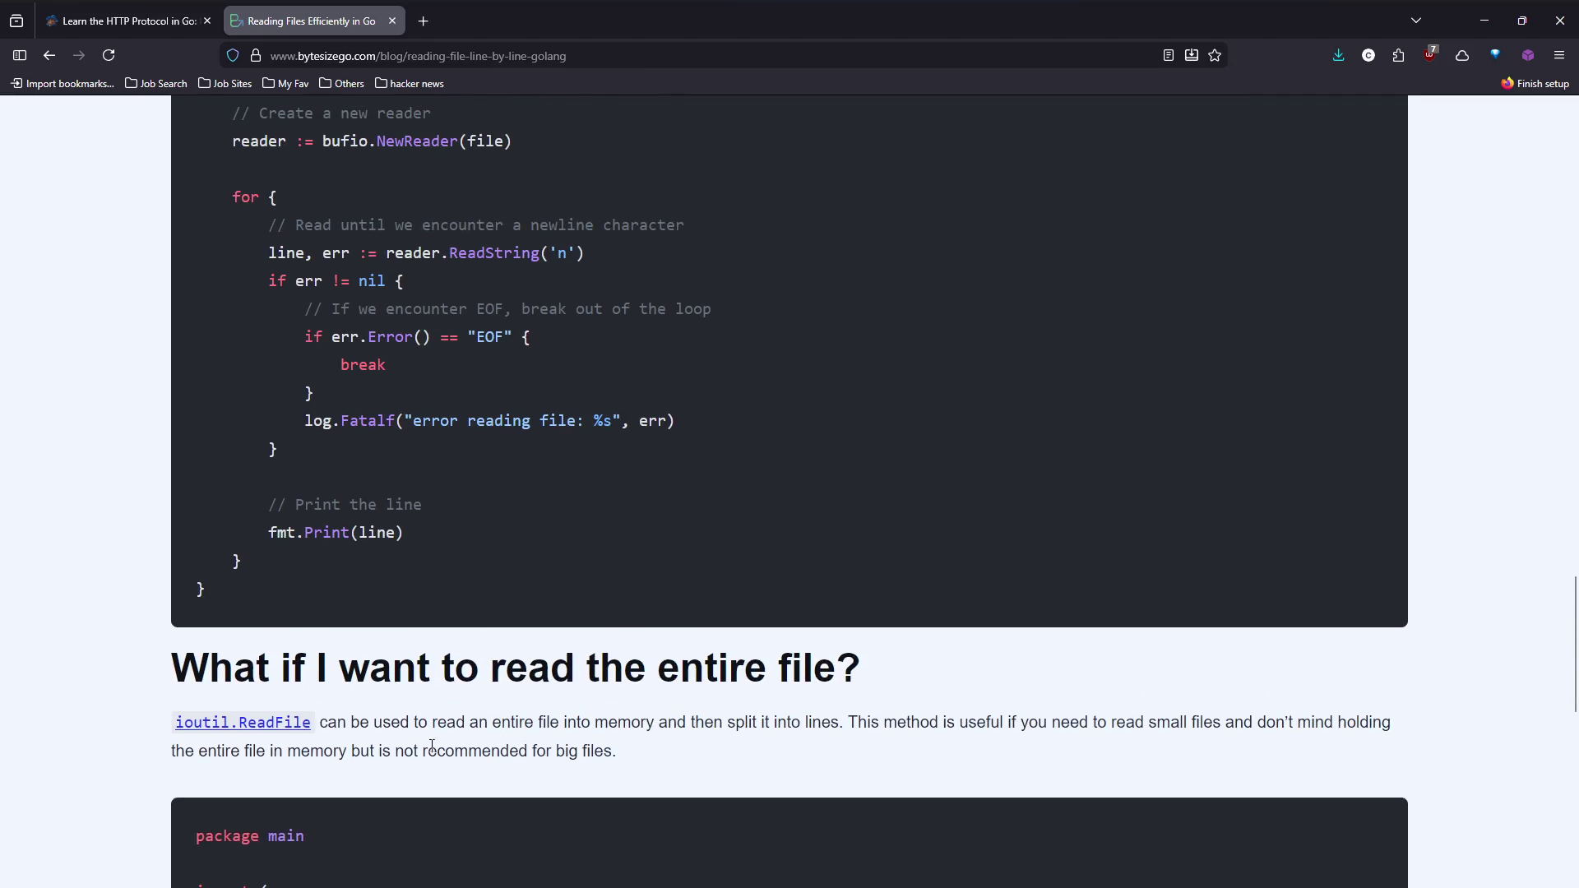
pyautogui.moveTo(351, 722); pyautogui.dragTo(649, 751)
pyautogui.click(681, 750)
pyautogui.scroll(-3, 681, 750)
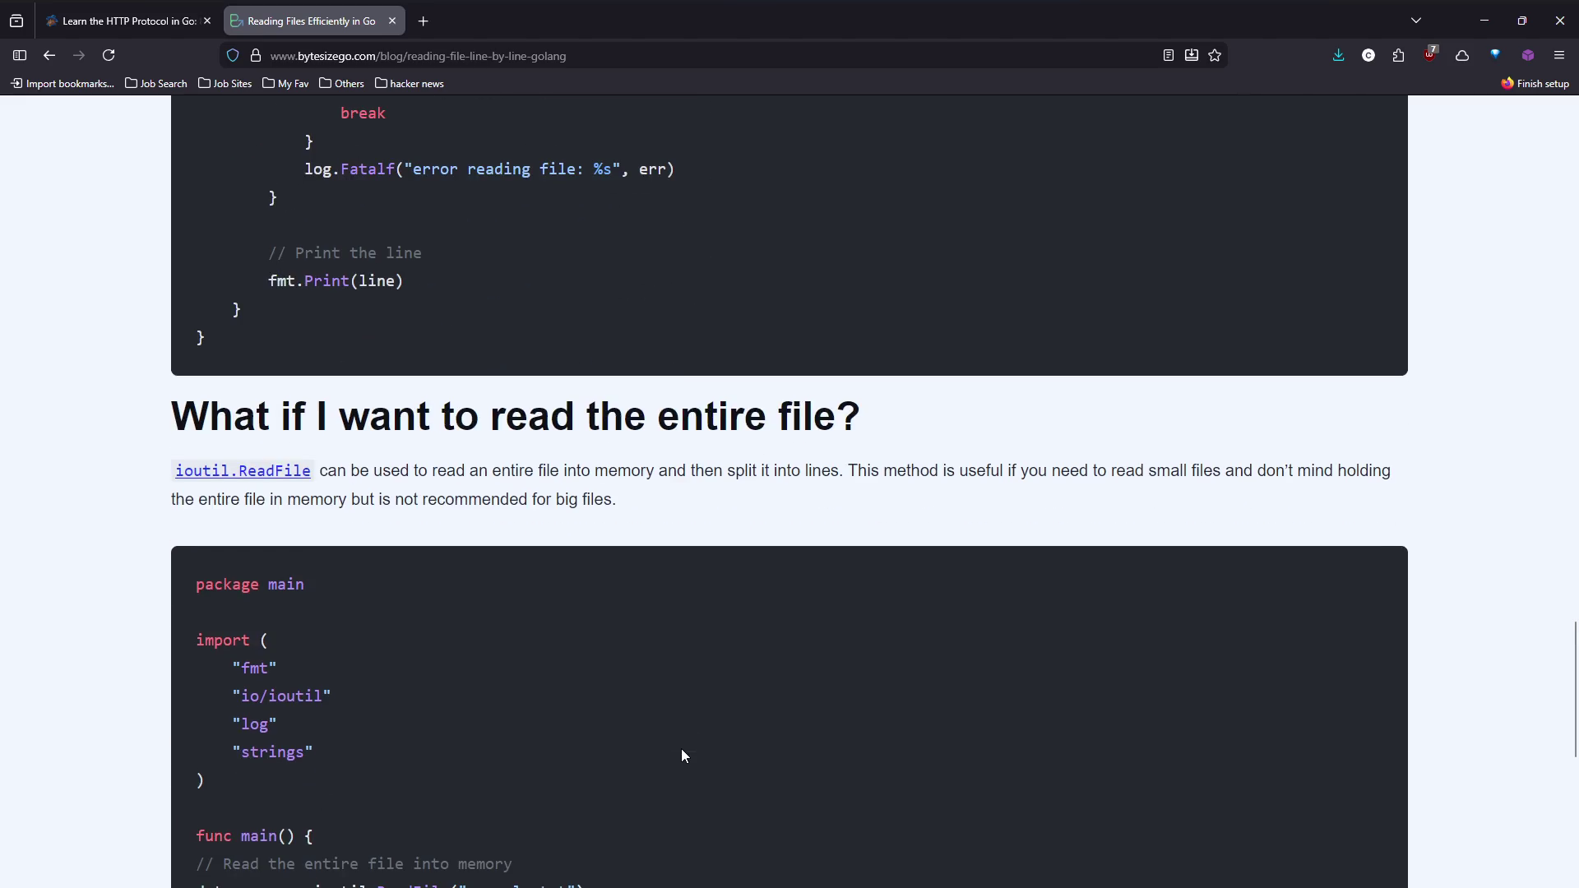
pyautogui.scroll(-2, 681, 749)
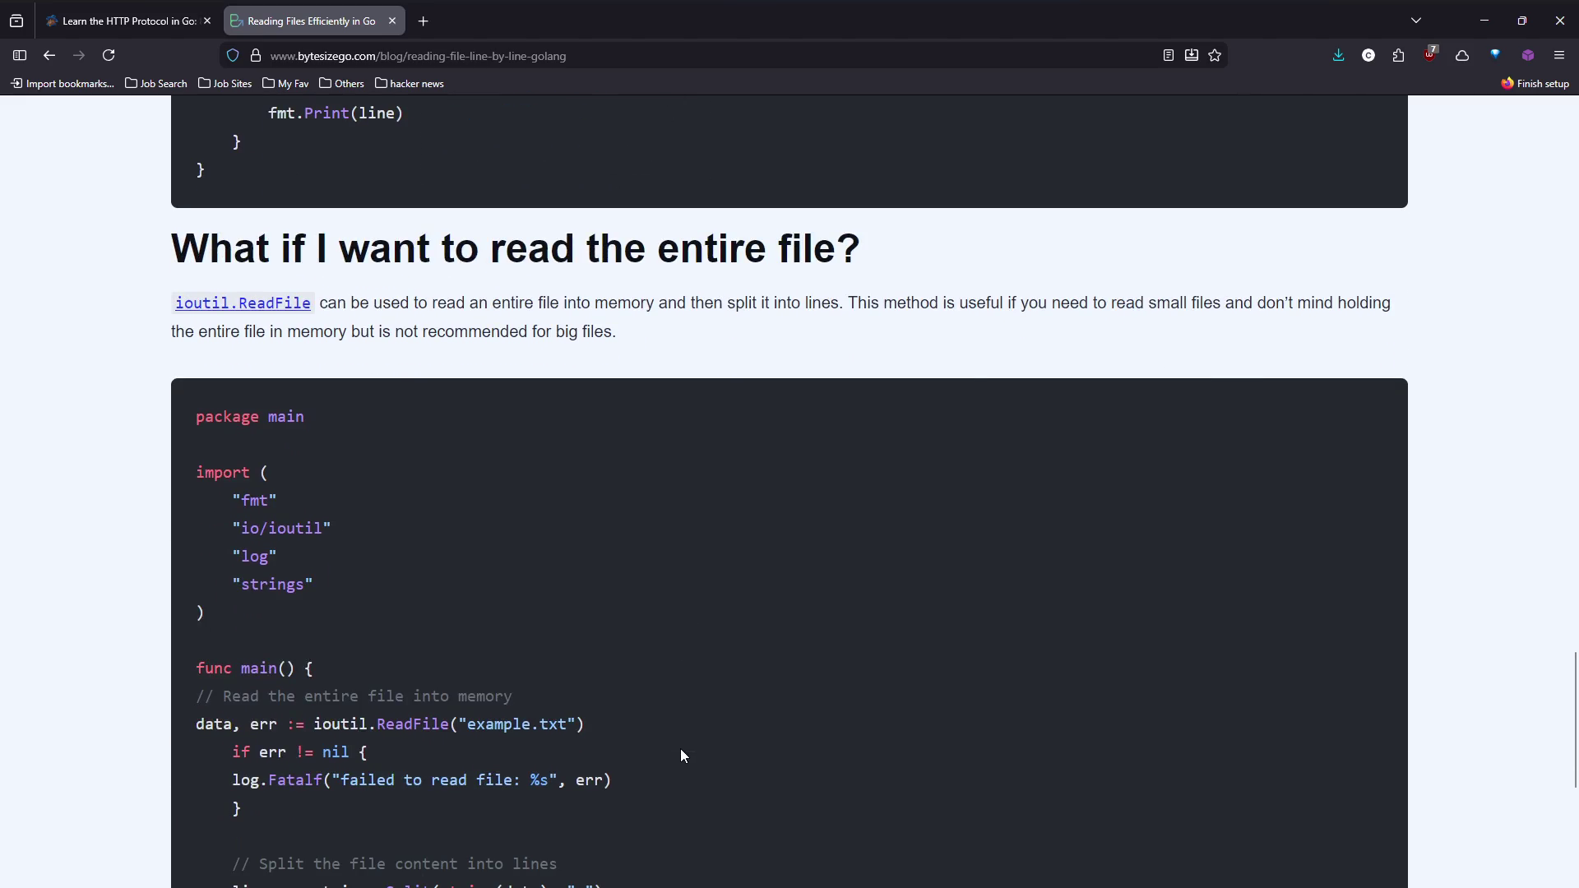
pyautogui.scroll(8, 681, 755)
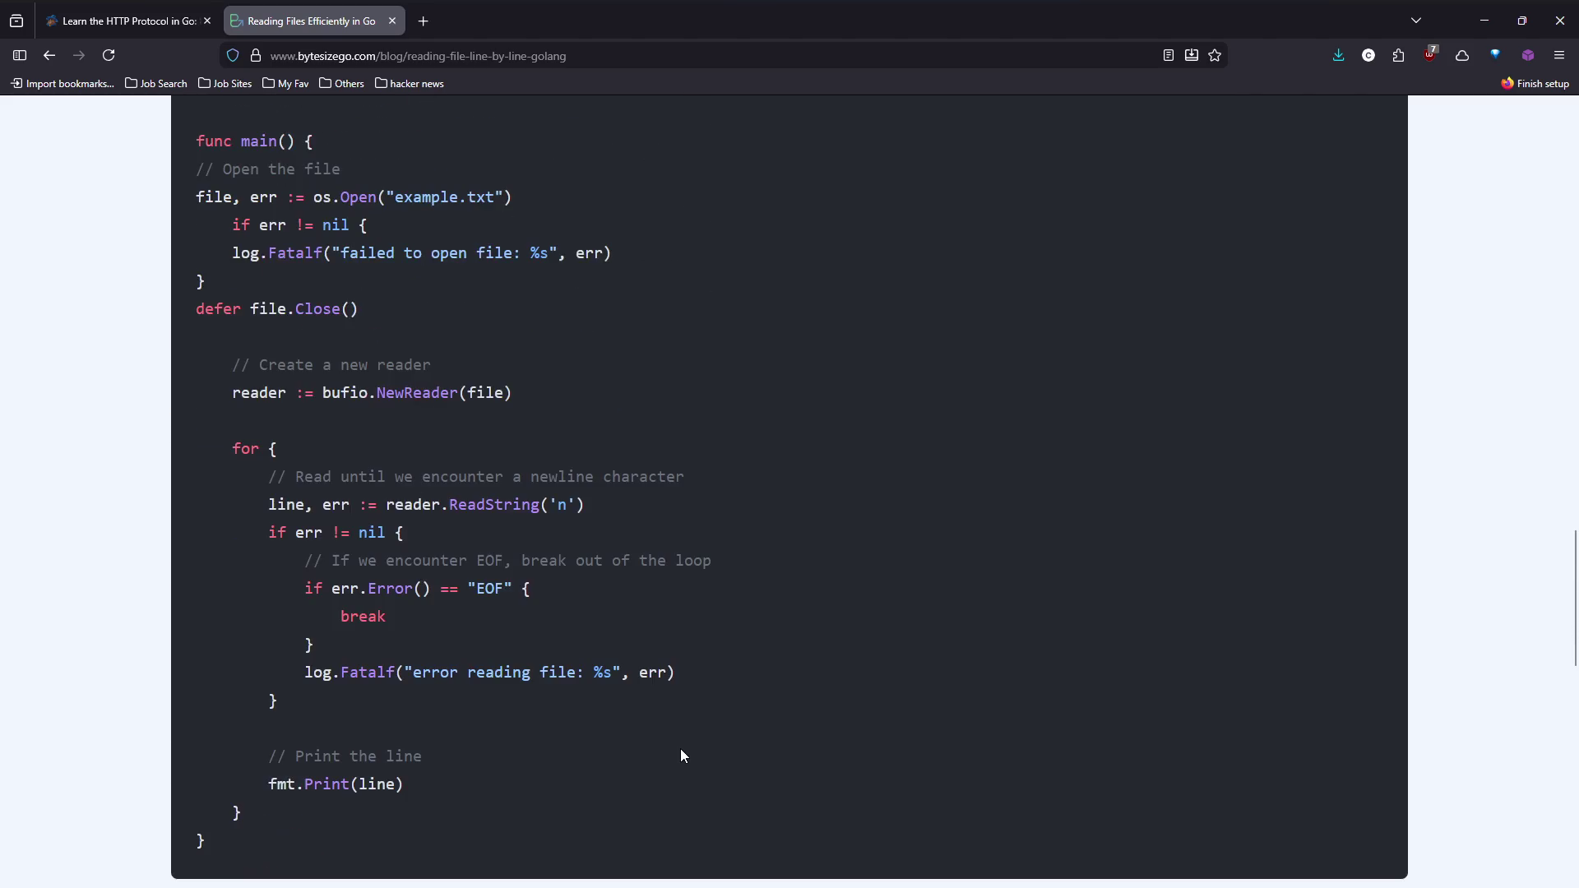
pyautogui.scroll(3, 681, 755)
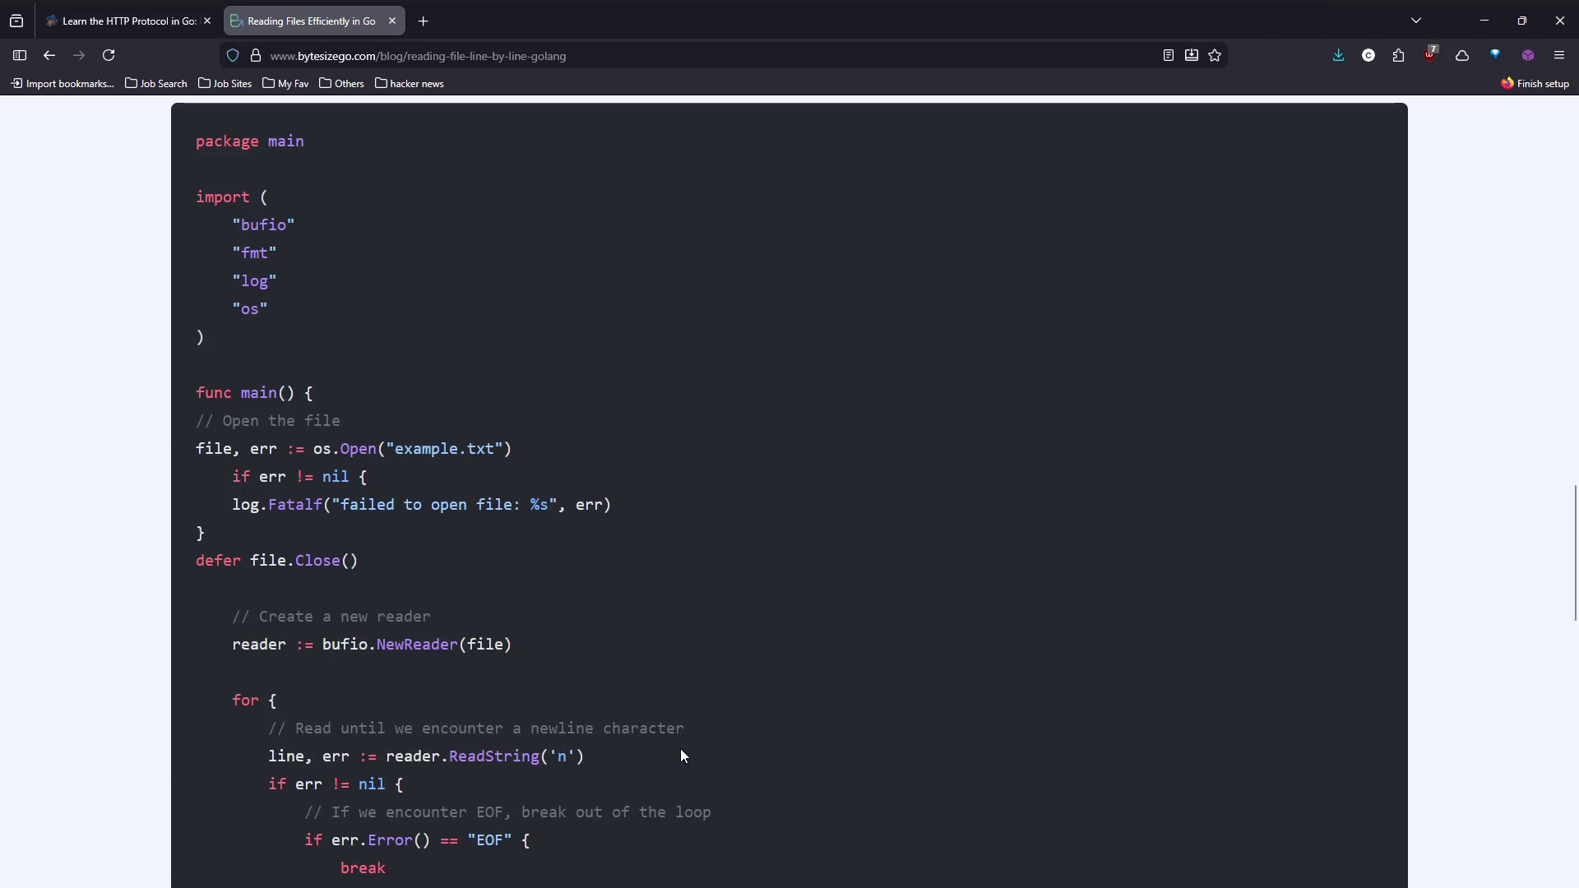
pyautogui.scroll(3, 681, 755)
pyautogui.scroll(15, 681, 753)
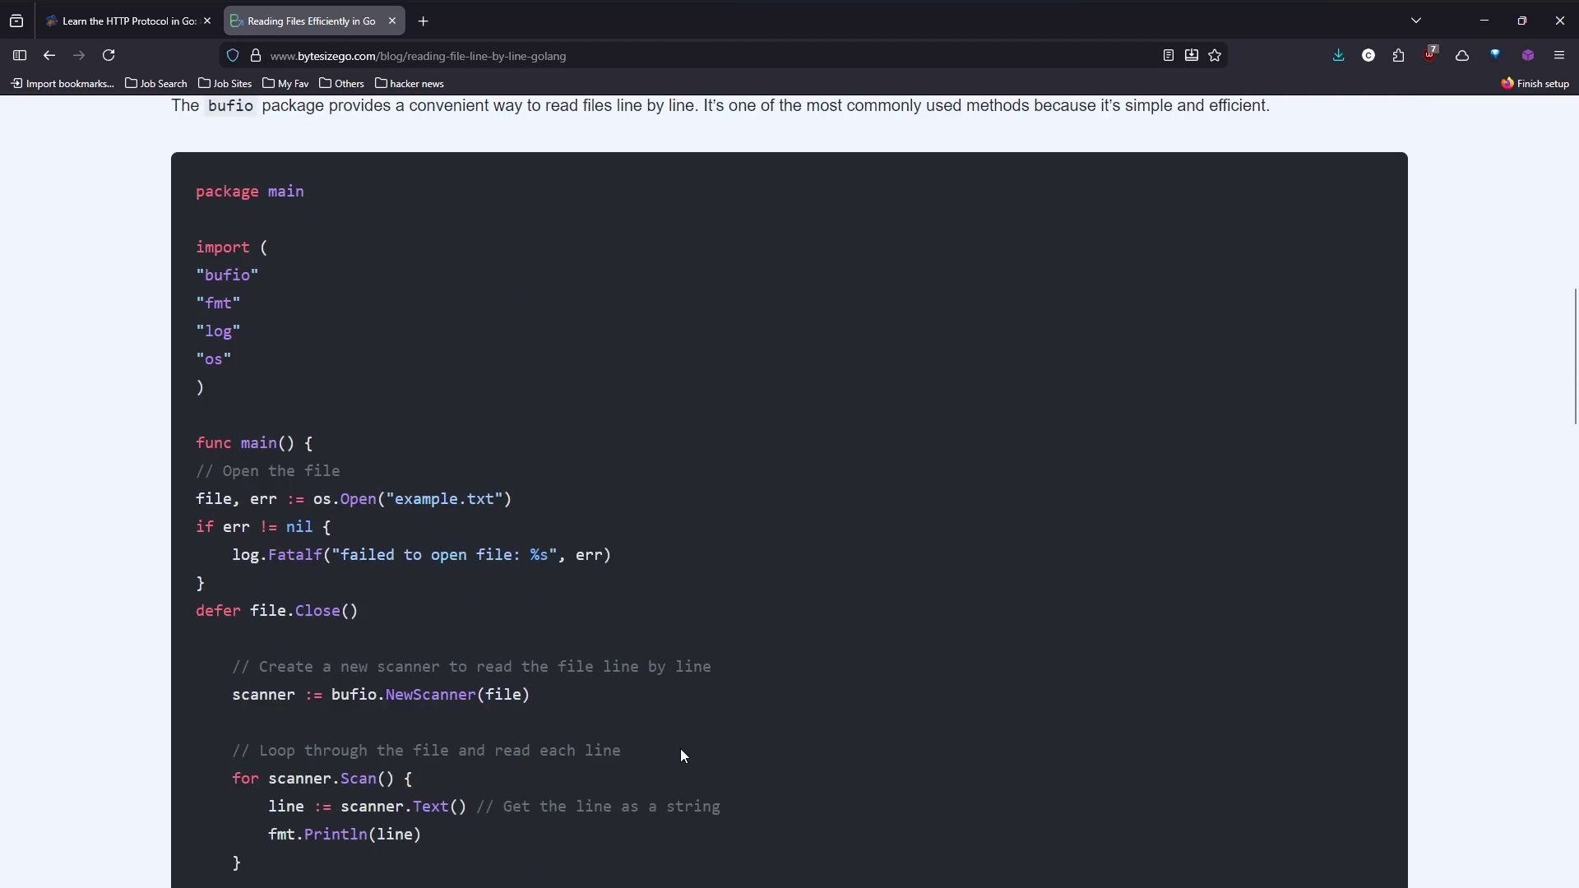
pyautogui.scroll(-4, 464, 701)
# Step: Copy the full os.Open line from the Method 1 bufio.Scanner example, then start a new blank tab
pyautogui.moveTo(380, 584); pyautogui.dragTo(517, 584)
pyautogui.click(518, 586)
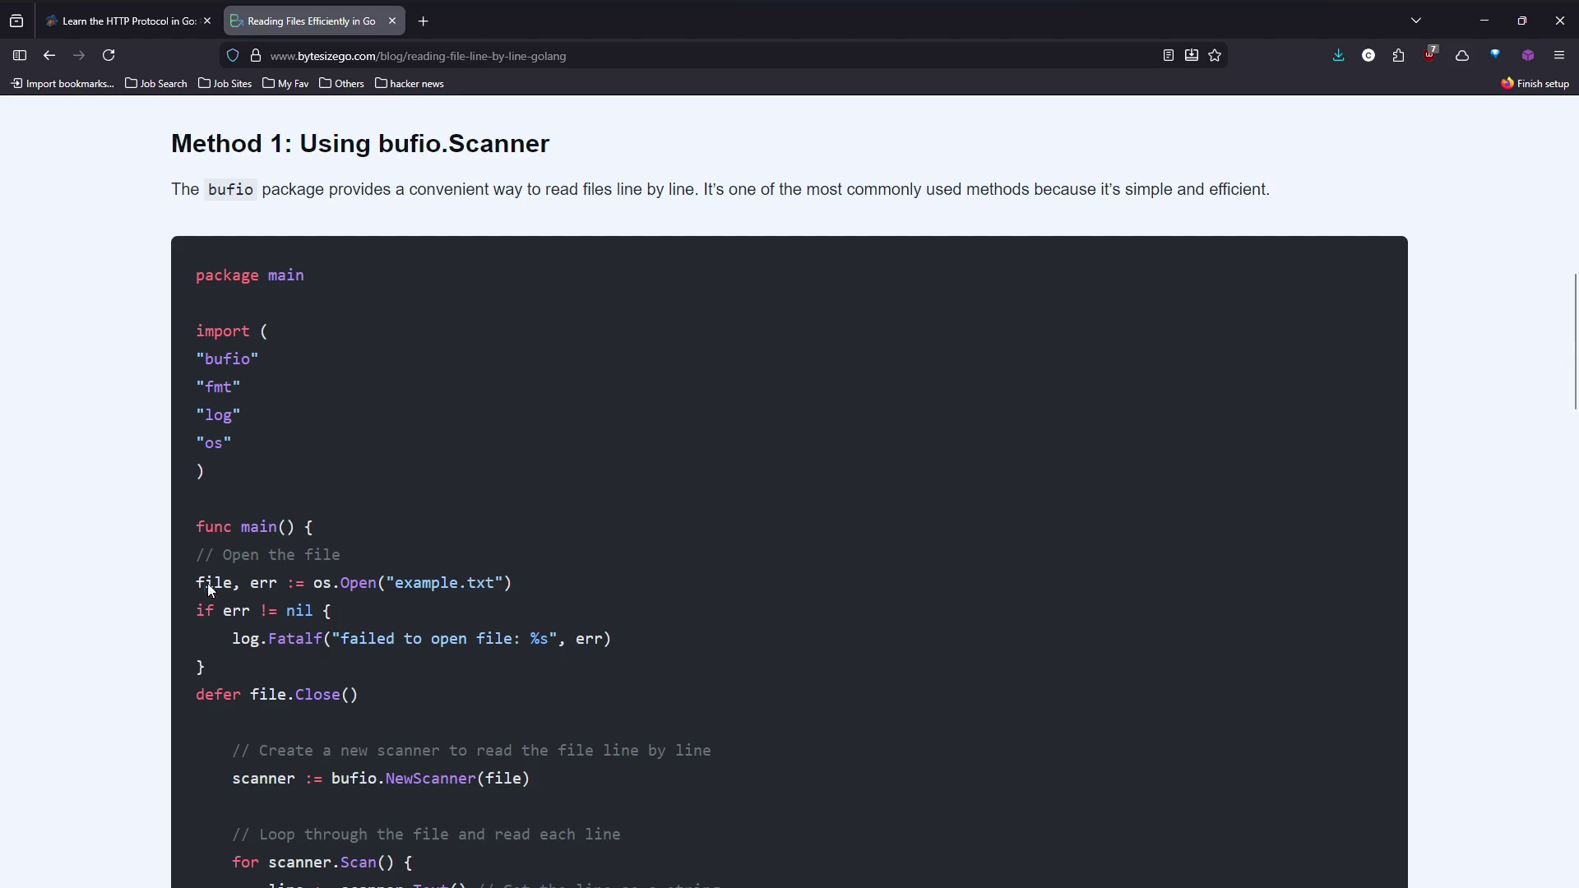
pyautogui.moveTo(196, 584); pyautogui.dragTo(573, 586)
pyautogui.hotkey('ctrl', 'c')
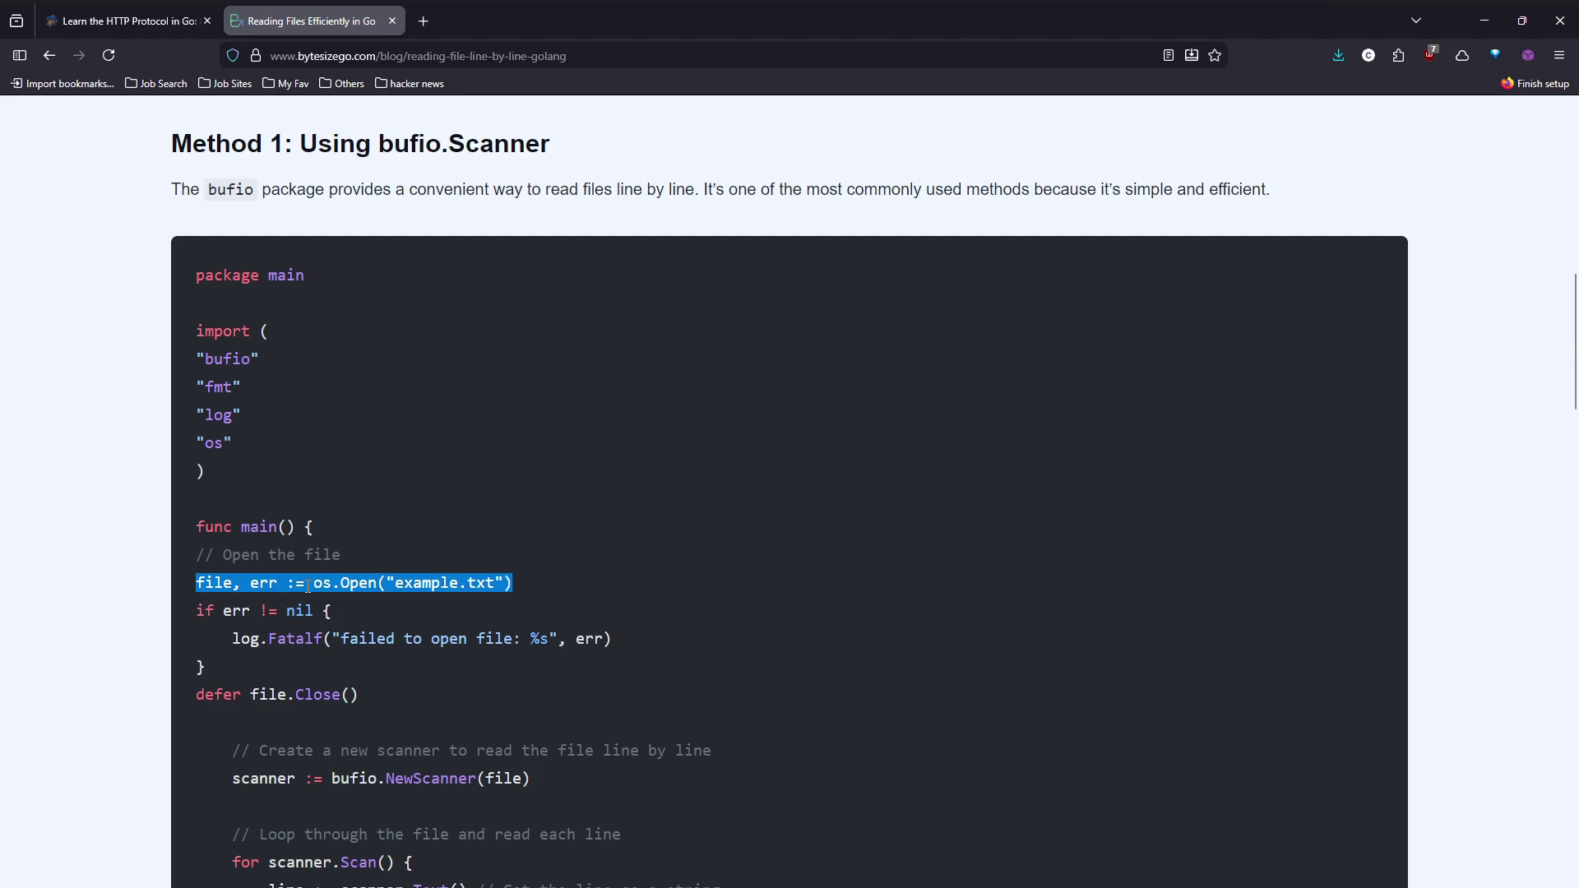
pyautogui.rightClick(307, 586)
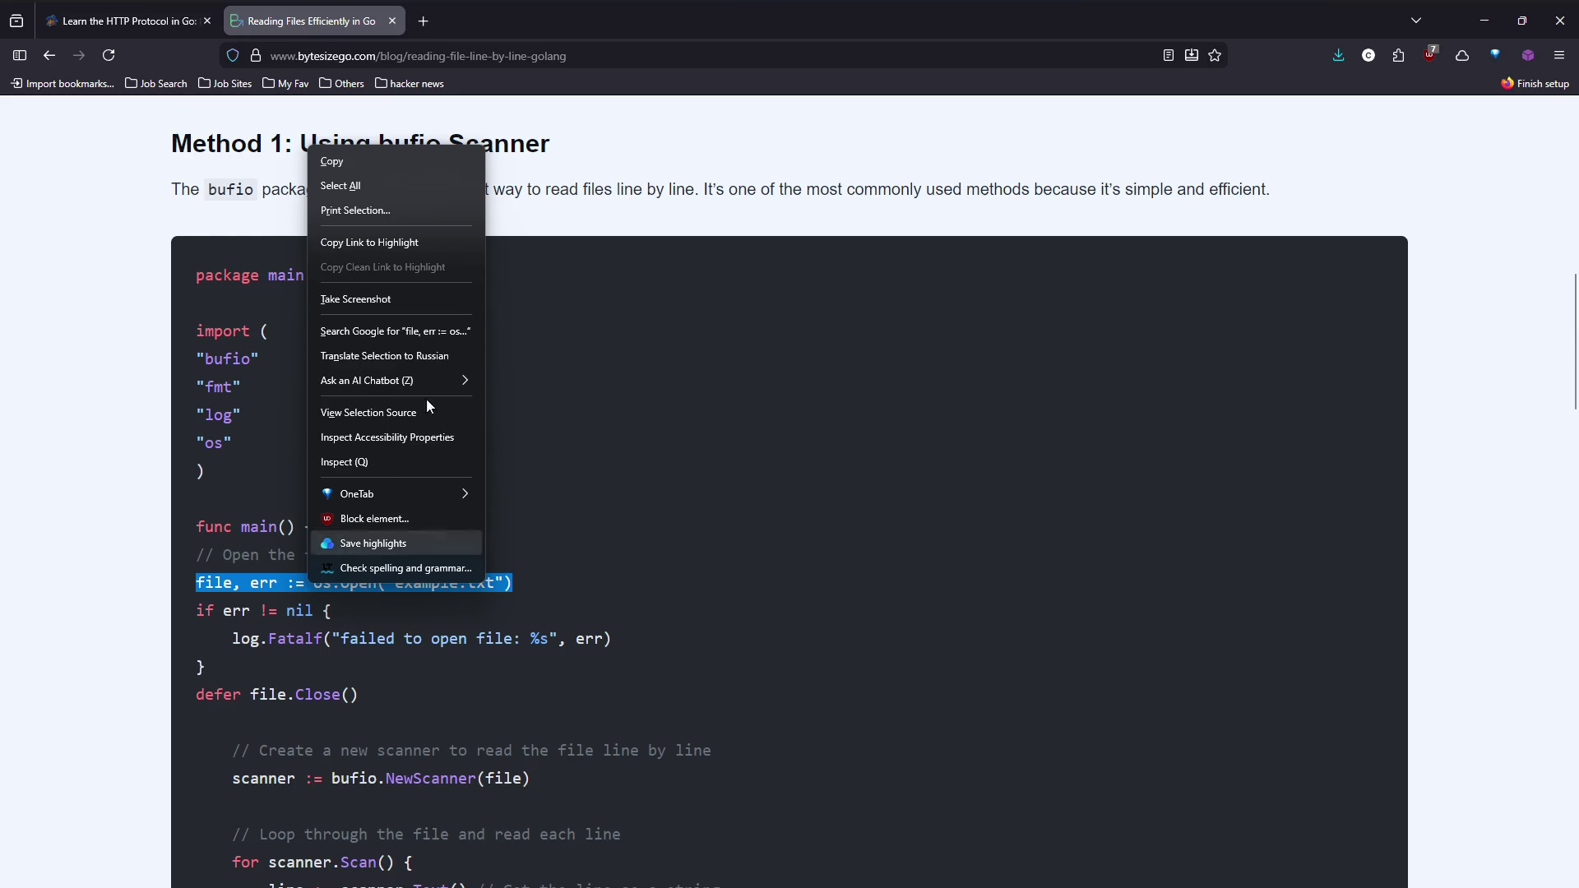
pyautogui.click(439, 166)
pyautogui.click(422, 18)
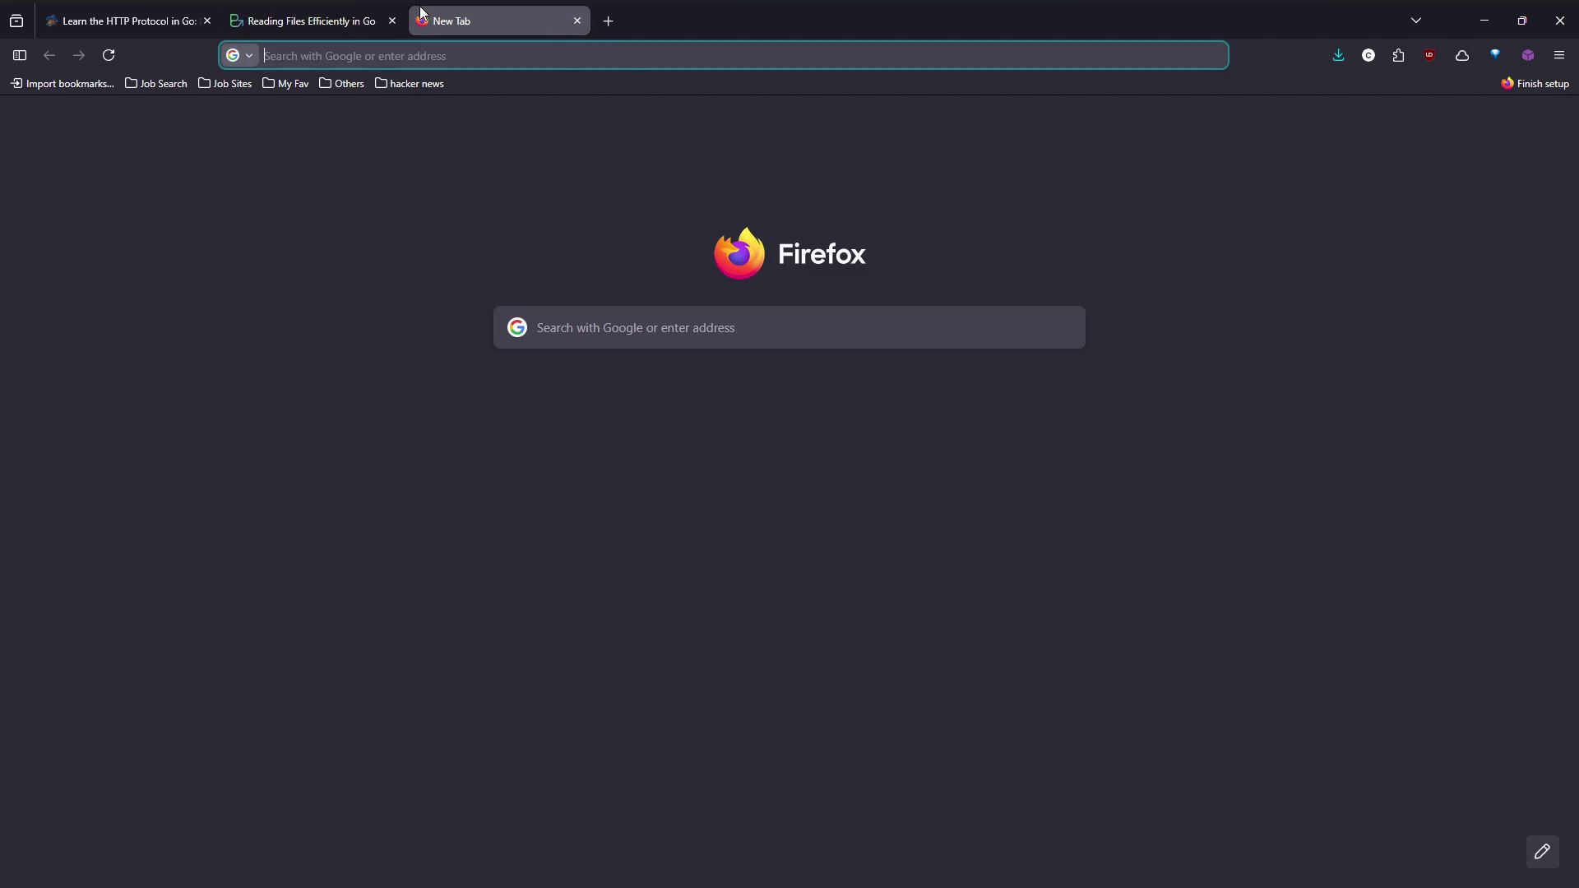
pyautogui.write('chatgpt.com/')
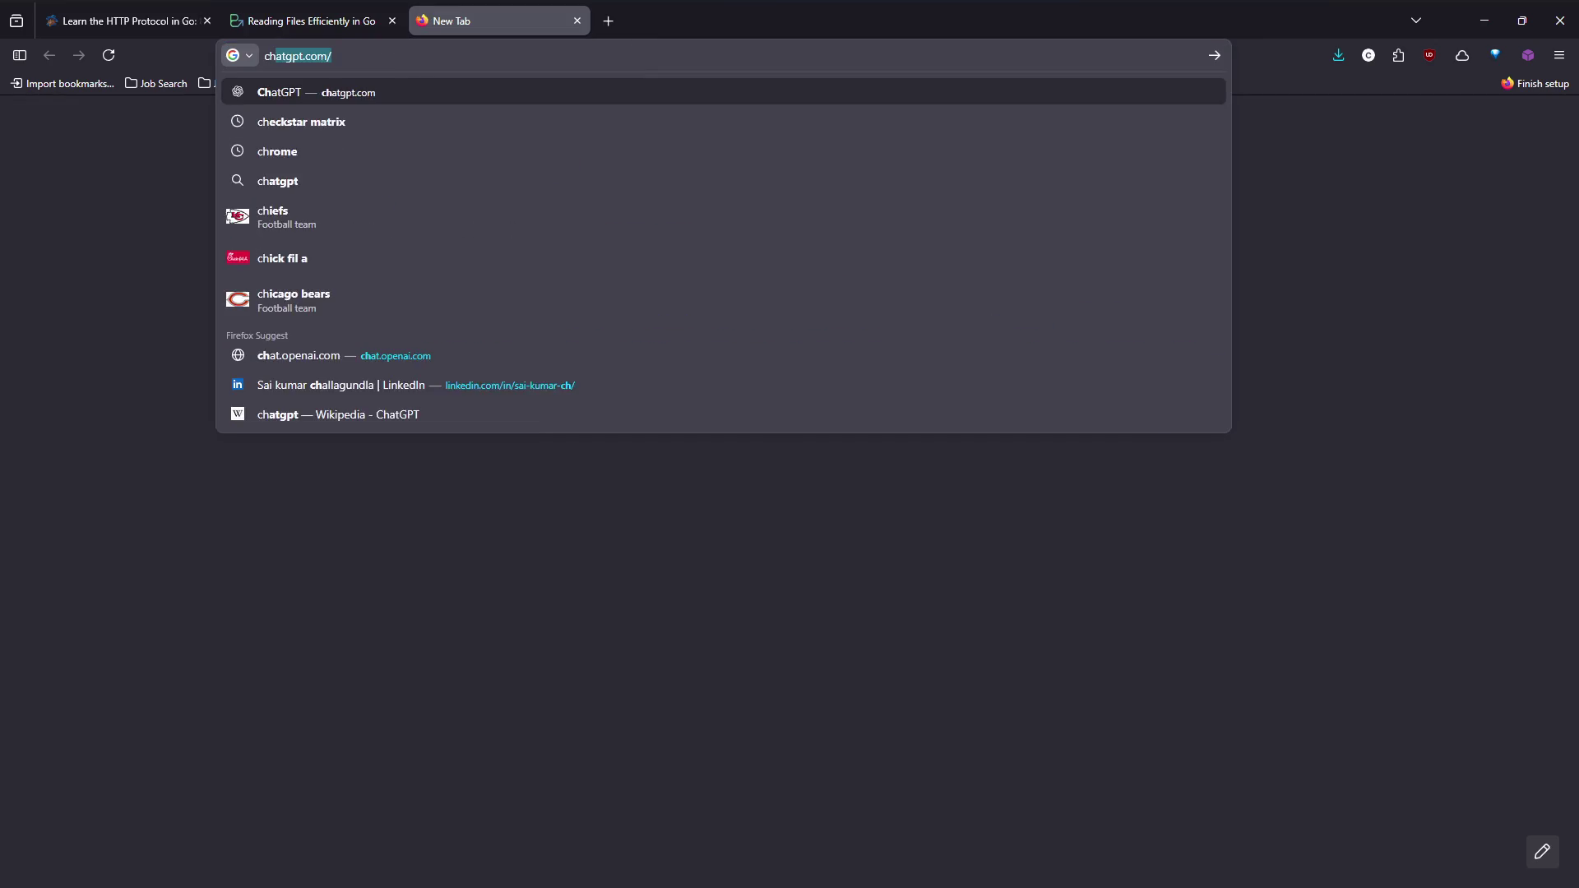
pyautogui.press('Return')
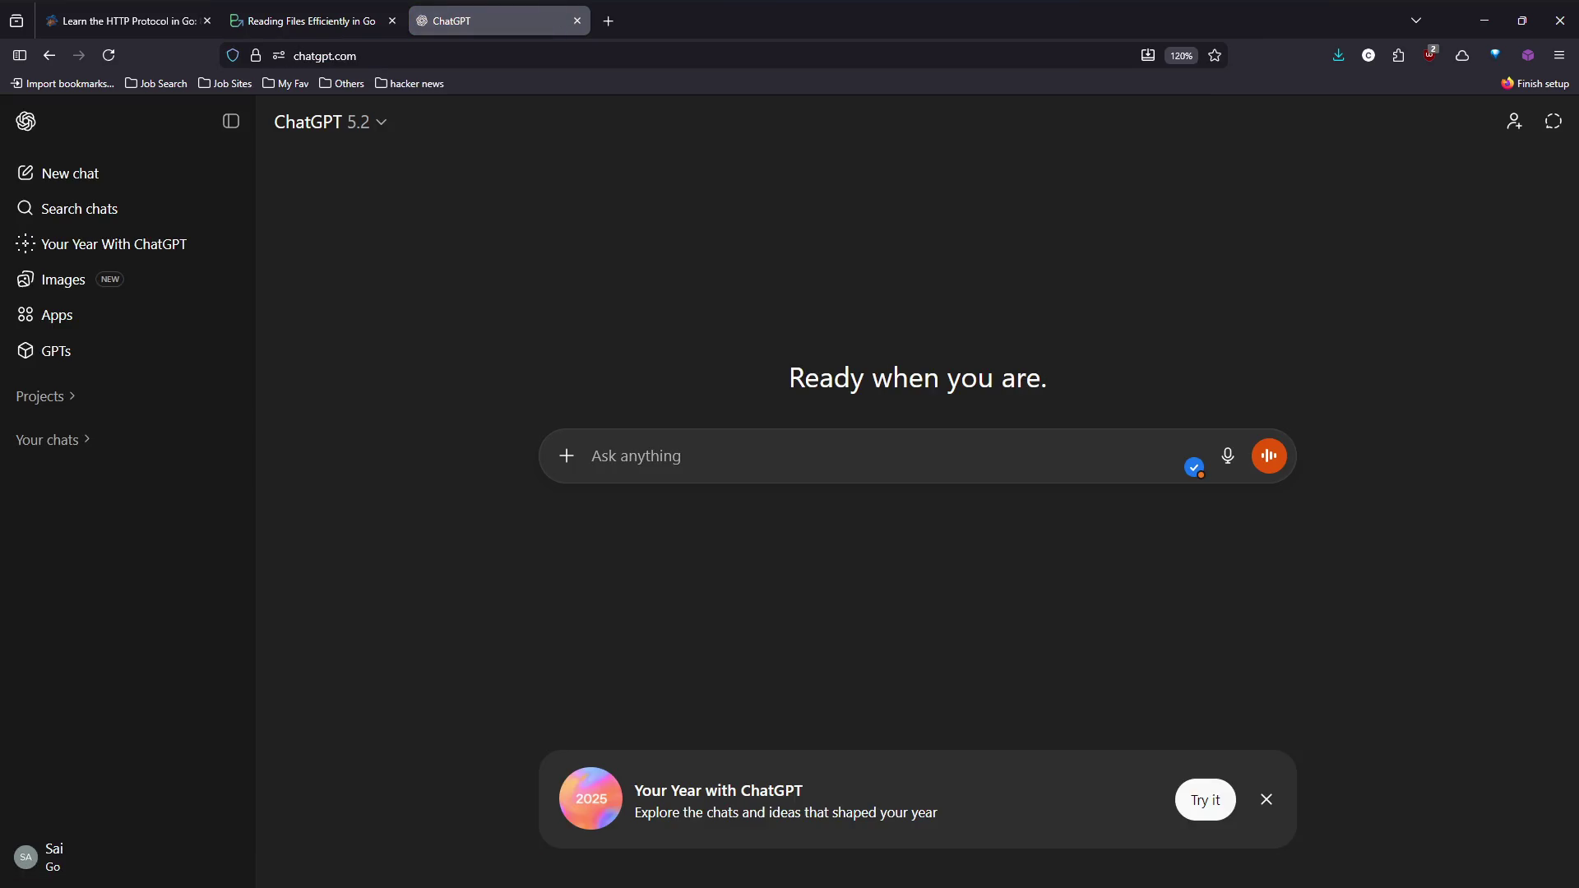
pyautogui.click(51, 399)
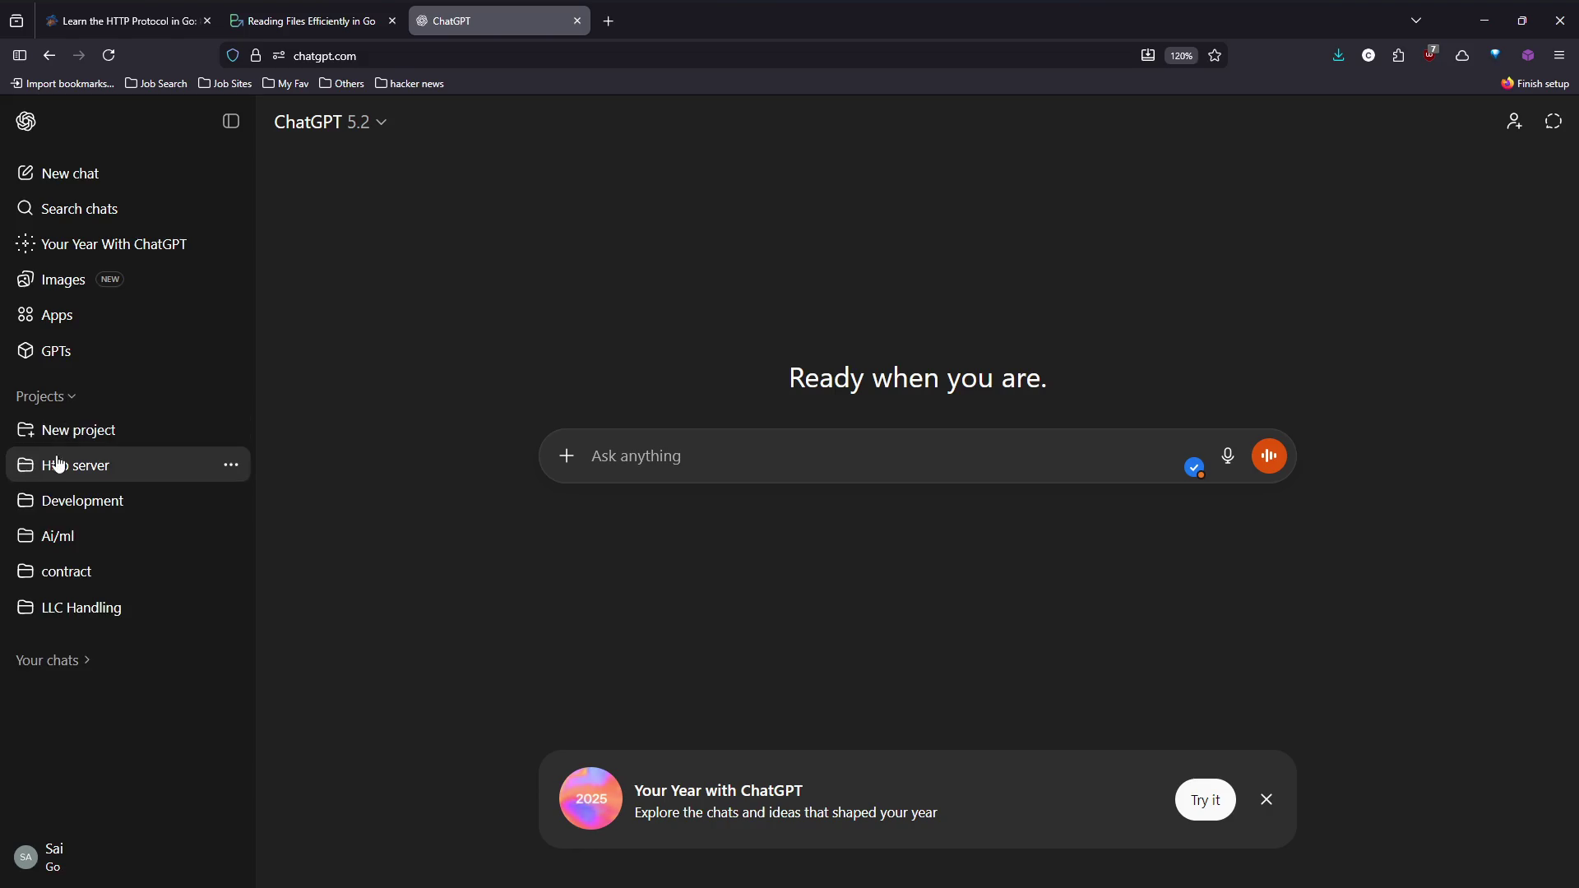
pyautogui.click(58, 476)
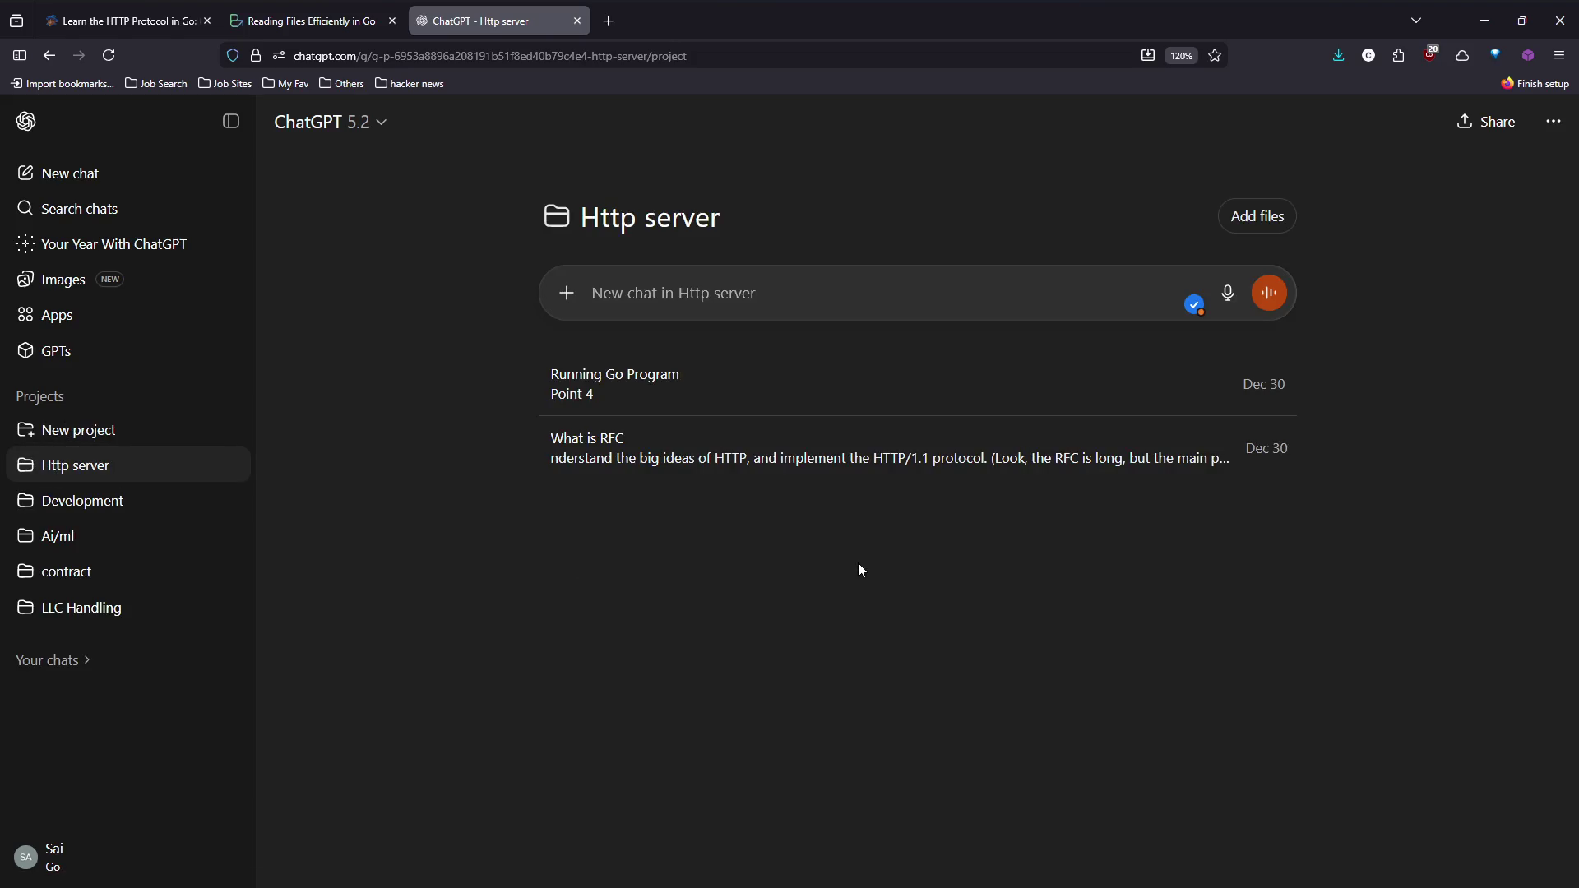
pyautogui.hotkey('ctrl', 'v')
pyautogui.write('exp')
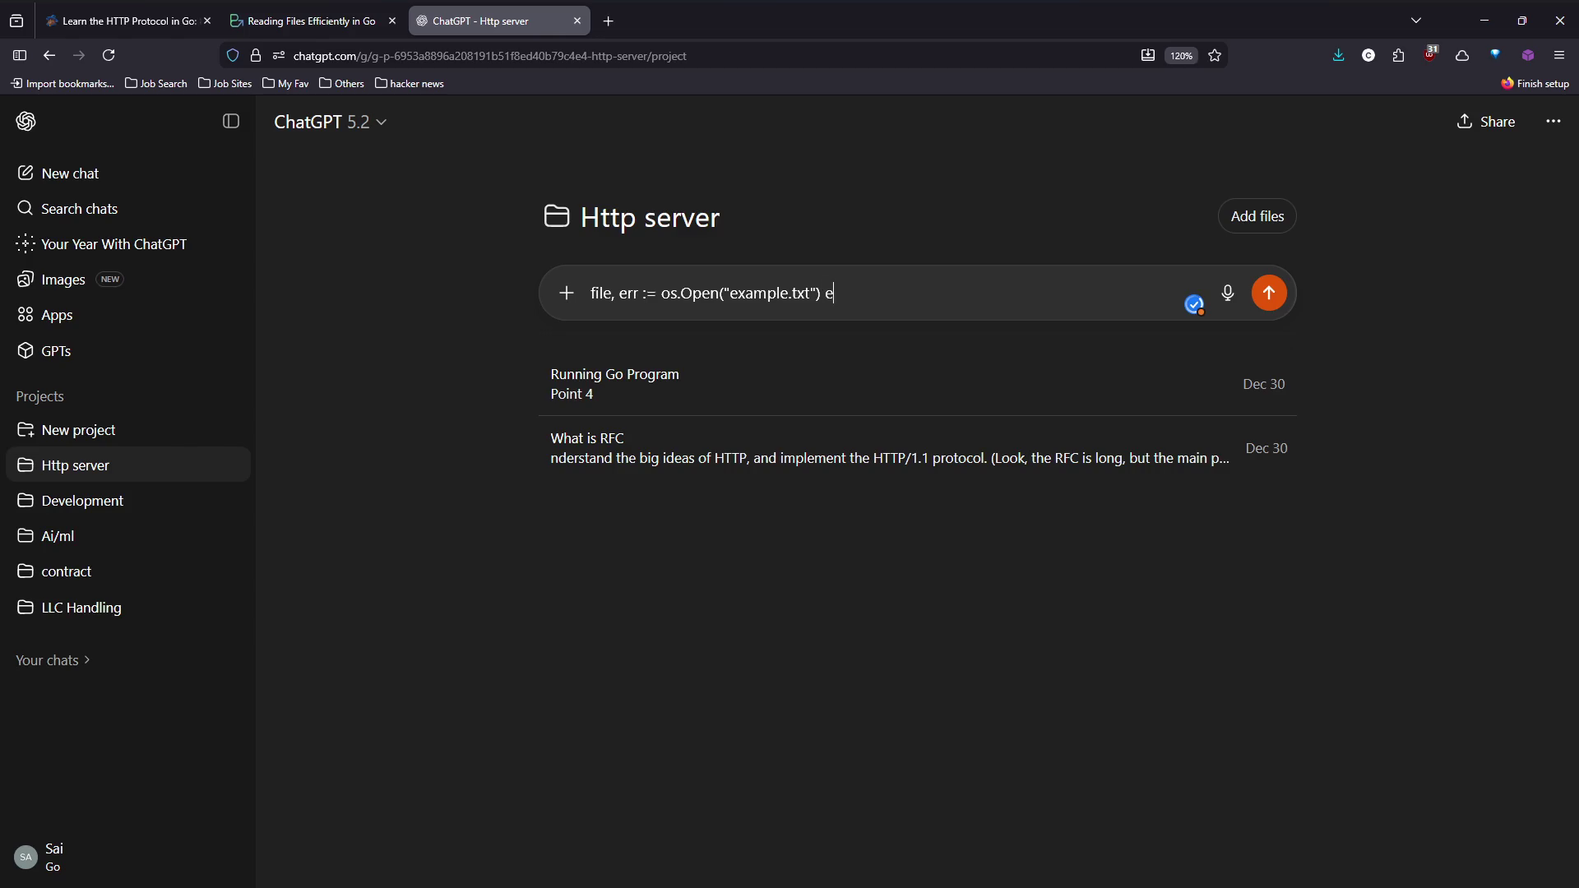
pyautogui.write('lain this ')
pyautogui.write('go concept')
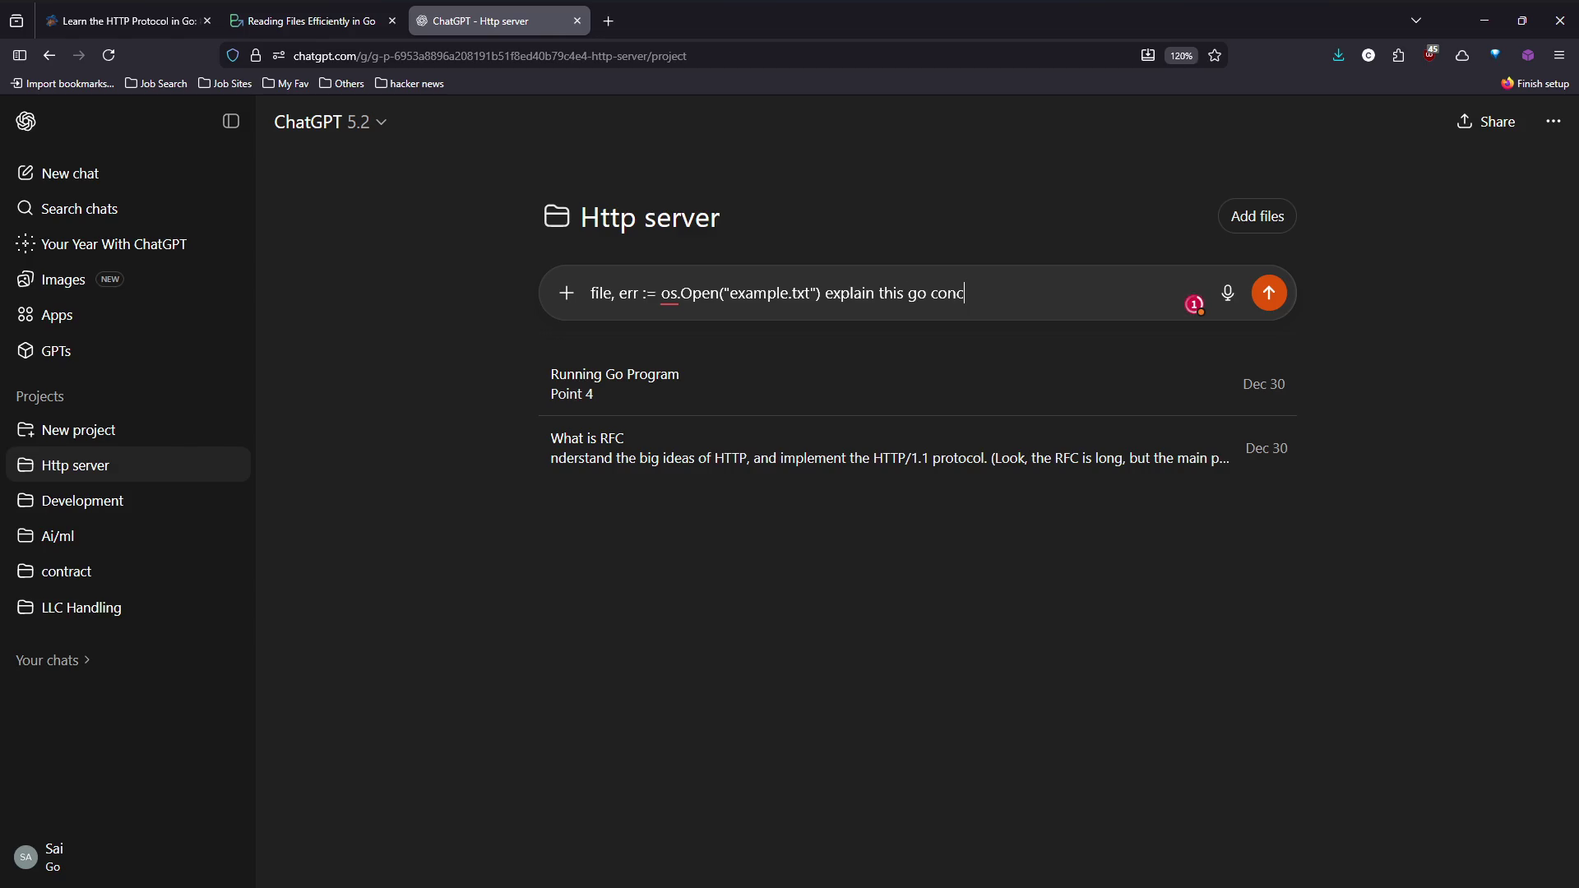
pyautogui.press('Return')
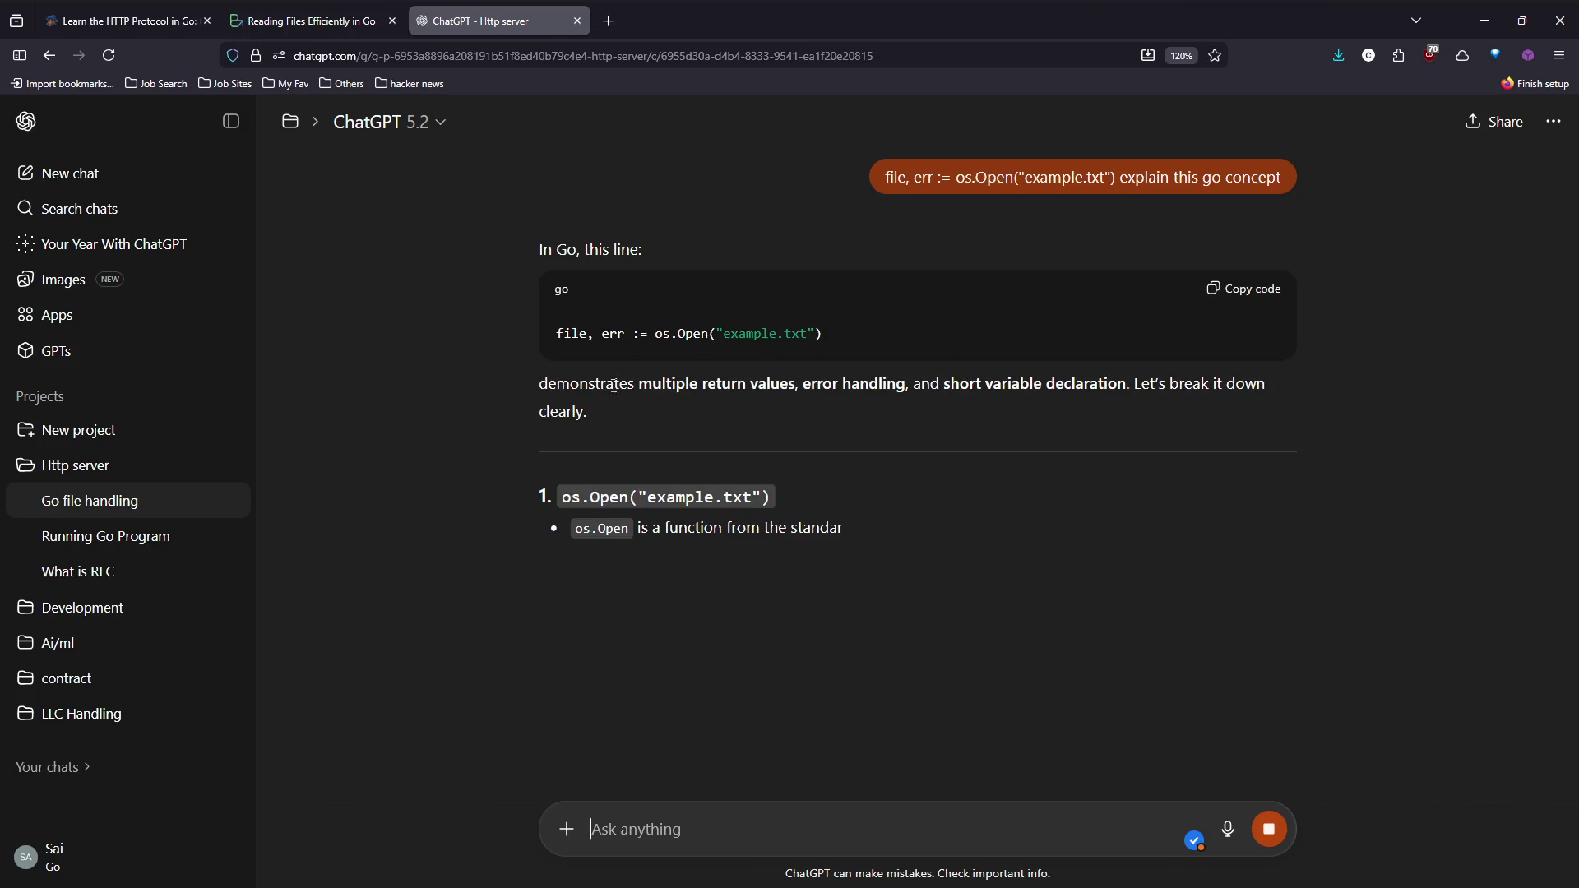
pyautogui.moveTo(602, 384); pyautogui.dragTo(612, 413)
pyautogui.moveTo(728, 384); pyautogui.dragTo(679, 403)
pyautogui.click(703, 397)
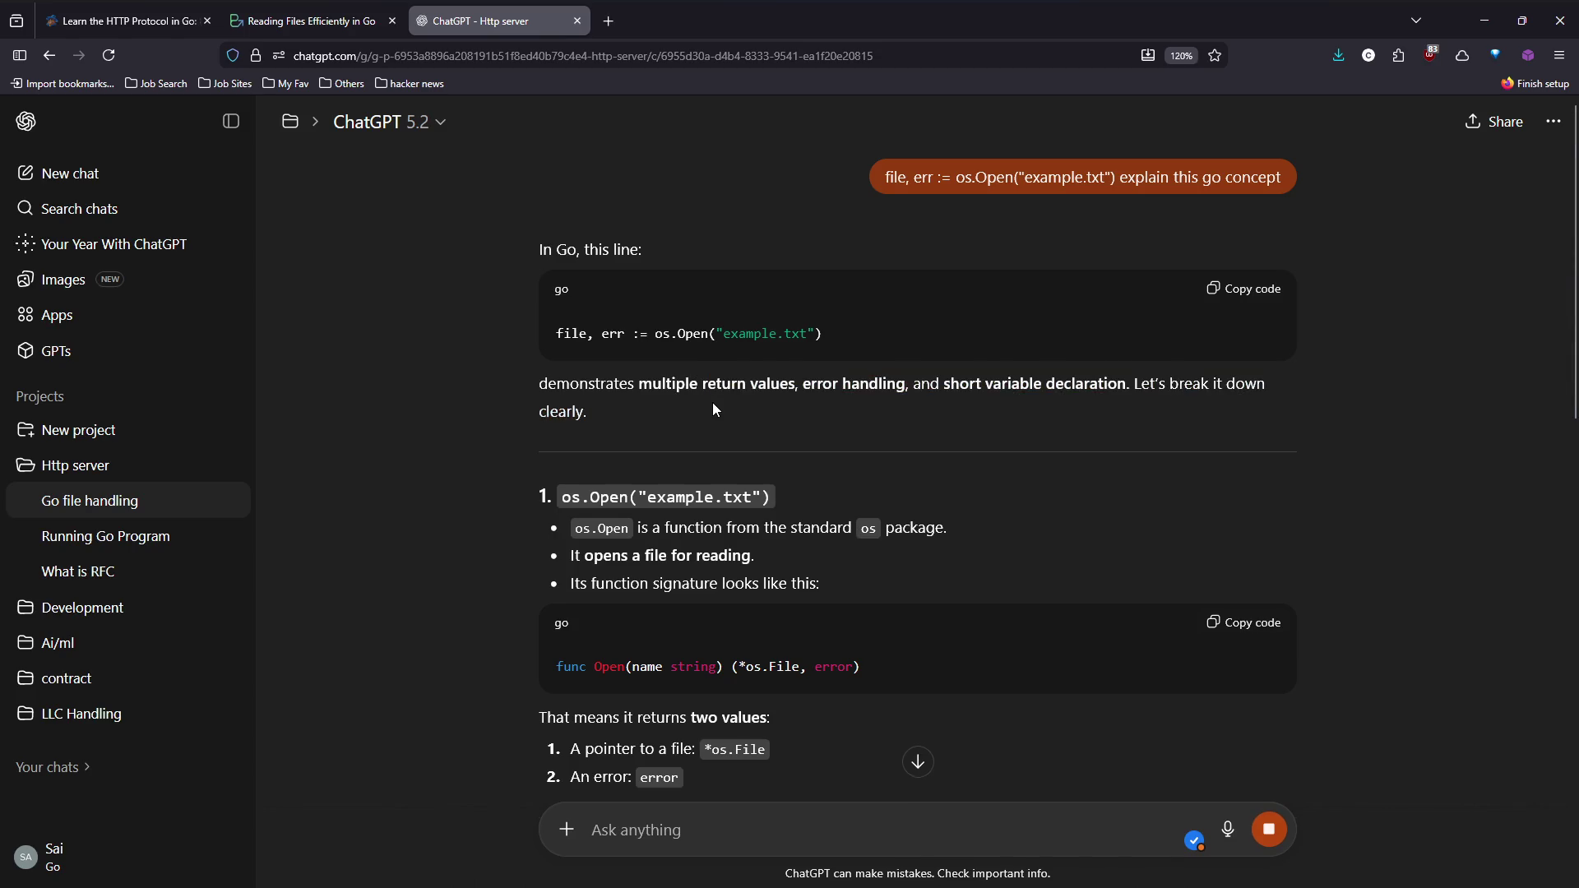
pyautogui.scroll(-3, 841, 411)
pyautogui.scroll(2, 845, 423)
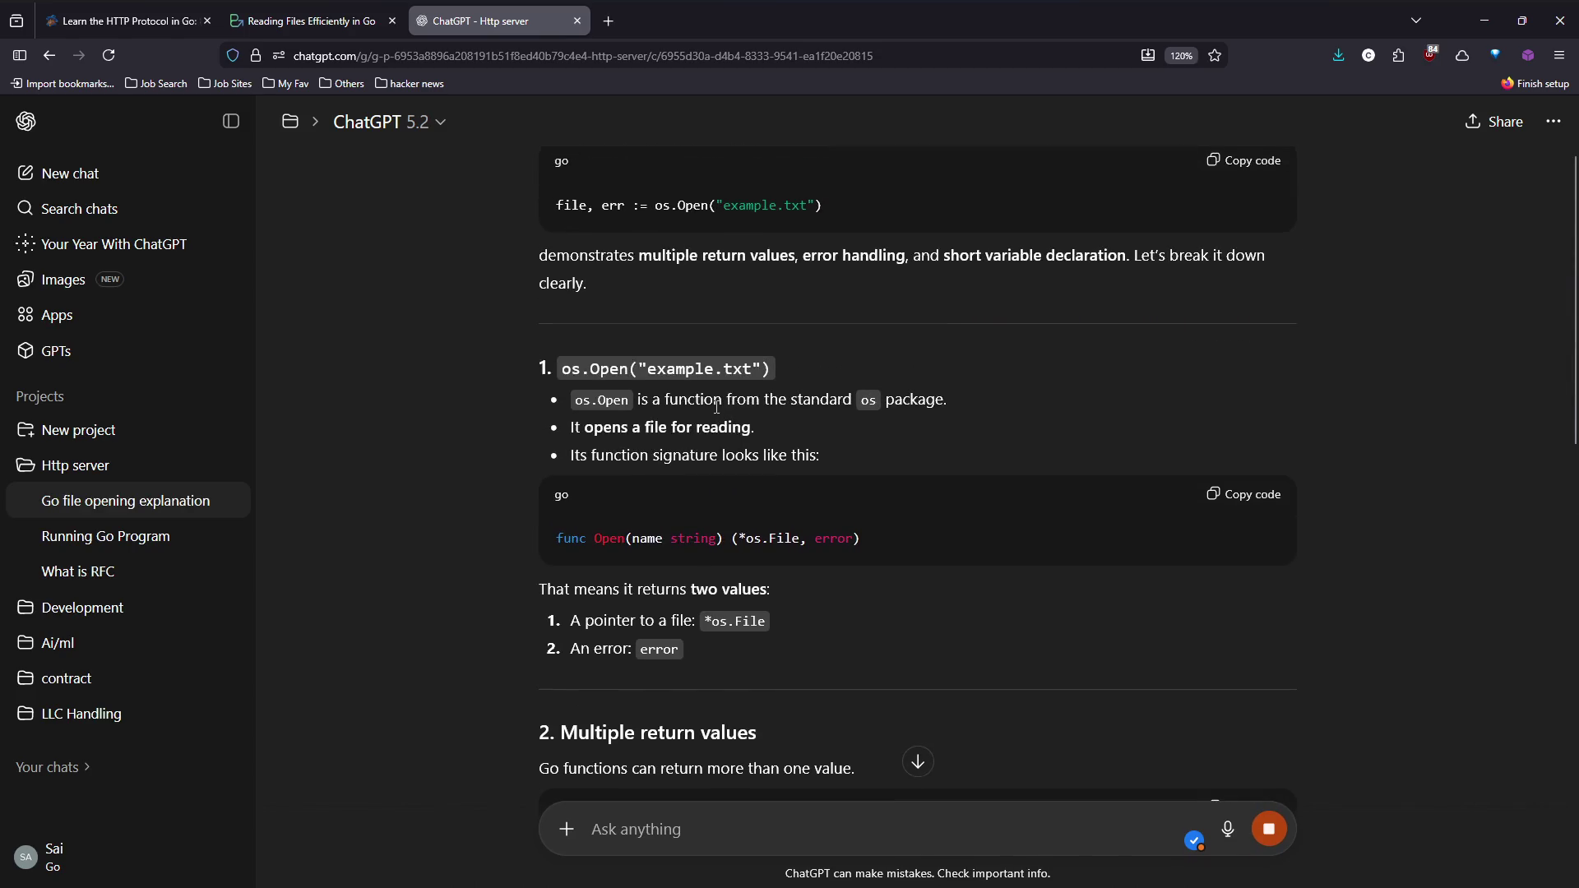
pyautogui.moveTo(667, 369); pyautogui.dragTo(856, 399)
pyautogui.click(950, 402)
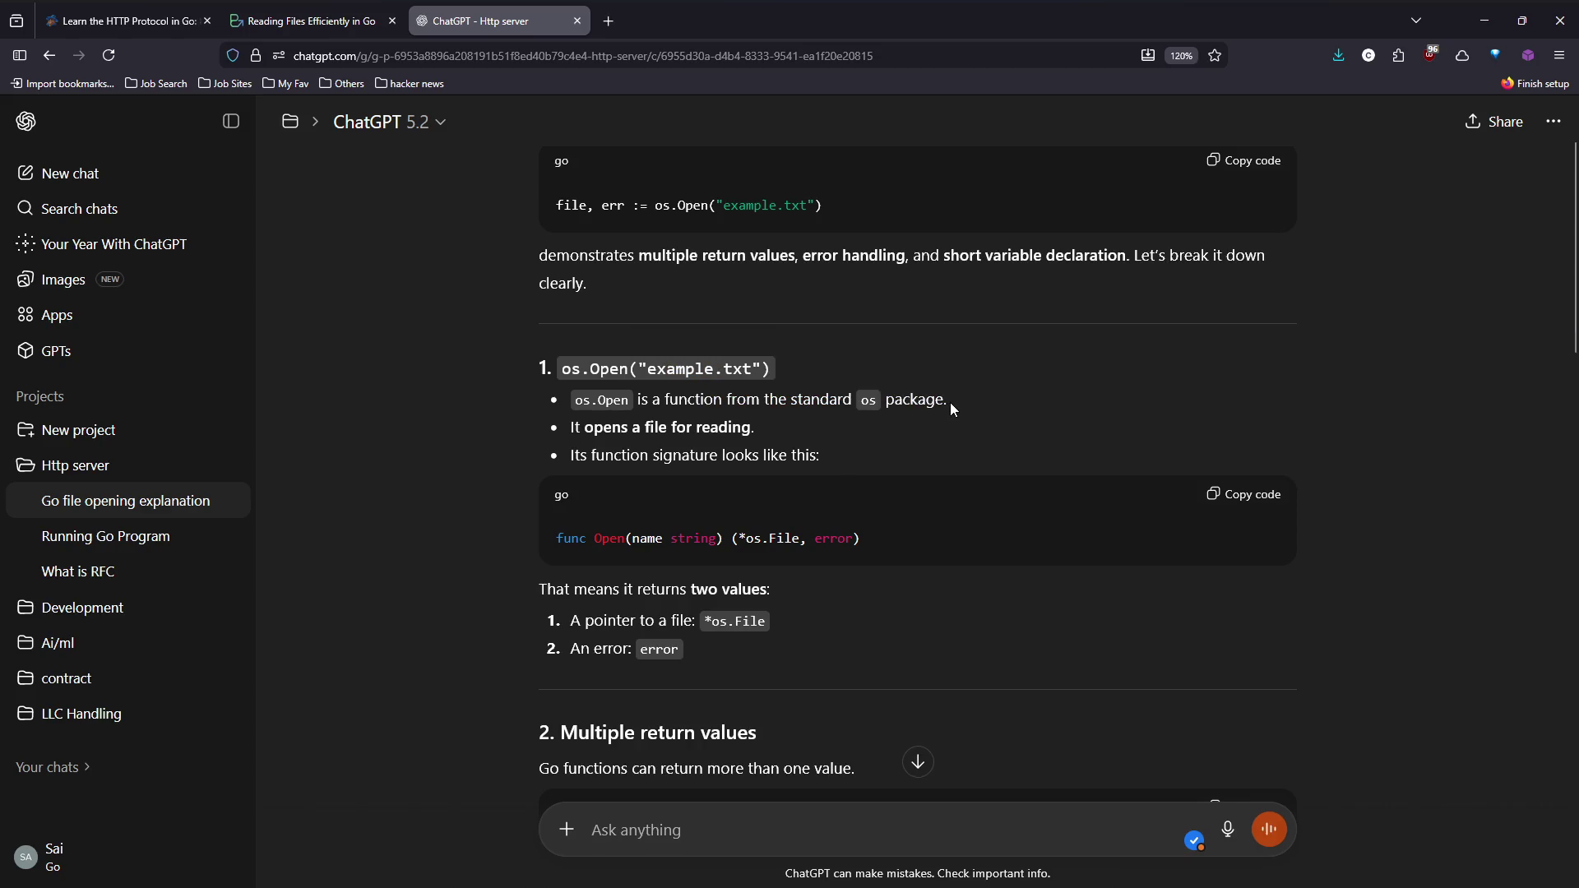
pyautogui.moveTo(652, 428)
pyautogui.mouseDown()
pyautogui.moveTo(772, 438)
pyautogui.moveTo(717, 455)
pyautogui.mouseUp()
pyautogui.click(772, 437)
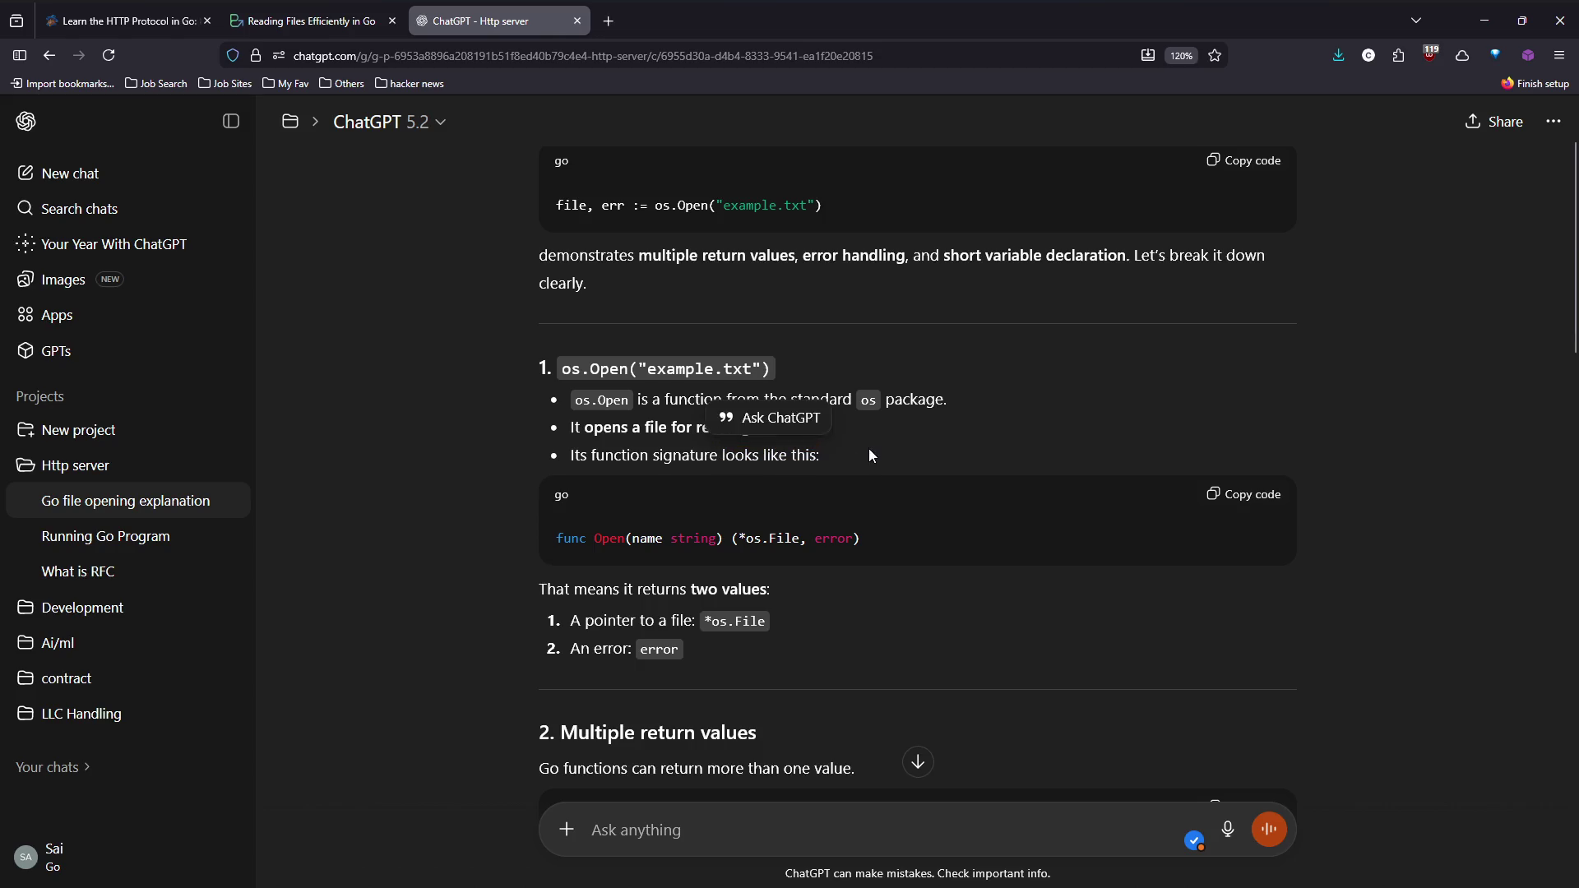
pyautogui.click(868, 447)
pyautogui.scroll(-2, 869, 447)
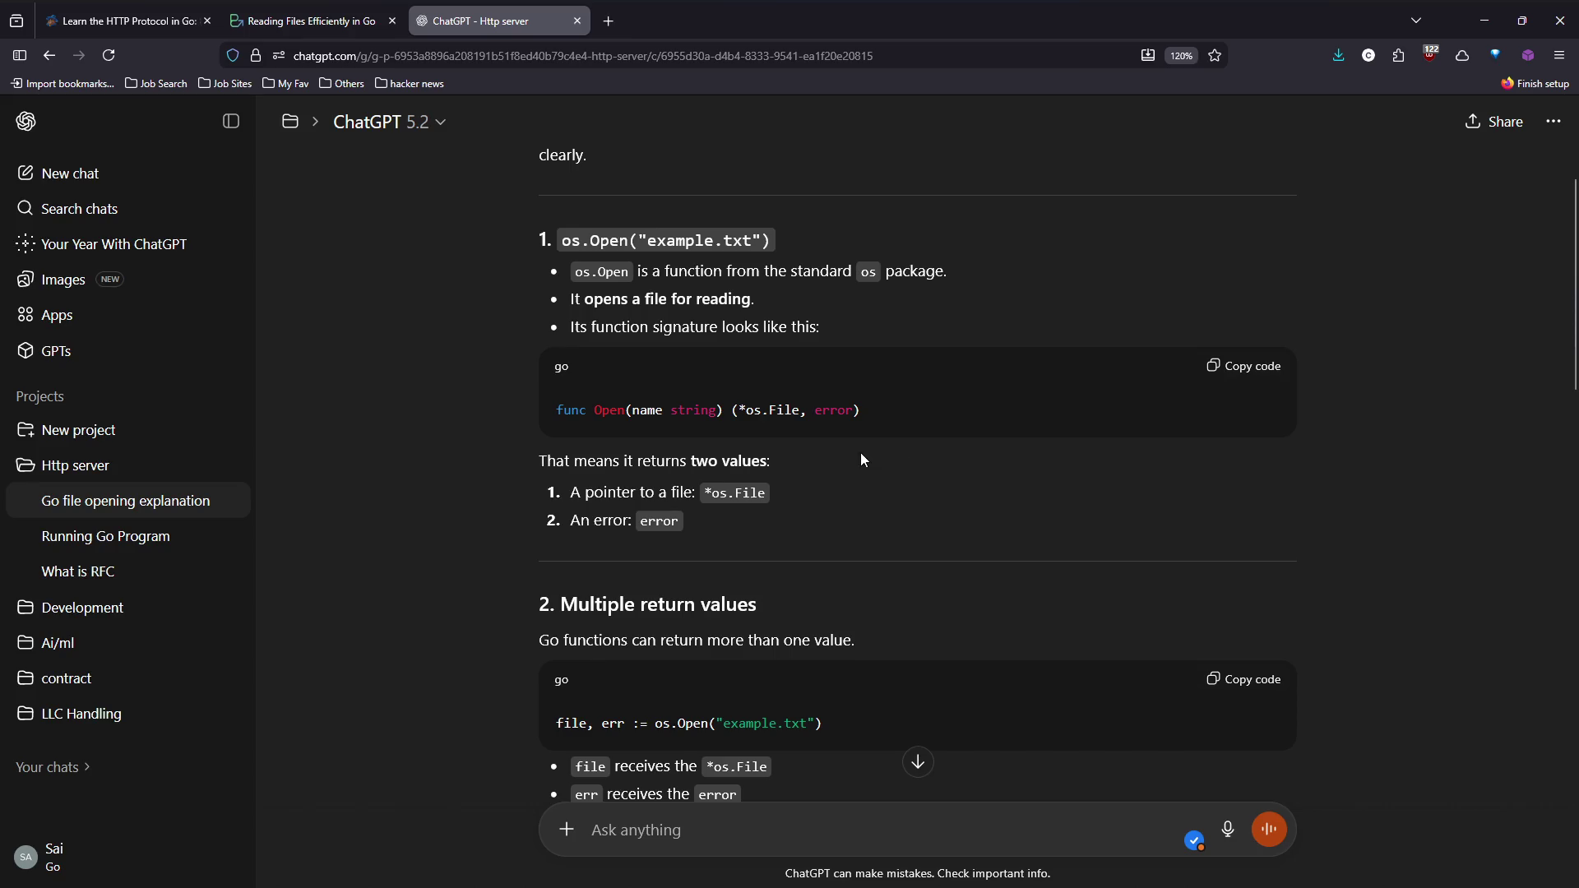
pyautogui.scroll(-2, 826, 451)
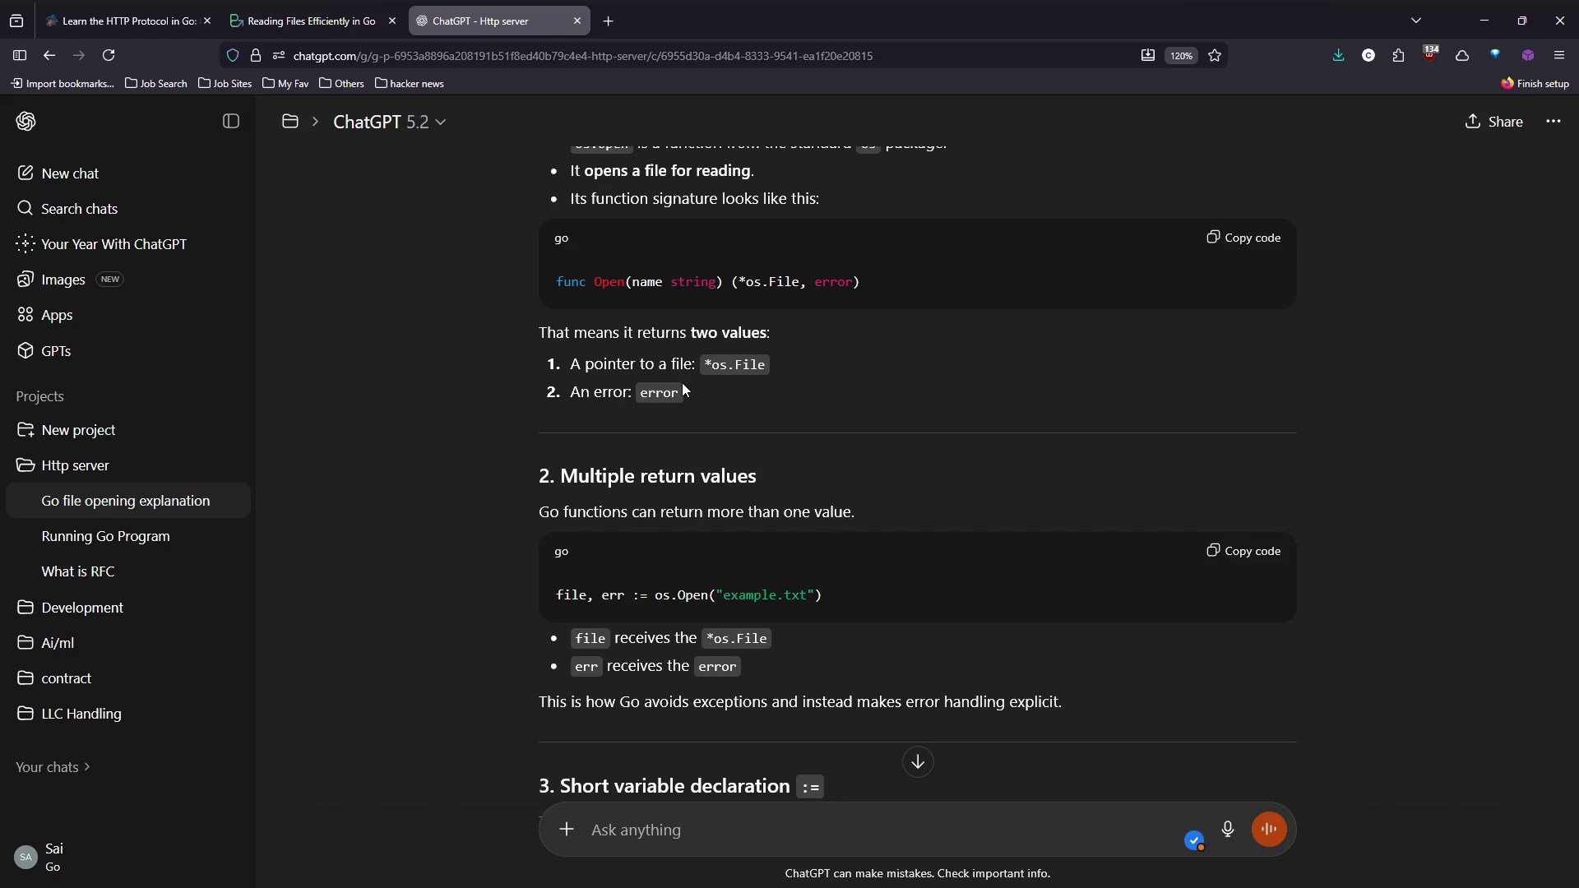
pyautogui.moveTo(726, 289); pyautogui.dragTo(956, 308)
pyautogui.click(961, 326)
pyautogui.moveTo(689, 334); pyautogui.dragTo(762, 342)
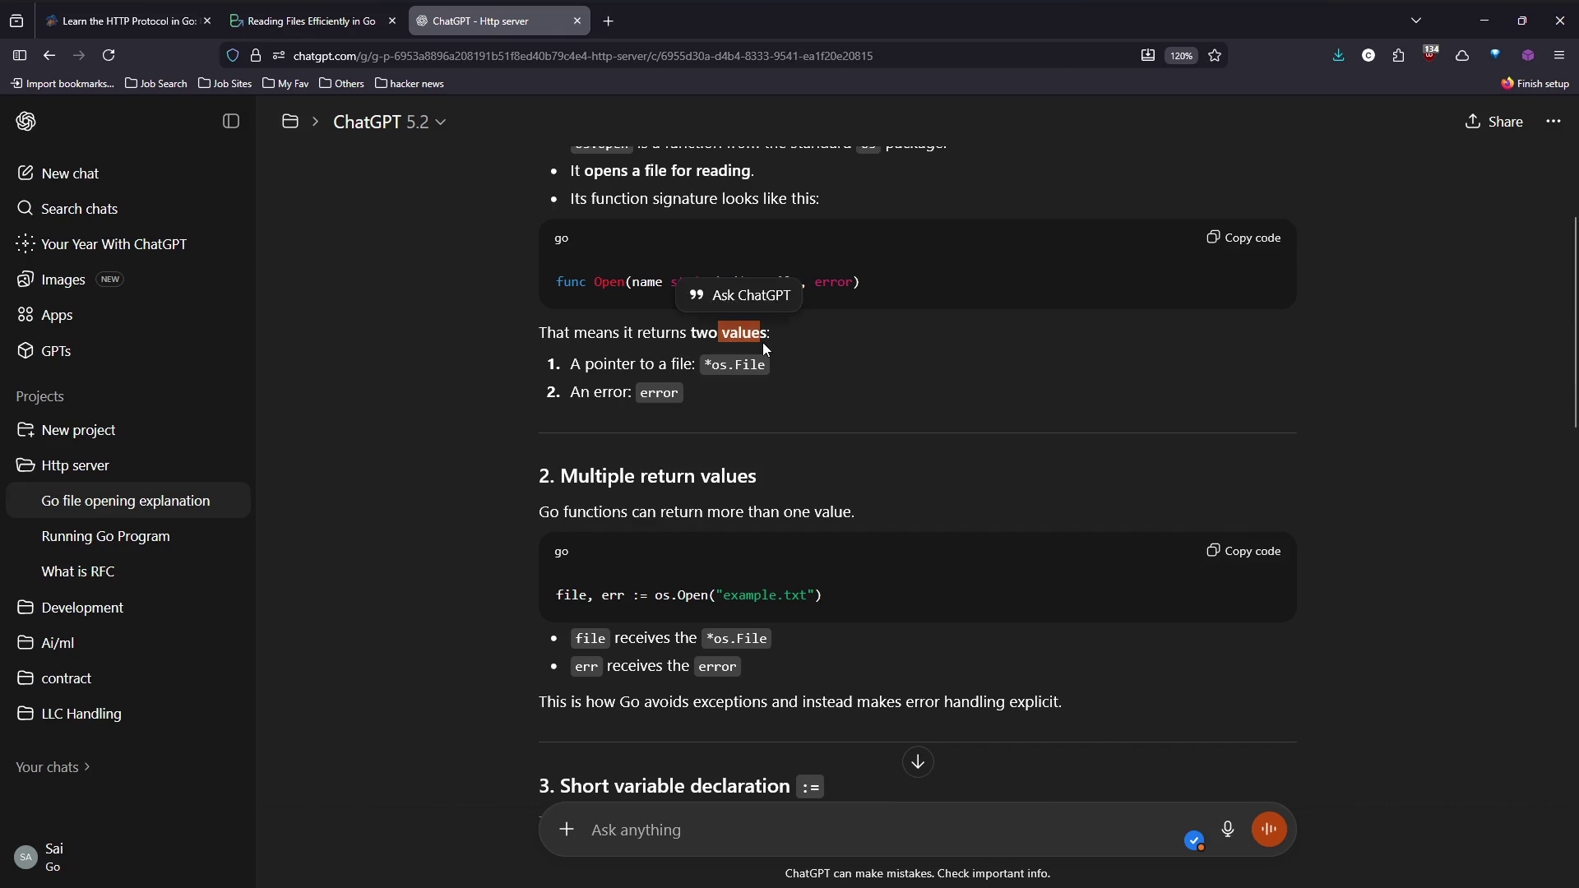
pyautogui.moveTo(569, 363); pyautogui.dragTo(846, 375)
pyautogui.click(803, 377)
pyautogui.moveTo(569, 392); pyautogui.dragTo(856, 385)
pyautogui.click(671, 403)
pyautogui.scroll(-2, 640, 403)
pyautogui.click(886, 386)
pyautogui.click(562, 385)
pyautogui.moveTo(951, 391); pyautogui.dragTo(735, 384)
pyautogui.click(701, 421)
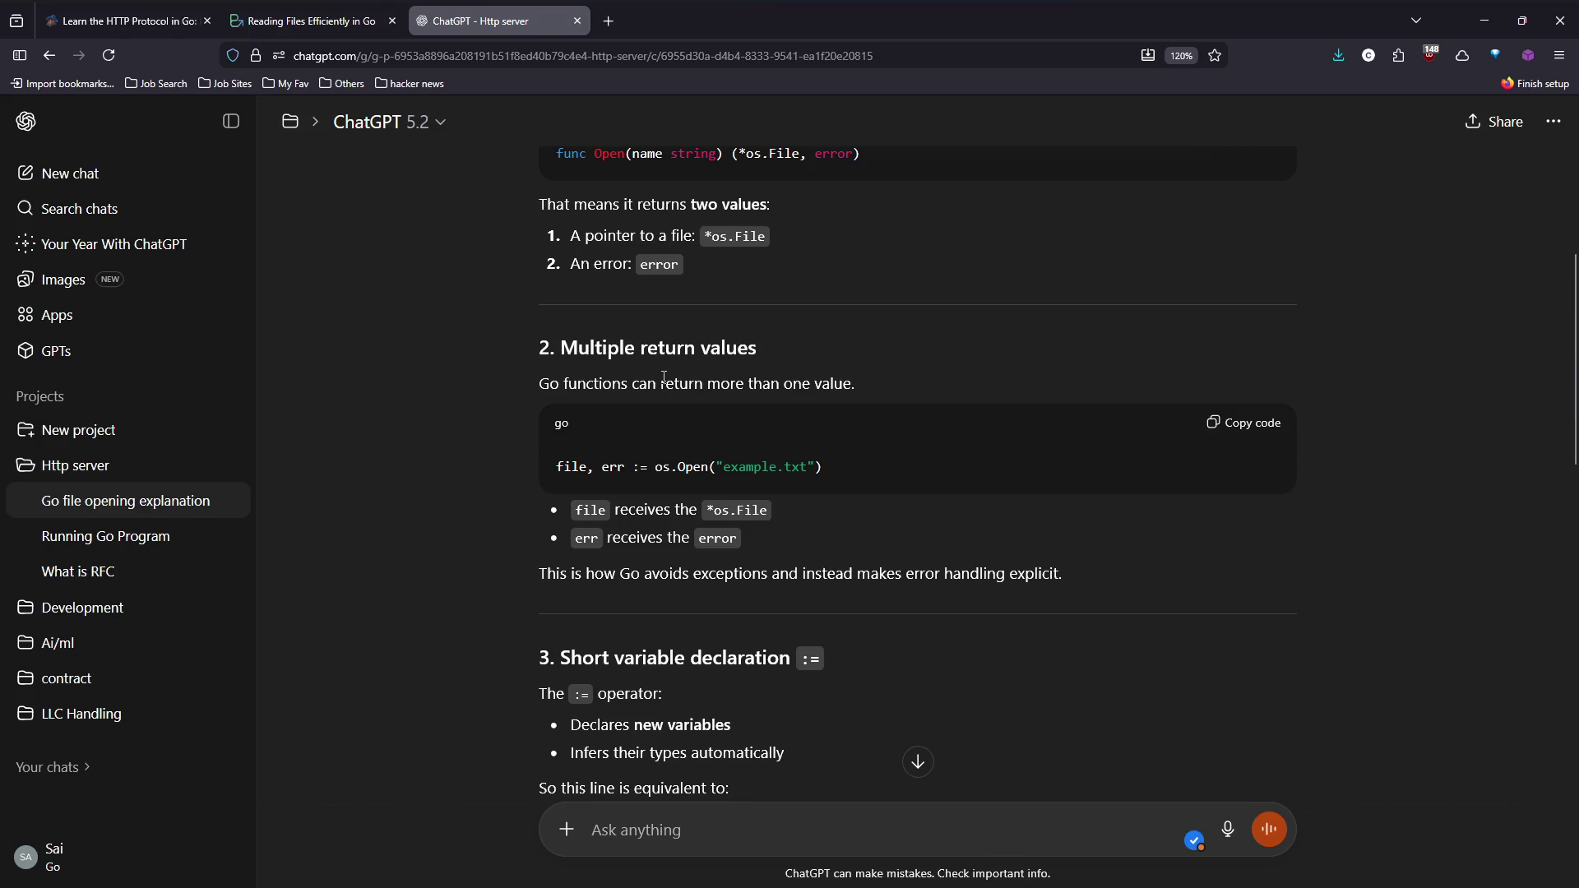
pyautogui.moveTo(653, 458)
pyautogui.mouseDown()
pyautogui.moveTo(822, 467)
pyautogui.moveTo(671, 467)
pyautogui.moveTo(703, 514)
pyautogui.moveTo(723, 469)
pyautogui.mouseUp()
pyautogui.click(847, 462)
pyautogui.click(636, 506)
pyautogui.click(819, 517)
pyautogui.moveTo(649, 538)
pyautogui.mouseDown()
pyautogui.moveTo(817, 573)
pyautogui.moveTo(1150, 598)
pyautogui.mouseUp()
pyautogui.click(810, 592)
pyautogui.moveTo(757, 573)
pyautogui.mouseDown()
pyautogui.moveTo(715, 573)
pyautogui.moveTo(1086, 575)
pyautogui.mouseUp()
pyautogui.click(1084, 575)
pyautogui.scroll(-2, 1082, 574)
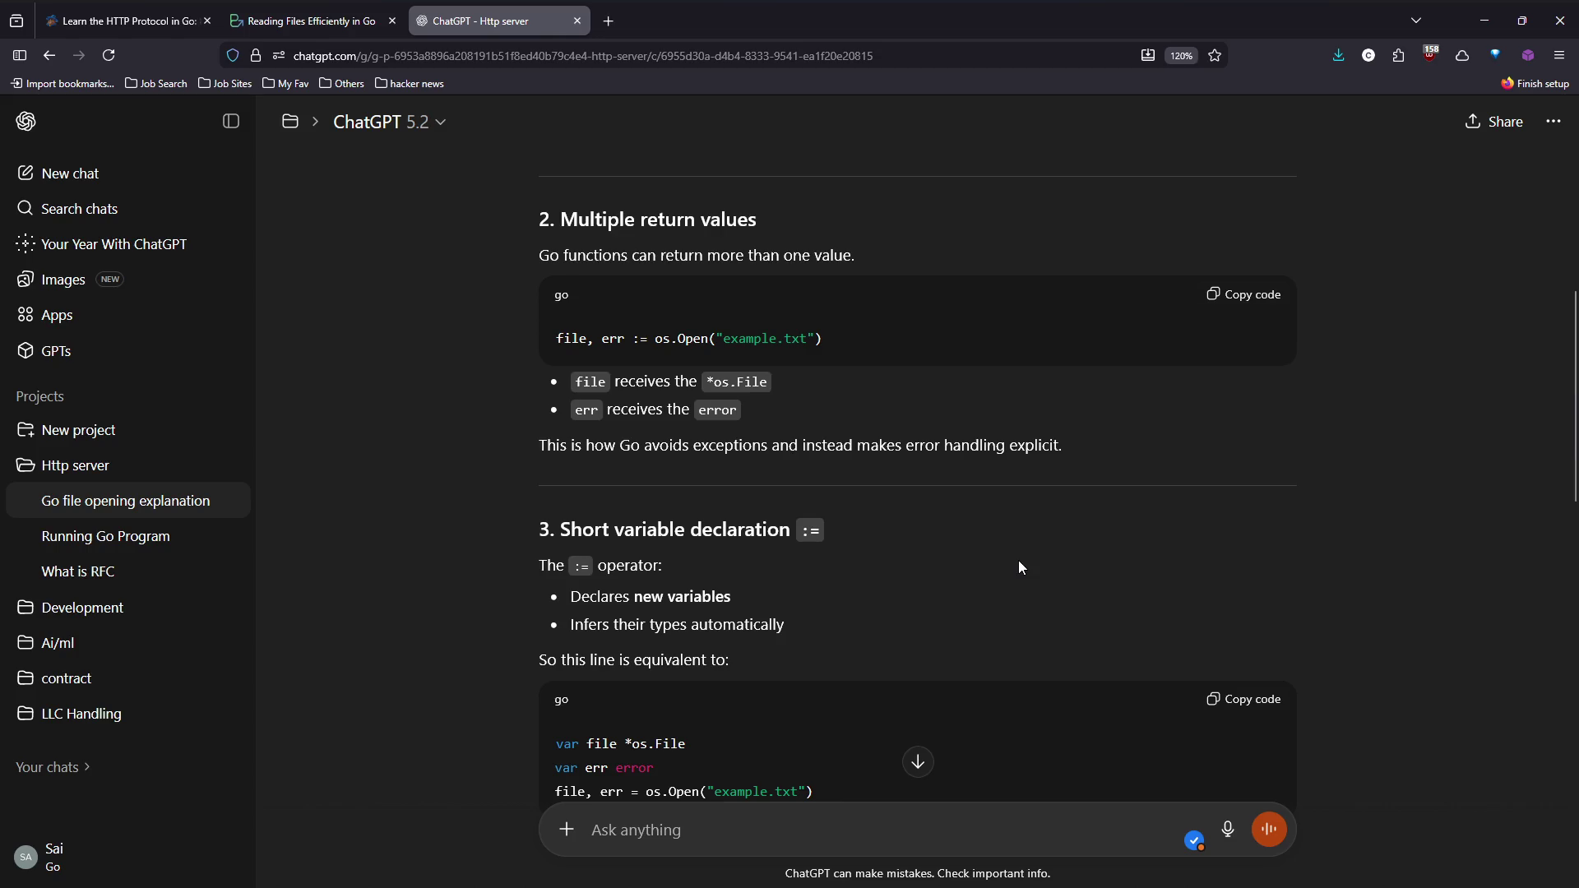
pyautogui.scroll(-4, 911, 572)
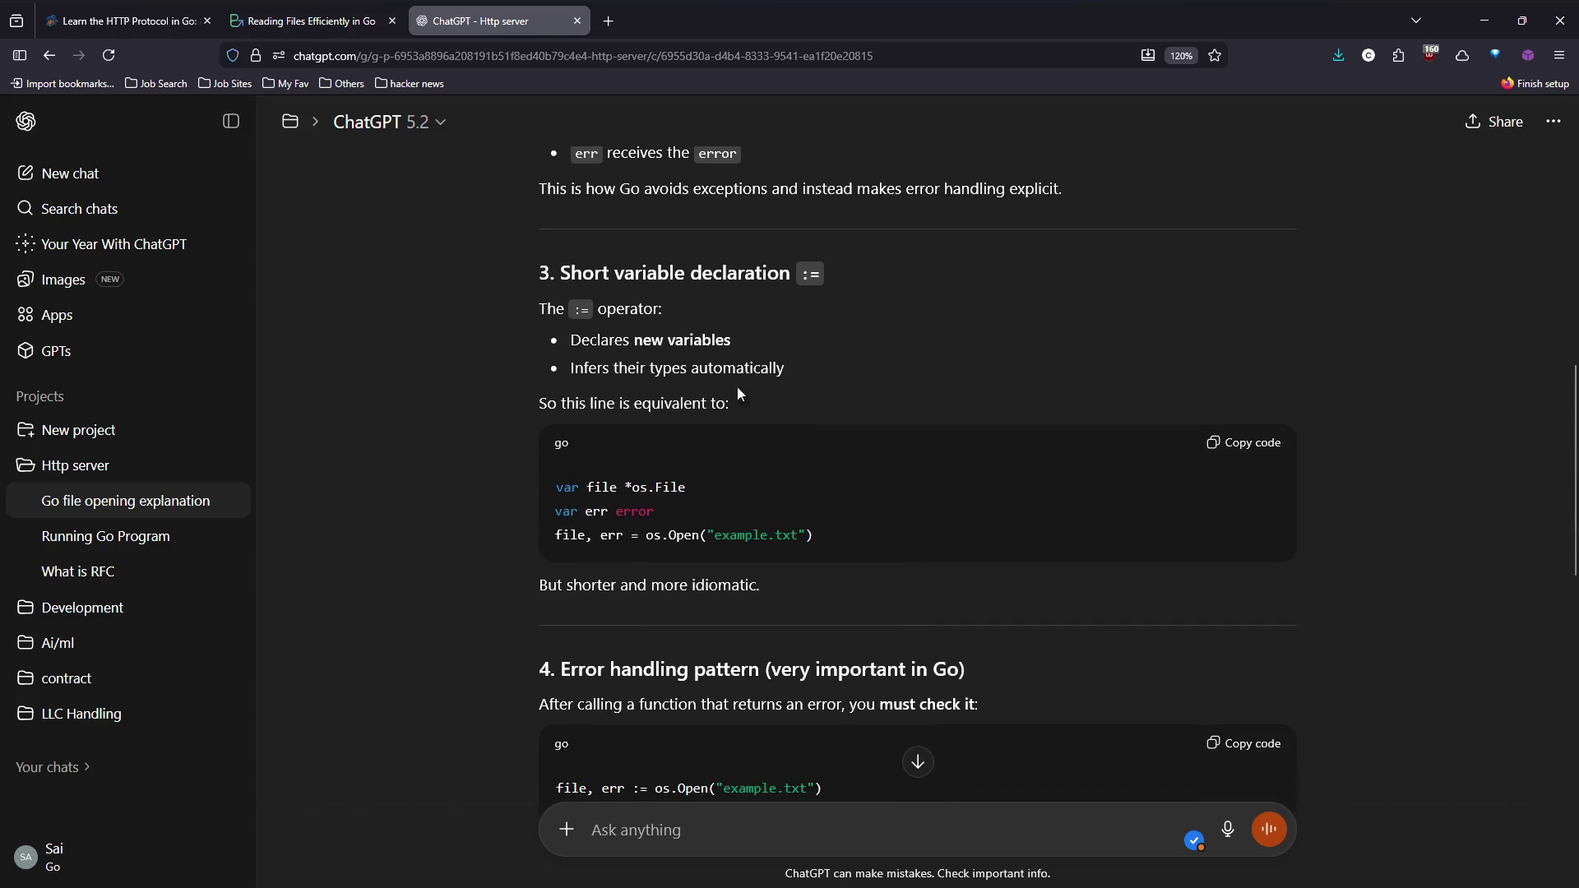
pyautogui.moveTo(601, 335); pyautogui.dragTo(754, 343)
pyautogui.click(706, 361)
pyautogui.moveTo(619, 377); pyautogui.dragTo(773, 370)
pyautogui.click(625, 370)
pyautogui.moveTo(625, 370); pyautogui.dragTo(818, 370)
pyautogui.click(689, 374)
pyautogui.moveTo(689, 374); pyautogui.dragTo(806, 373)
pyautogui.click(806, 373)
pyautogui.moveTo(617, 403); pyautogui.dragTo(816, 417)
pyautogui.click(798, 421)
pyautogui.scroll(-2, 798, 422)
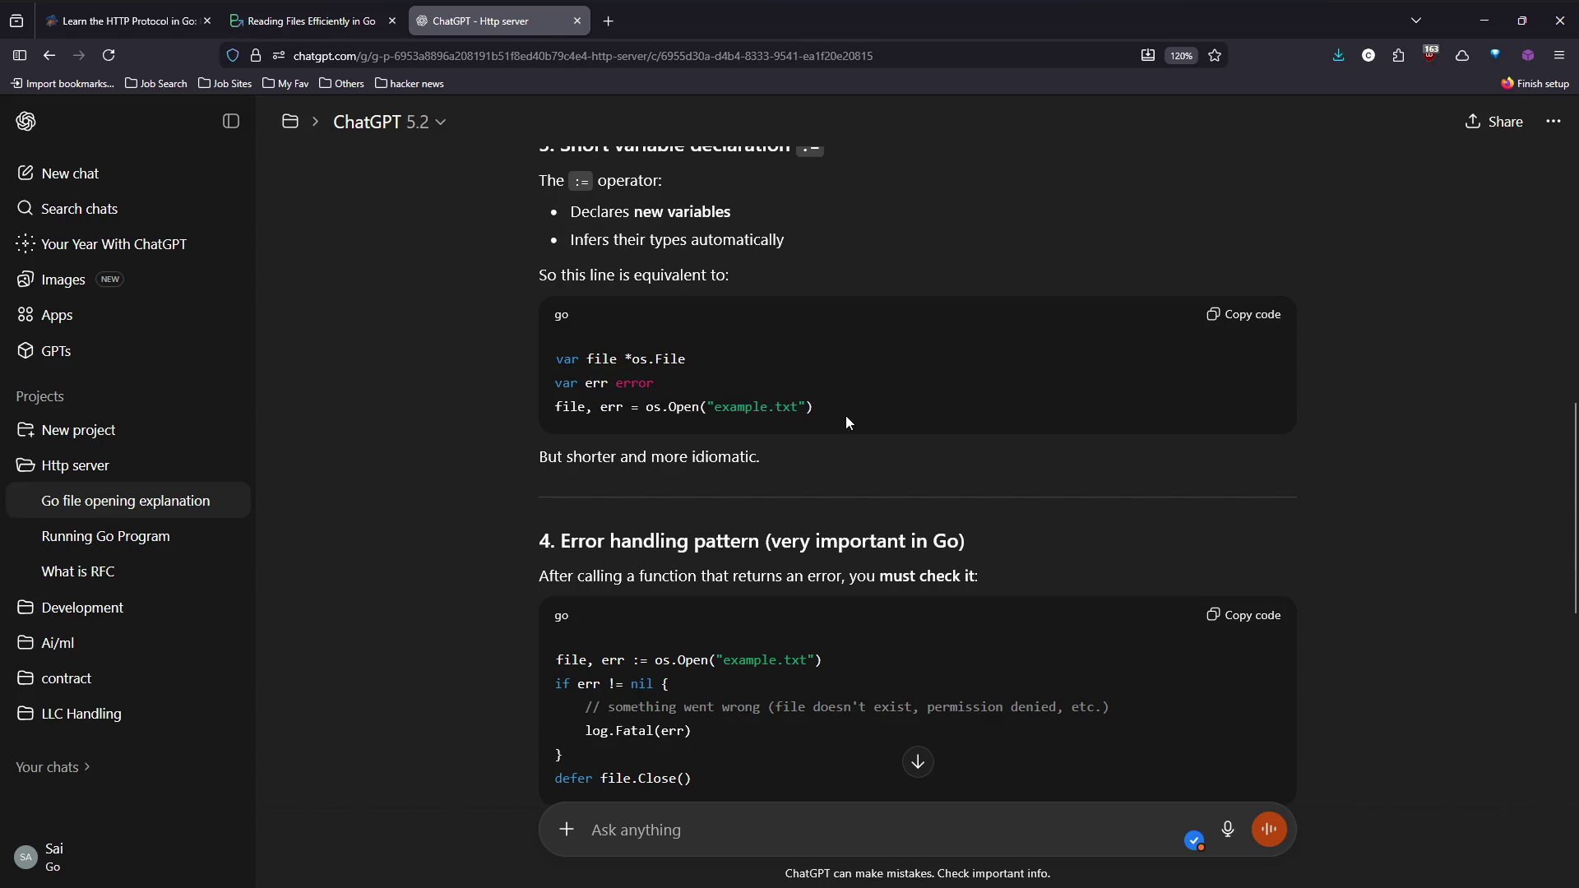
pyautogui.scroll(-2, 821, 432)
pyautogui.moveTo(614, 343); pyautogui.dragTo(761, 331)
pyautogui.click(760, 330)
pyautogui.moveTo(654, 412); pyautogui.dragTo(960, 449)
pyautogui.click(876, 467)
pyautogui.scroll(-2, 875, 467)
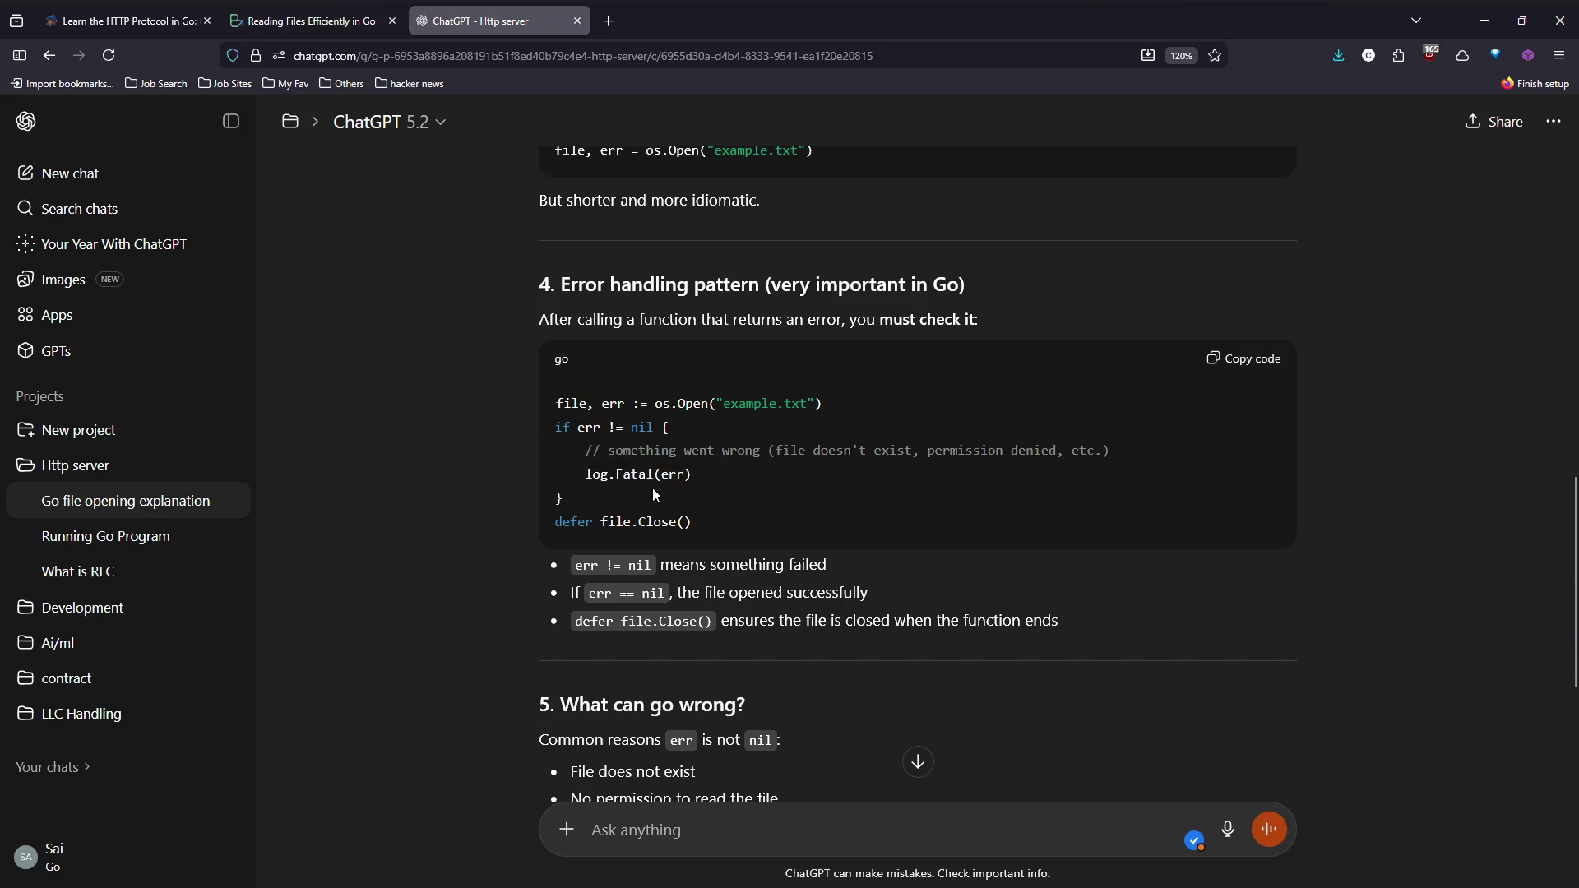
pyautogui.doubleClick(615, 522)
pyautogui.click(828, 523)
pyautogui.moveTo(677, 568); pyautogui.dragTo(739, 562)
pyautogui.click(736, 560)
pyautogui.doubleClick(583, 403)
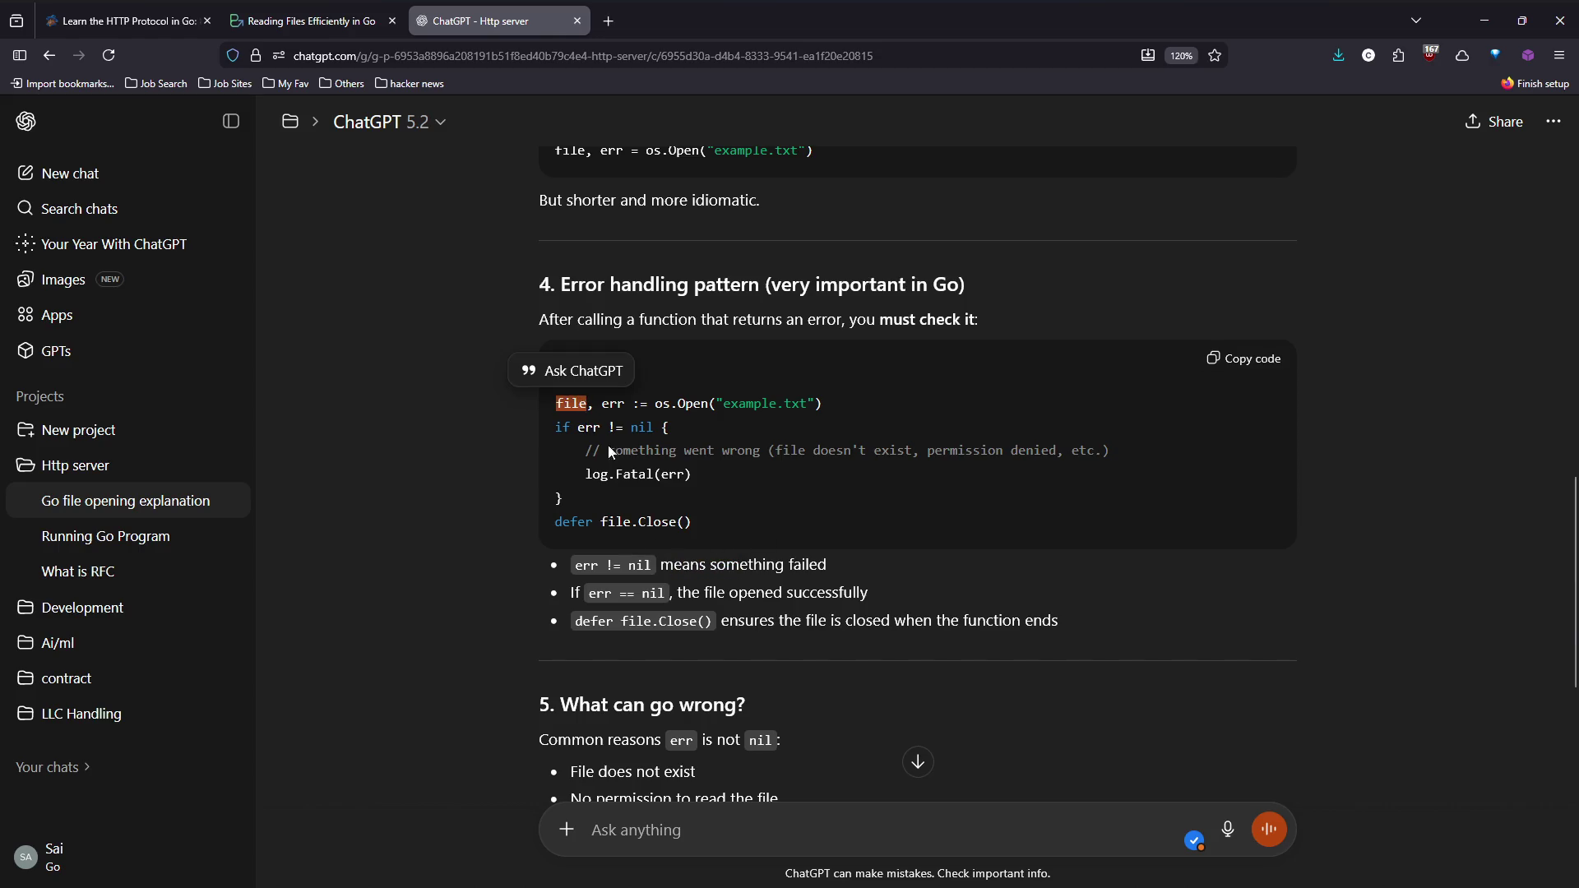
pyautogui.moveTo(600, 521); pyautogui.dragTo(691, 522)
pyautogui.scroll(-8, 942, 566)
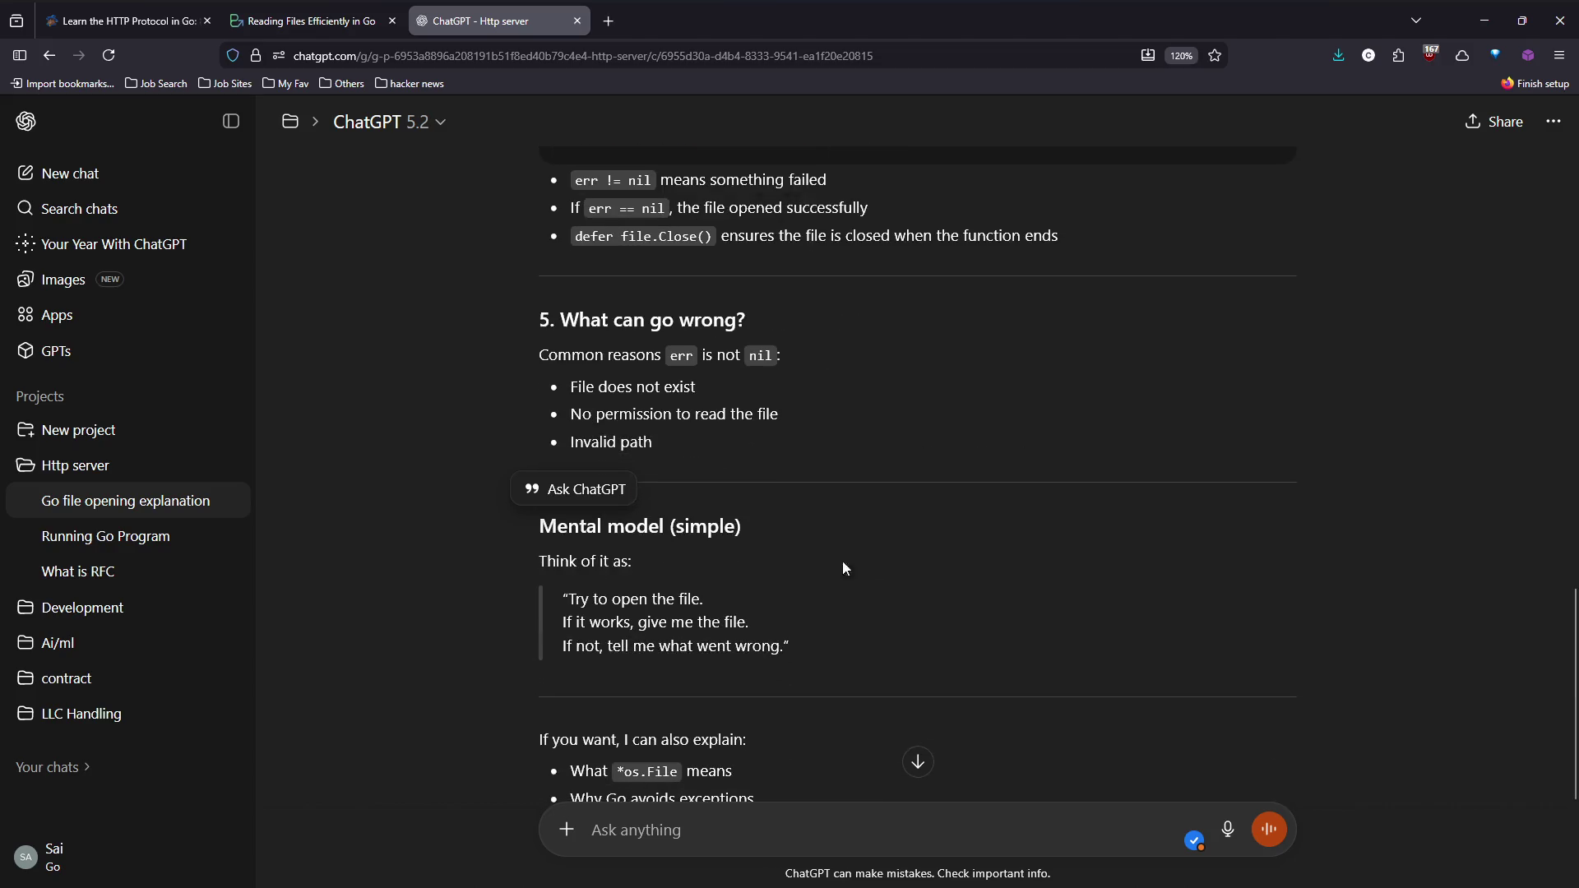
pyautogui.click(625, 832)
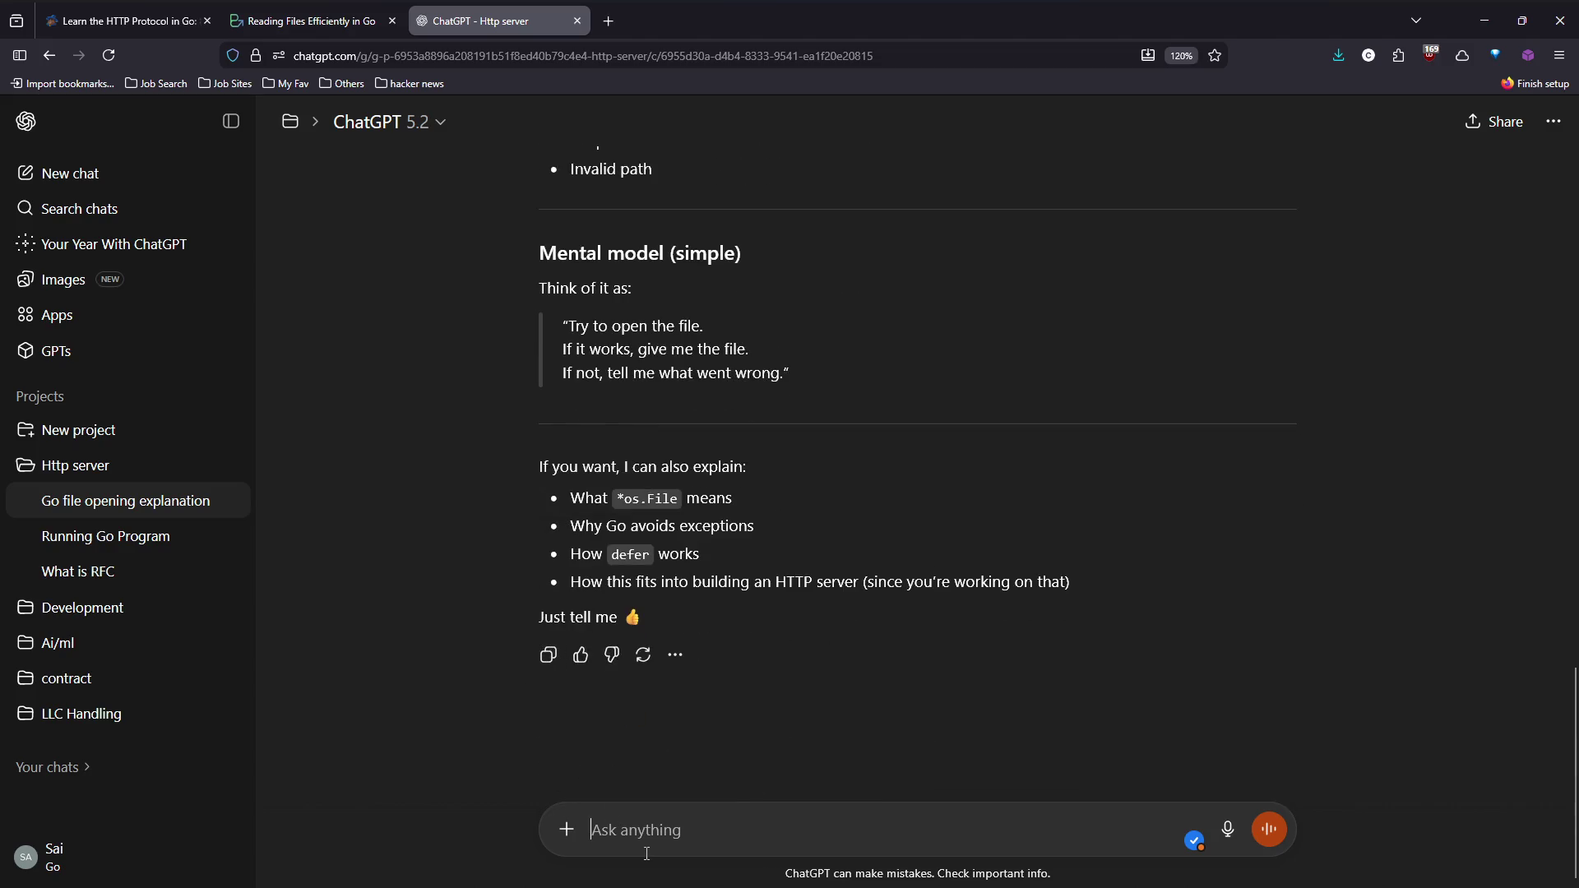
# Step: Send ChatGPT the prompt 'teach me entire go language rn' to get a Go crash course
pyautogui.write('teach me entire ')
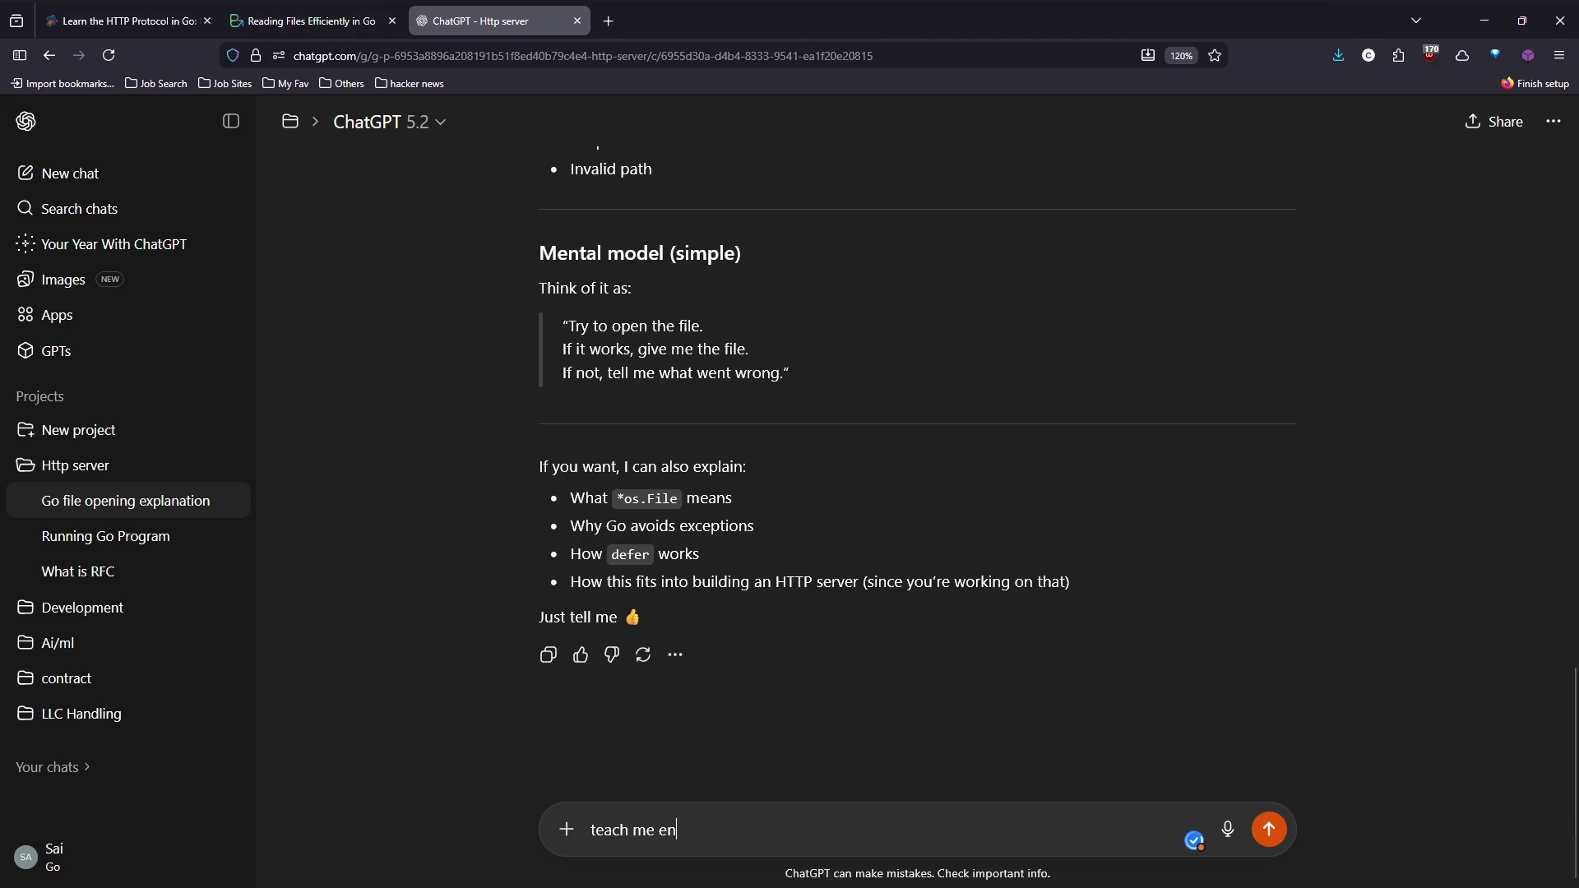
pyautogui.write('go langu')
pyautogui.write('age')
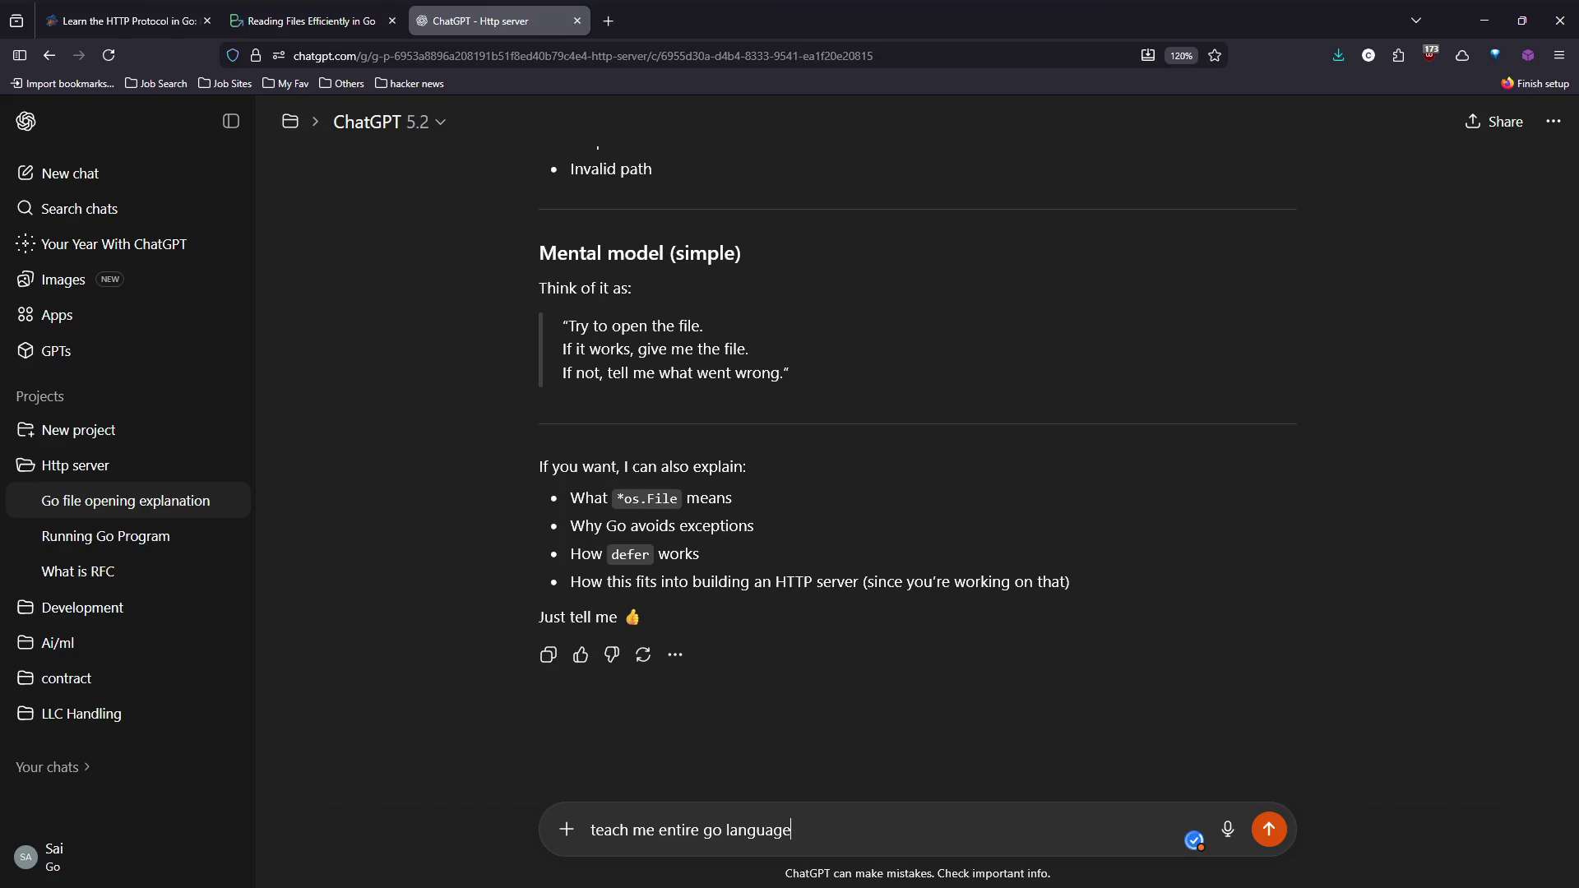
pyautogui.write(' rn')
pyautogui.press('Return')
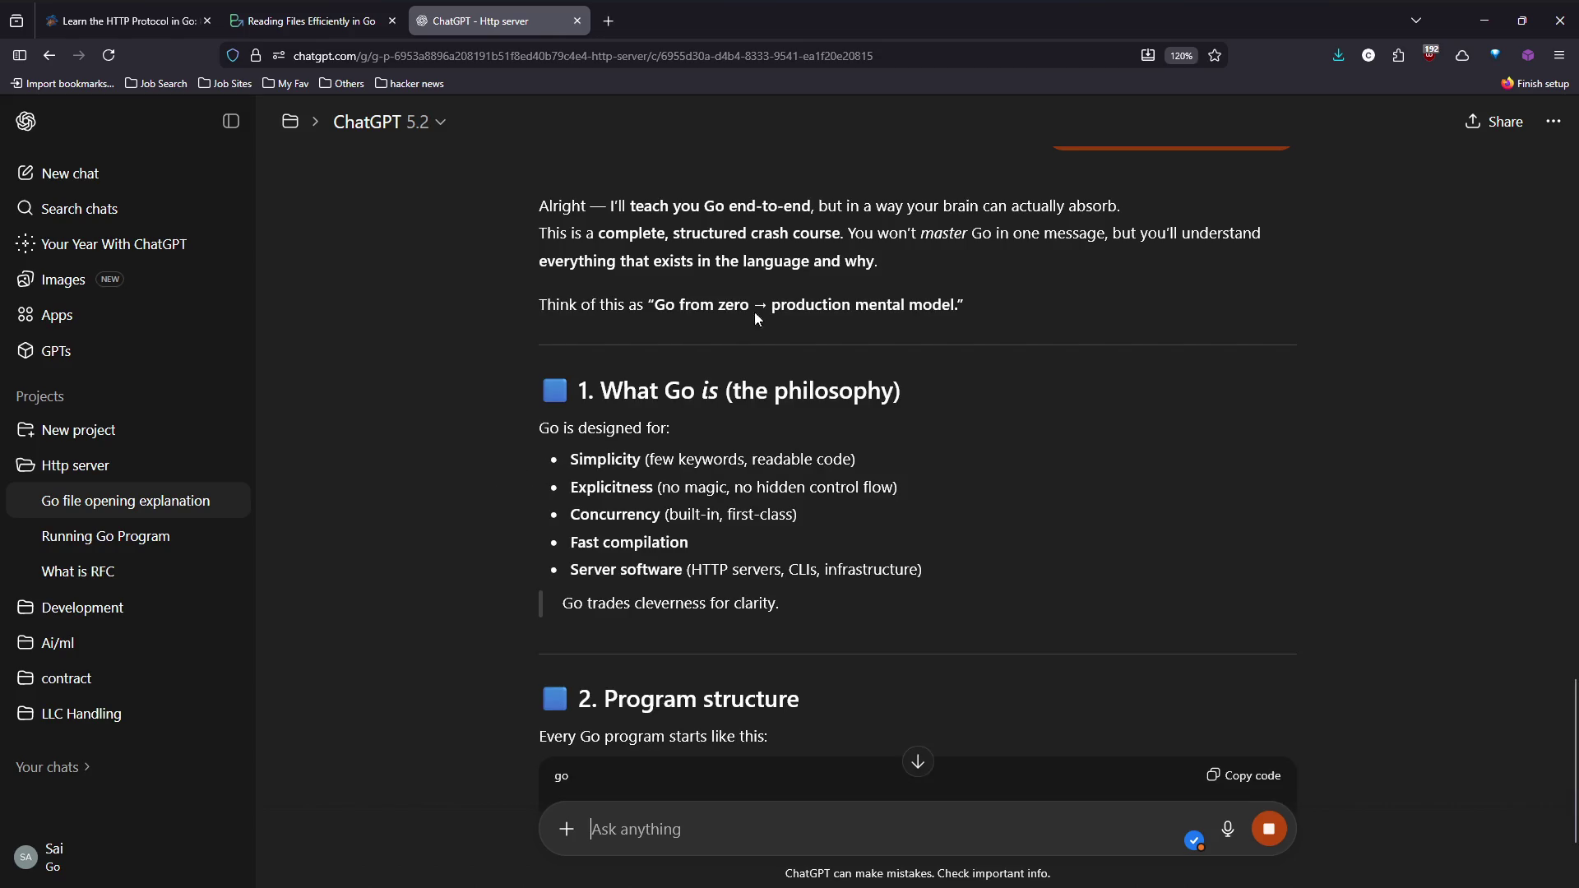
pyautogui.moveTo(863, 206); pyautogui.dragTo(889, 238)
pyautogui.click(890, 237)
pyautogui.scroll(-2, 823, 280)
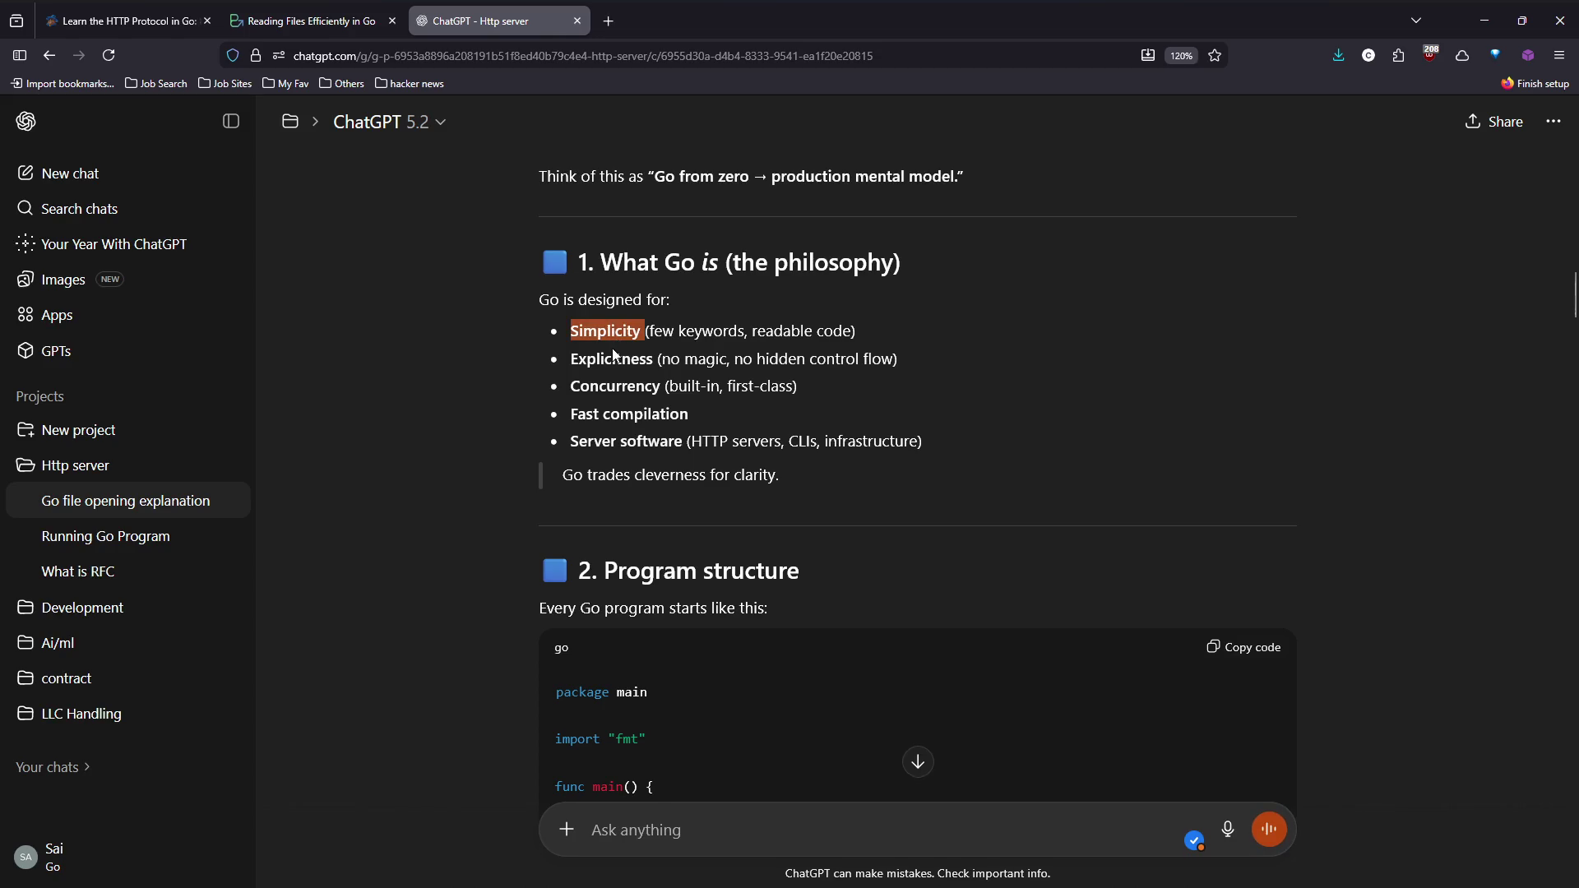
pyautogui.doubleClick(611, 359)
pyautogui.doubleClick(615, 386)
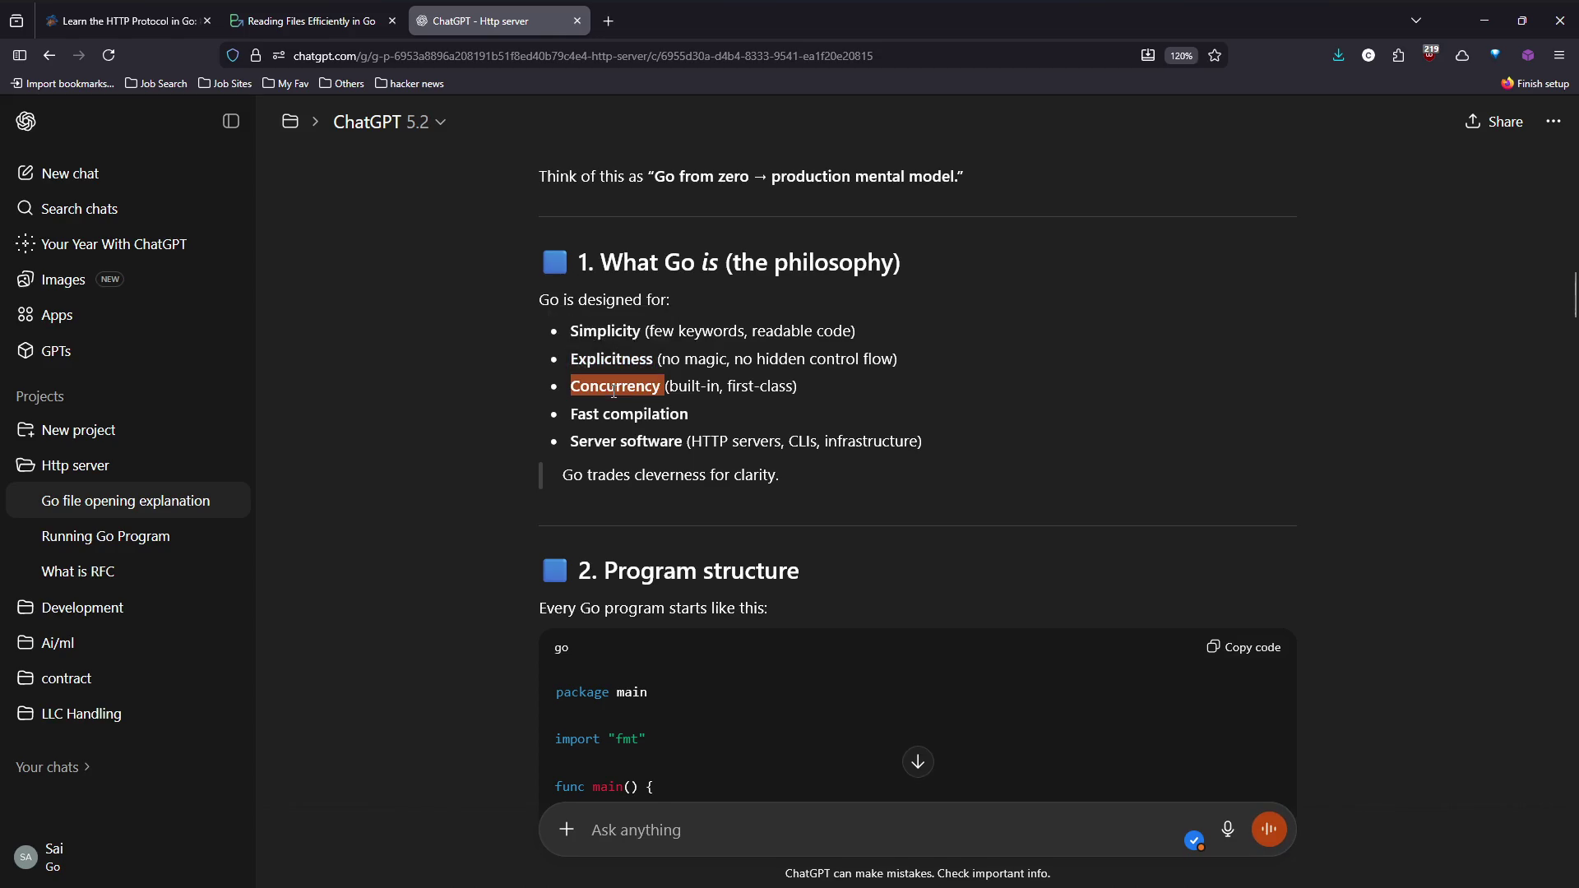
pyautogui.tripleClick(649, 414)
pyautogui.doubleClick(652, 442)
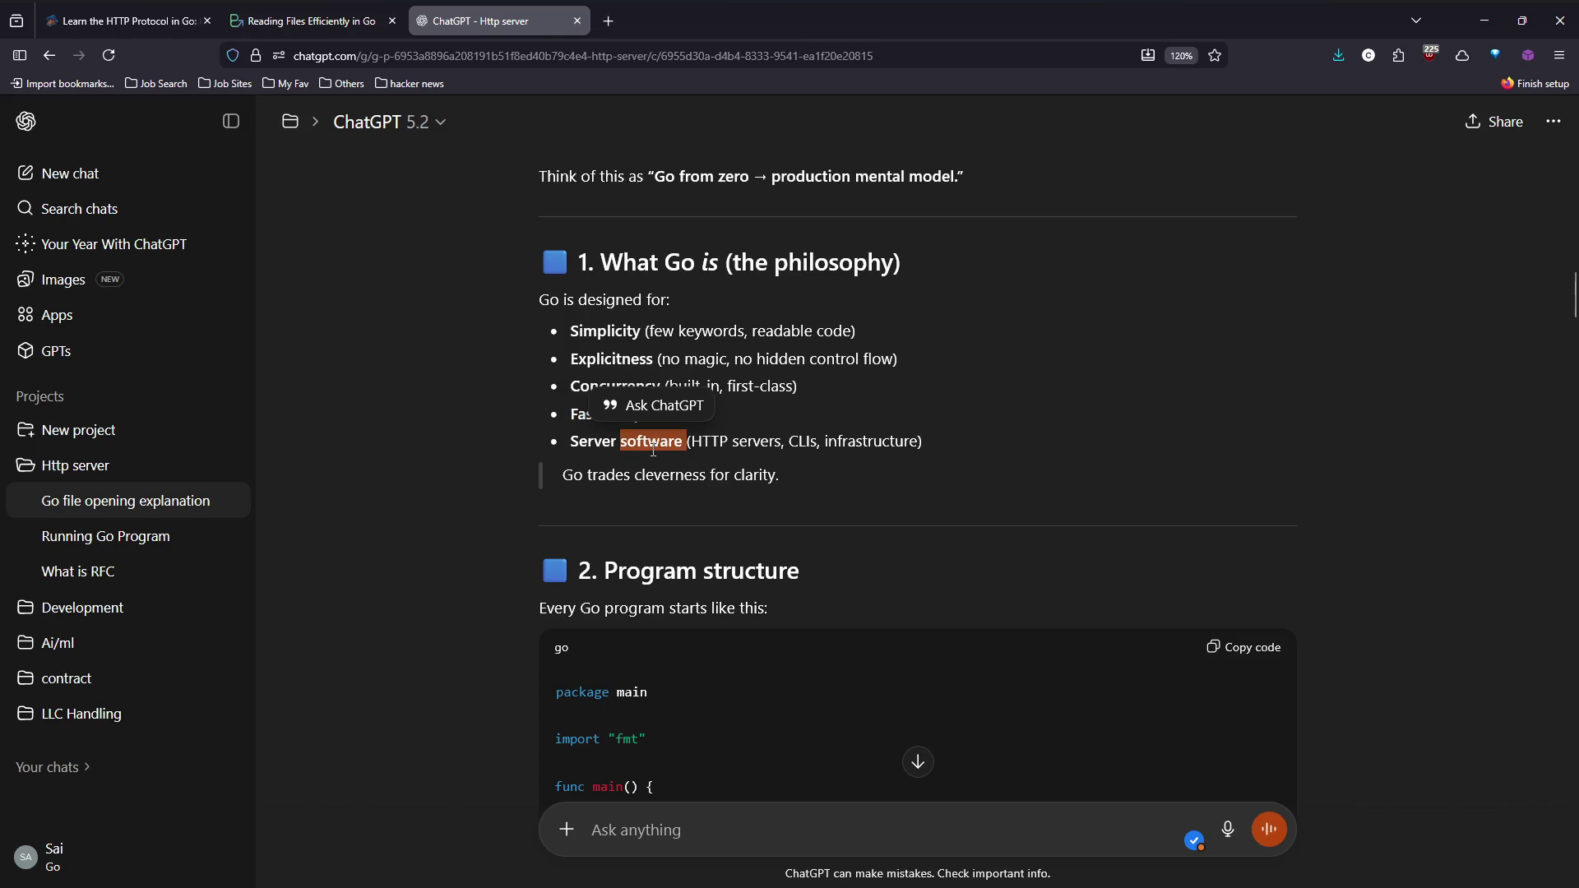
pyautogui.tripleClick(652, 444)
pyautogui.doubleClick(653, 444)
pyautogui.tripleClick(653, 444)
pyautogui.doubleClick(652, 444)
pyautogui.click(681, 494)
pyautogui.tripleClick(700, 475)
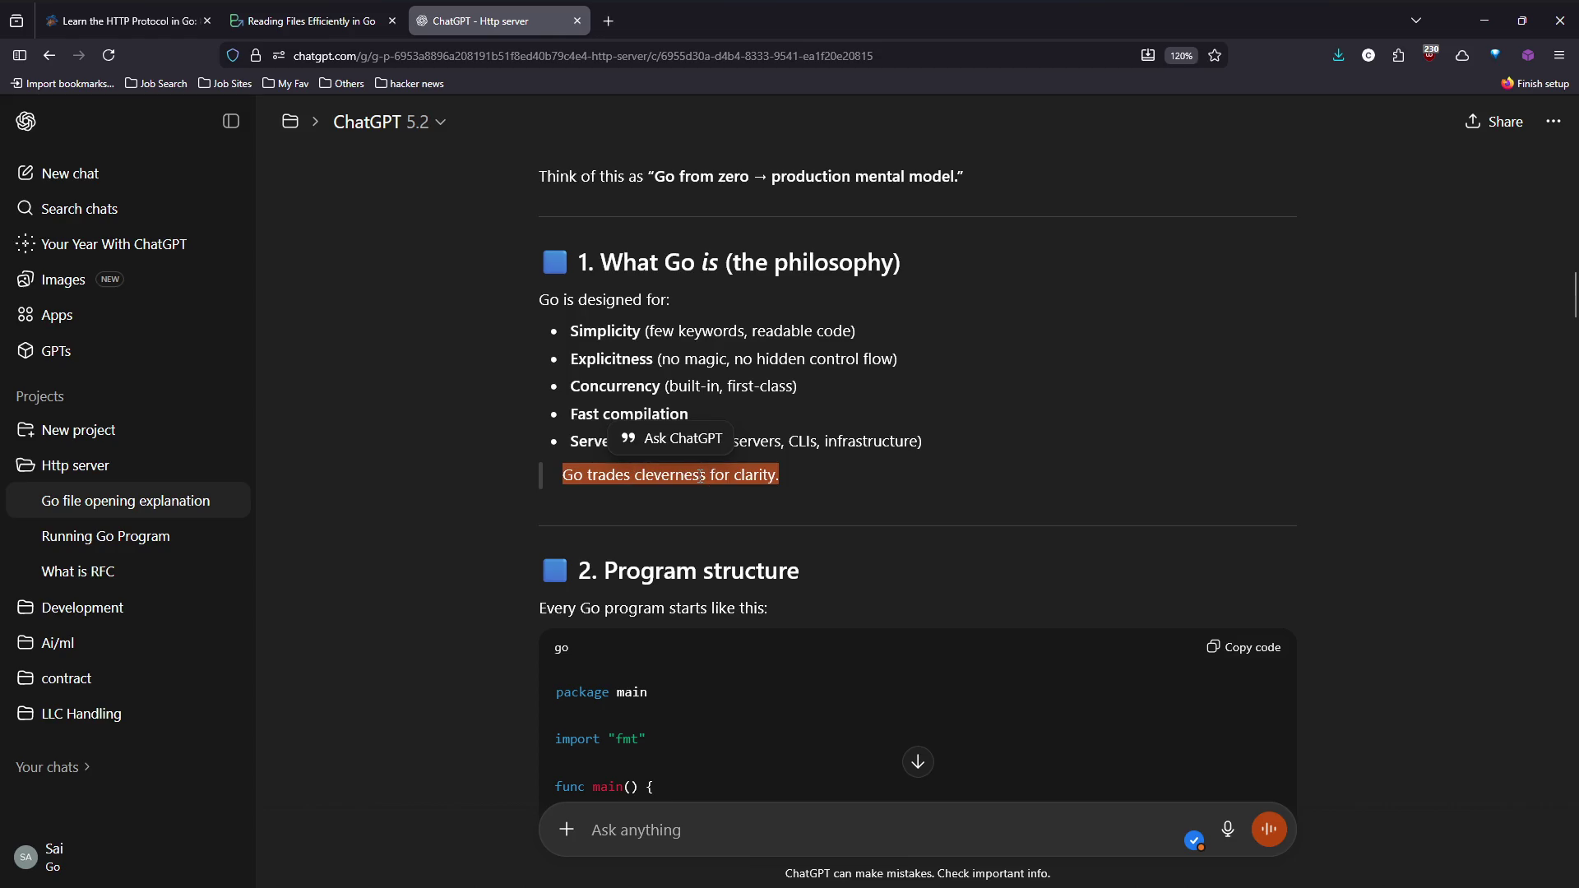
pyautogui.doubleClick(697, 564)
pyautogui.tripleClick(694, 566)
pyautogui.doubleClick(694, 567)
pyautogui.doubleClick(693, 567)
pyautogui.tripleClick(693, 568)
pyautogui.click(678, 623)
pyautogui.tripleClick(682, 608)
pyautogui.scroll(-2, 695, 610)
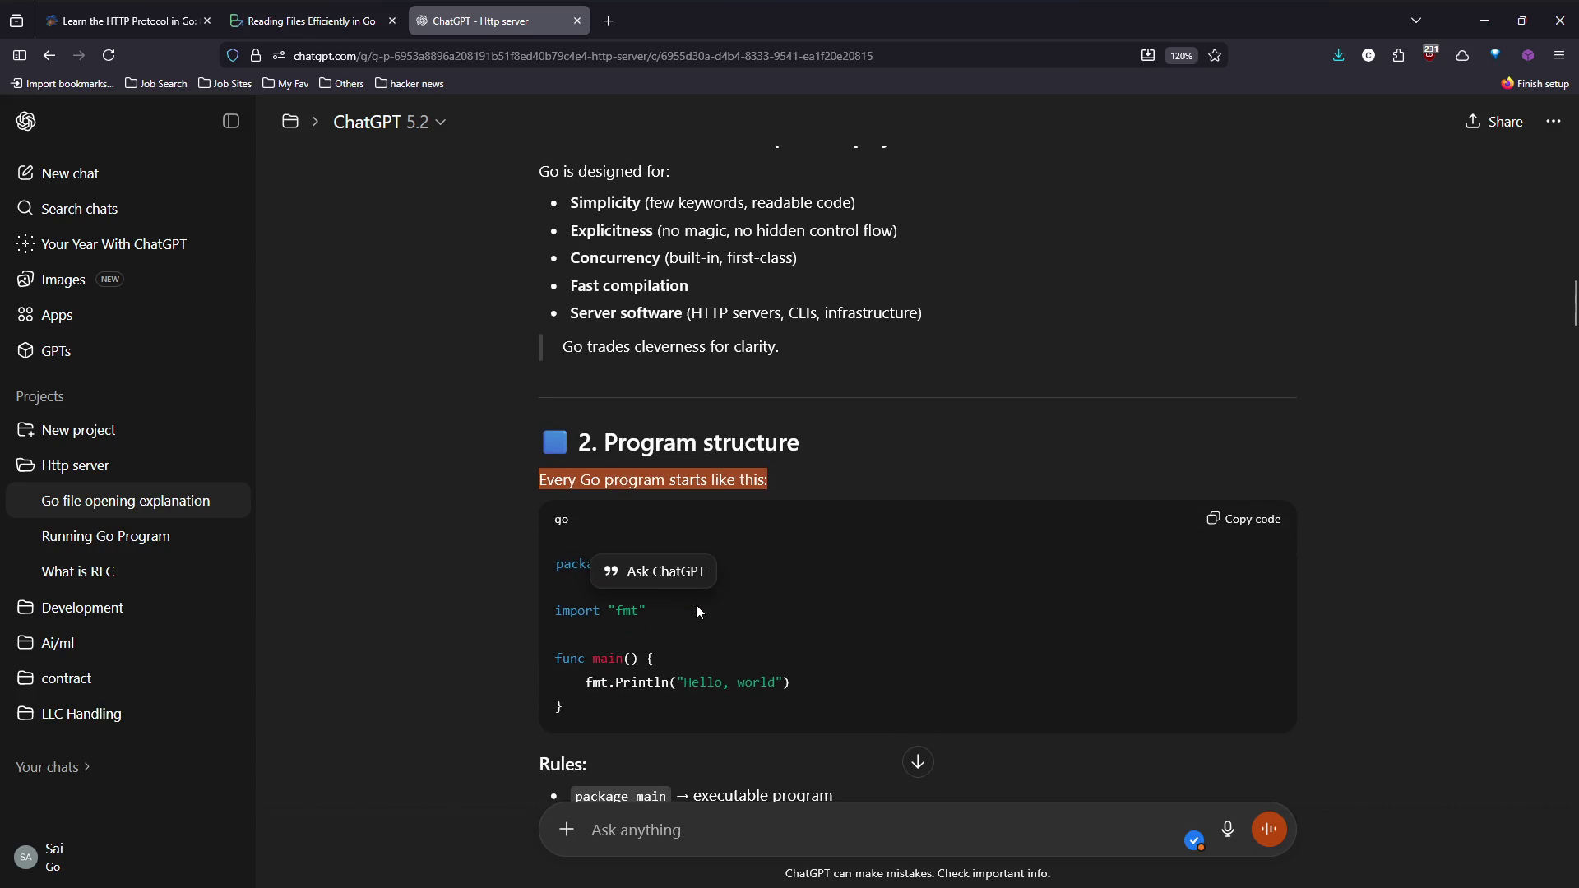
pyautogui.click(698, 650)
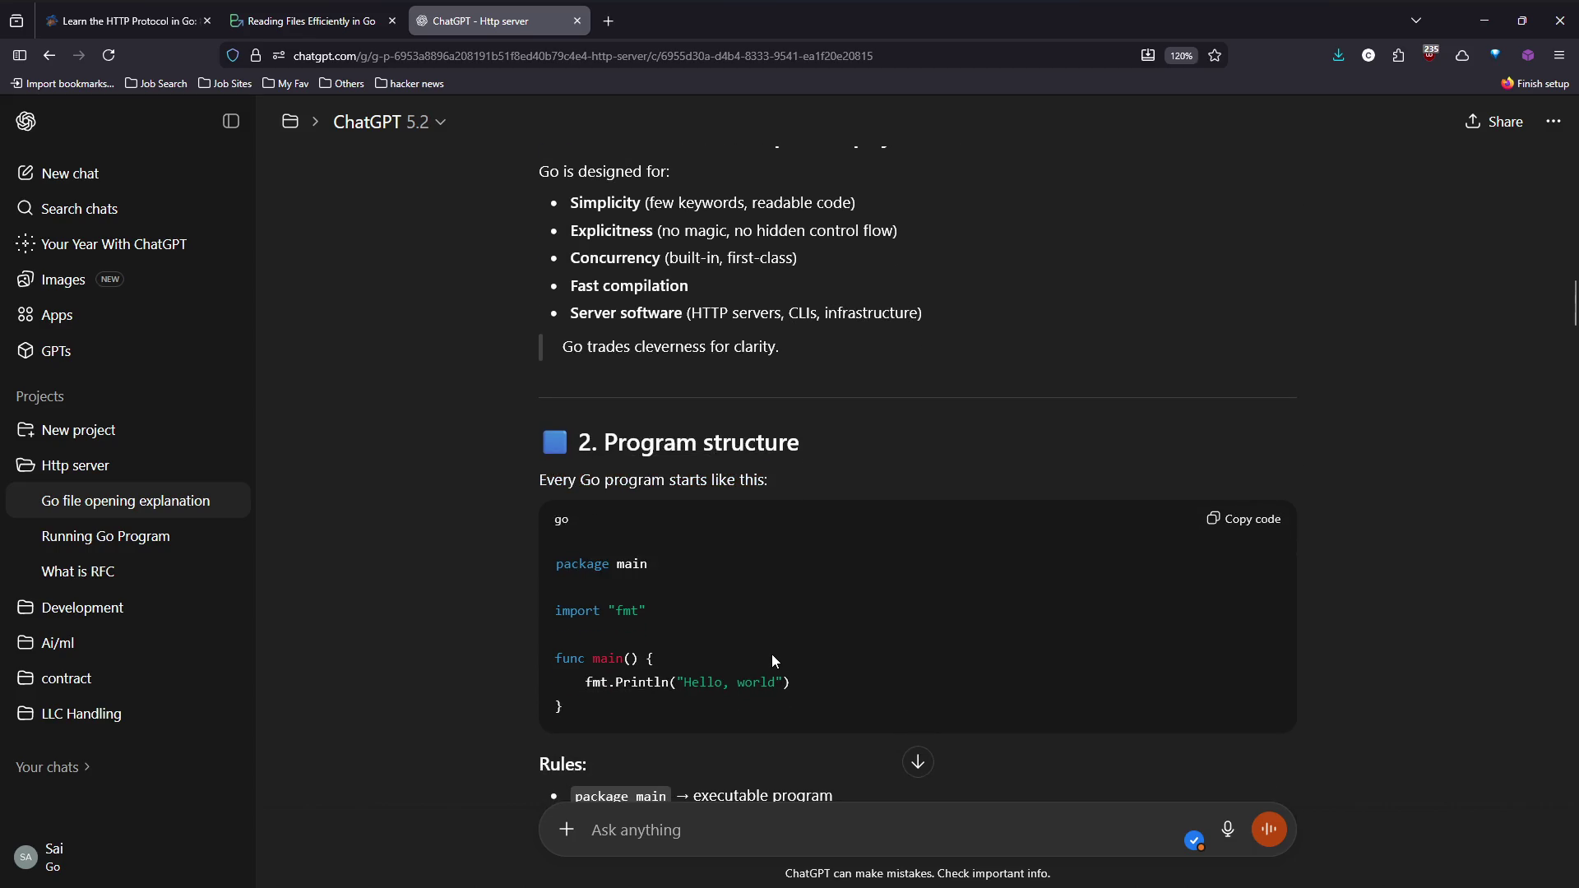
pyautogui.doubleClick(710, 686)
pyautogui.tripleClick(707, 685)
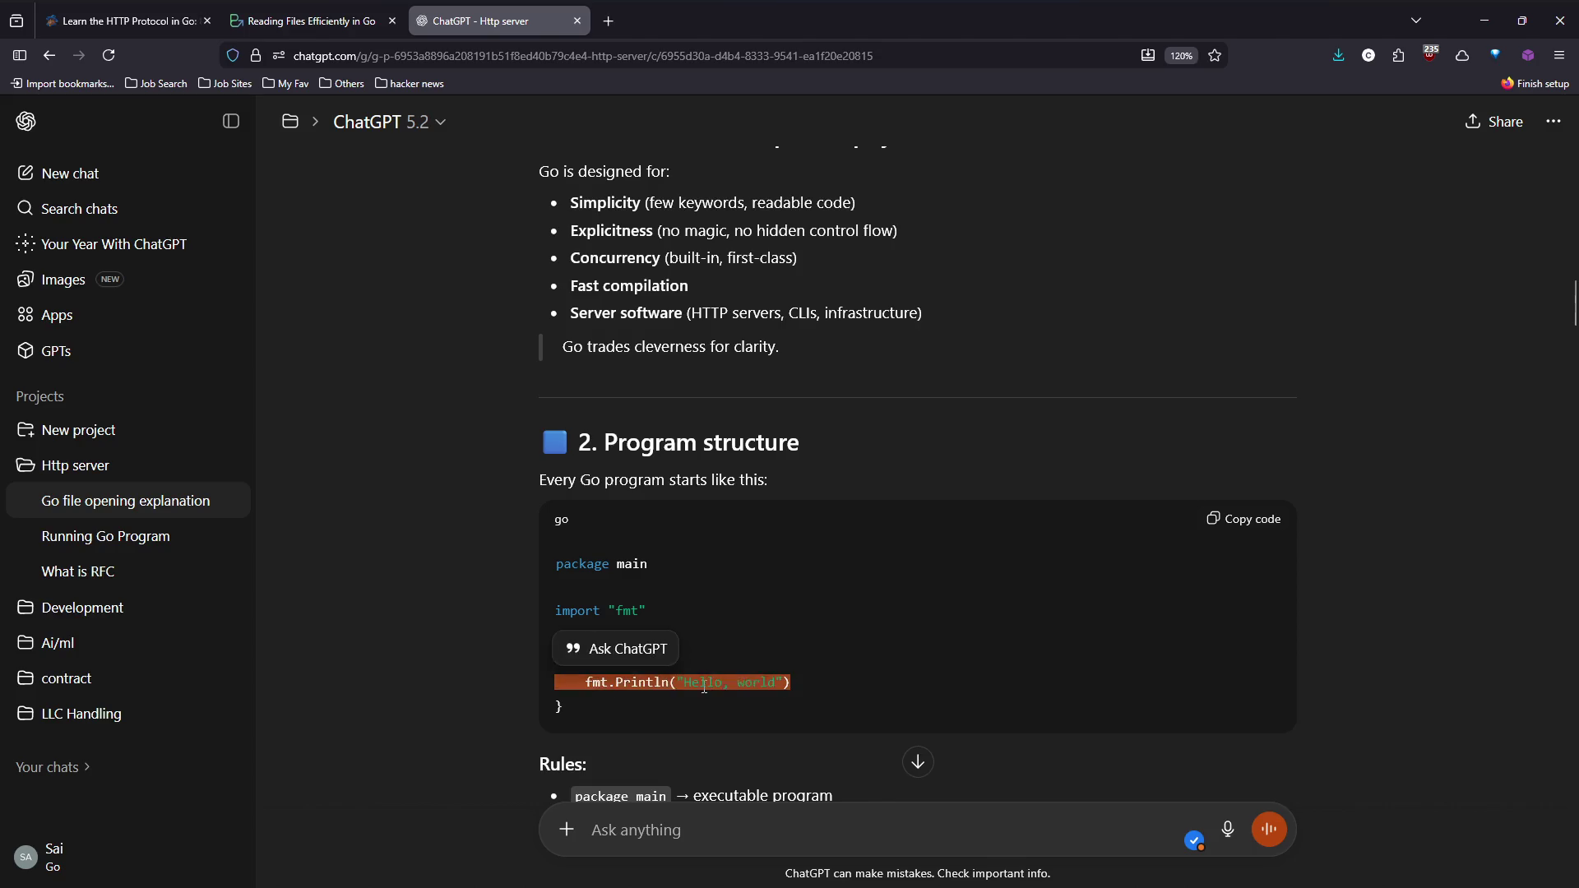
pyautogui.doubleClick(704, 687)
pyautogui.tripleClick(704, 687)
pyautogui.doubleClick(704, 687)
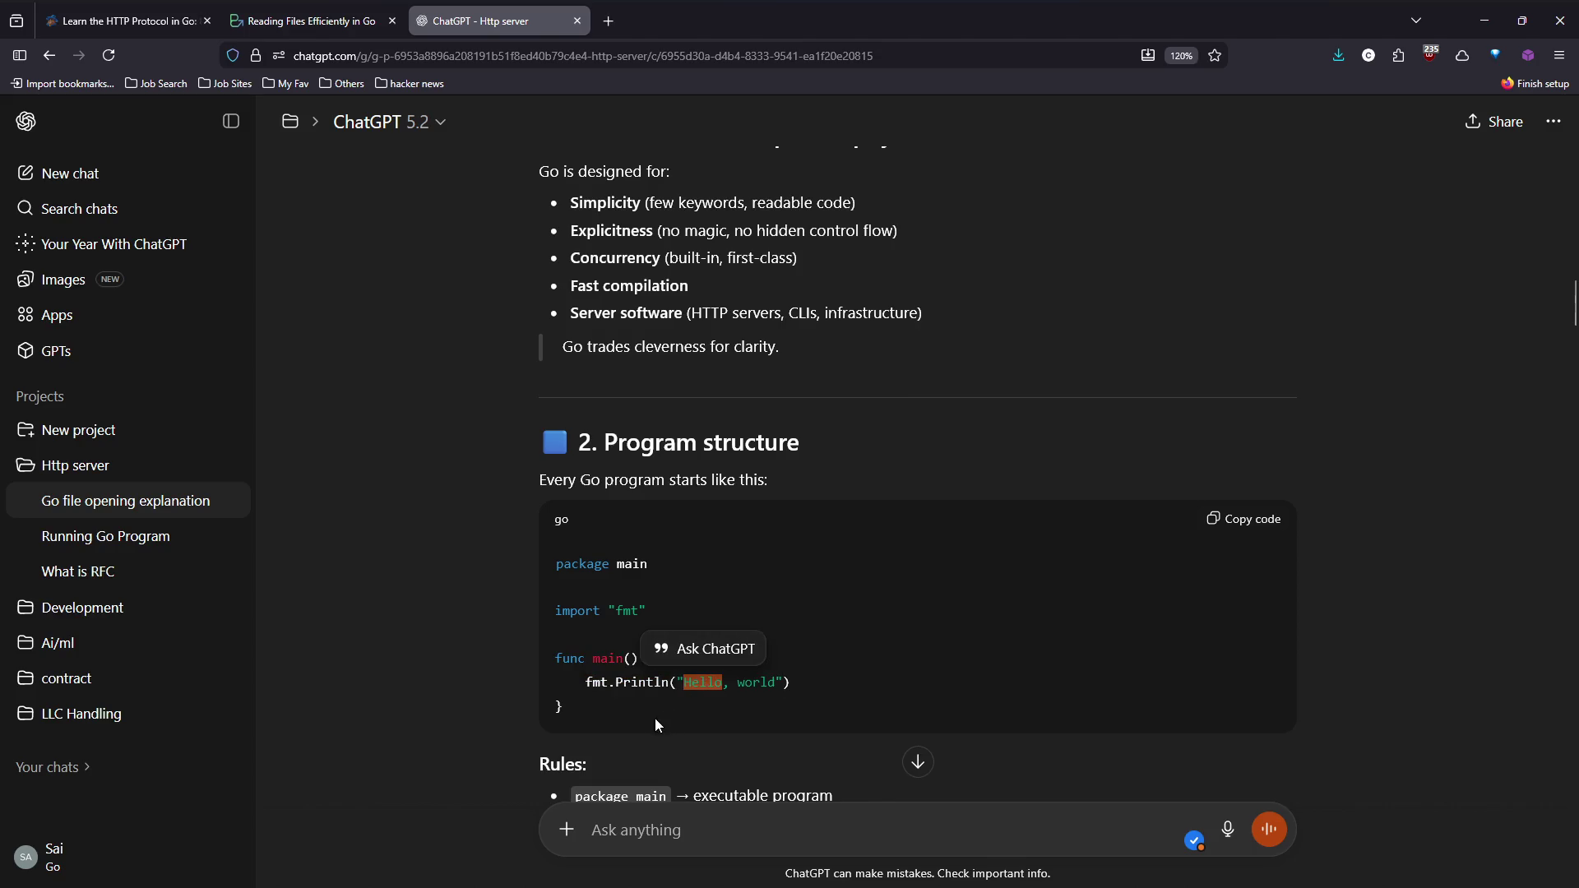
pyautogui.scroll(-3, 652, 637)
pyautogui.moveTo(693, 541)
pyautogui.mouseDown()
pyautogui.moveTo(756, 630)
pyautogui.moveTo(528, 547)
pyautogui.mouseUp()
pyautogui.click(763, 622)
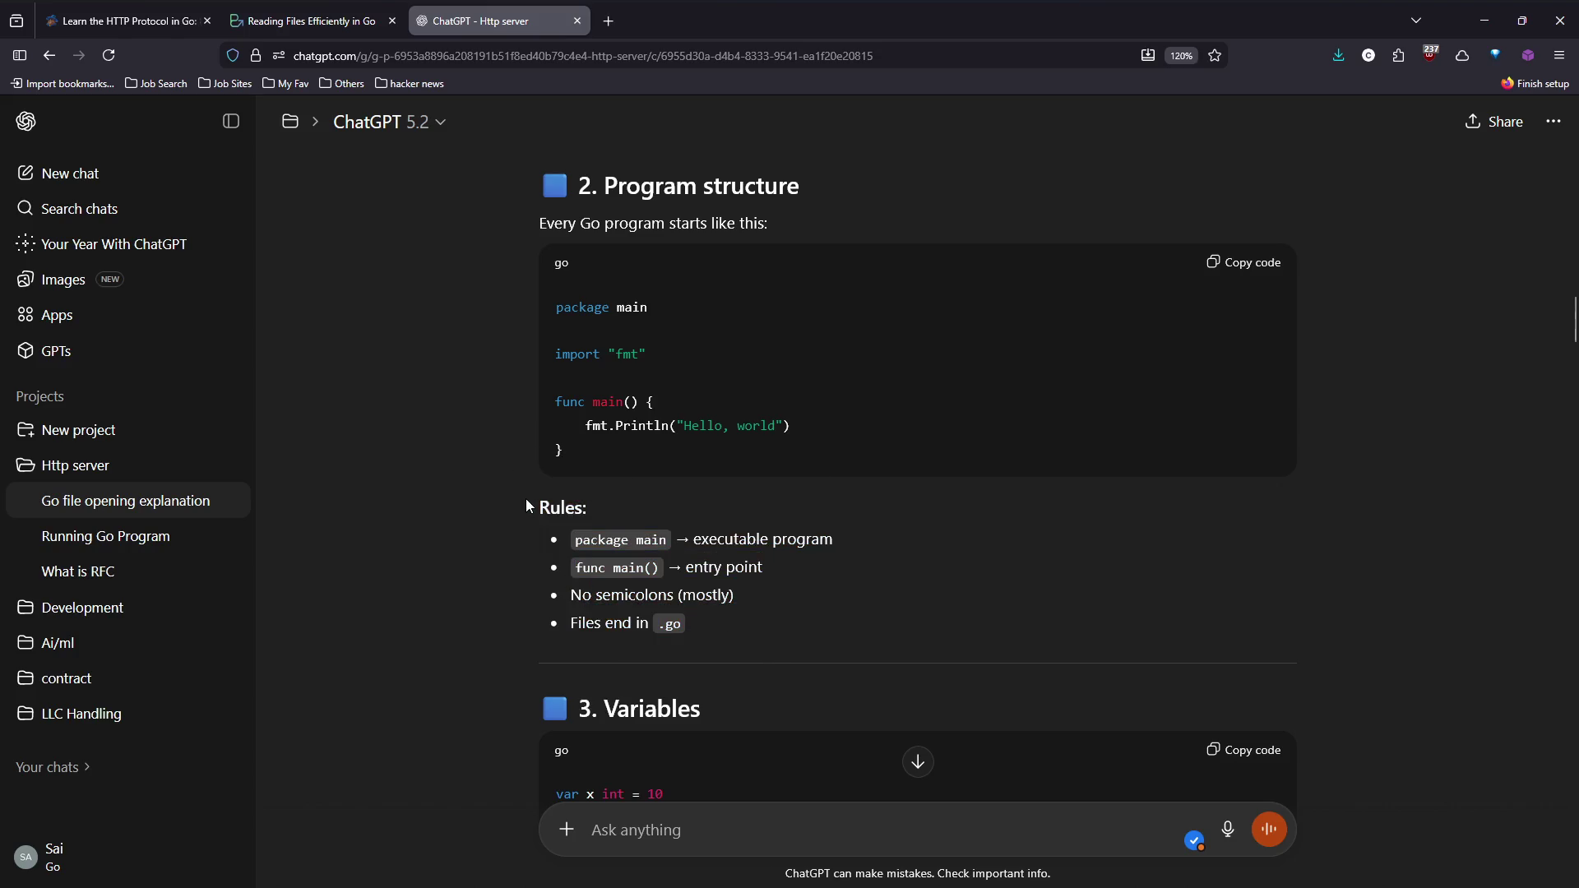
pyautogui.scroll(-3, 767, 658)
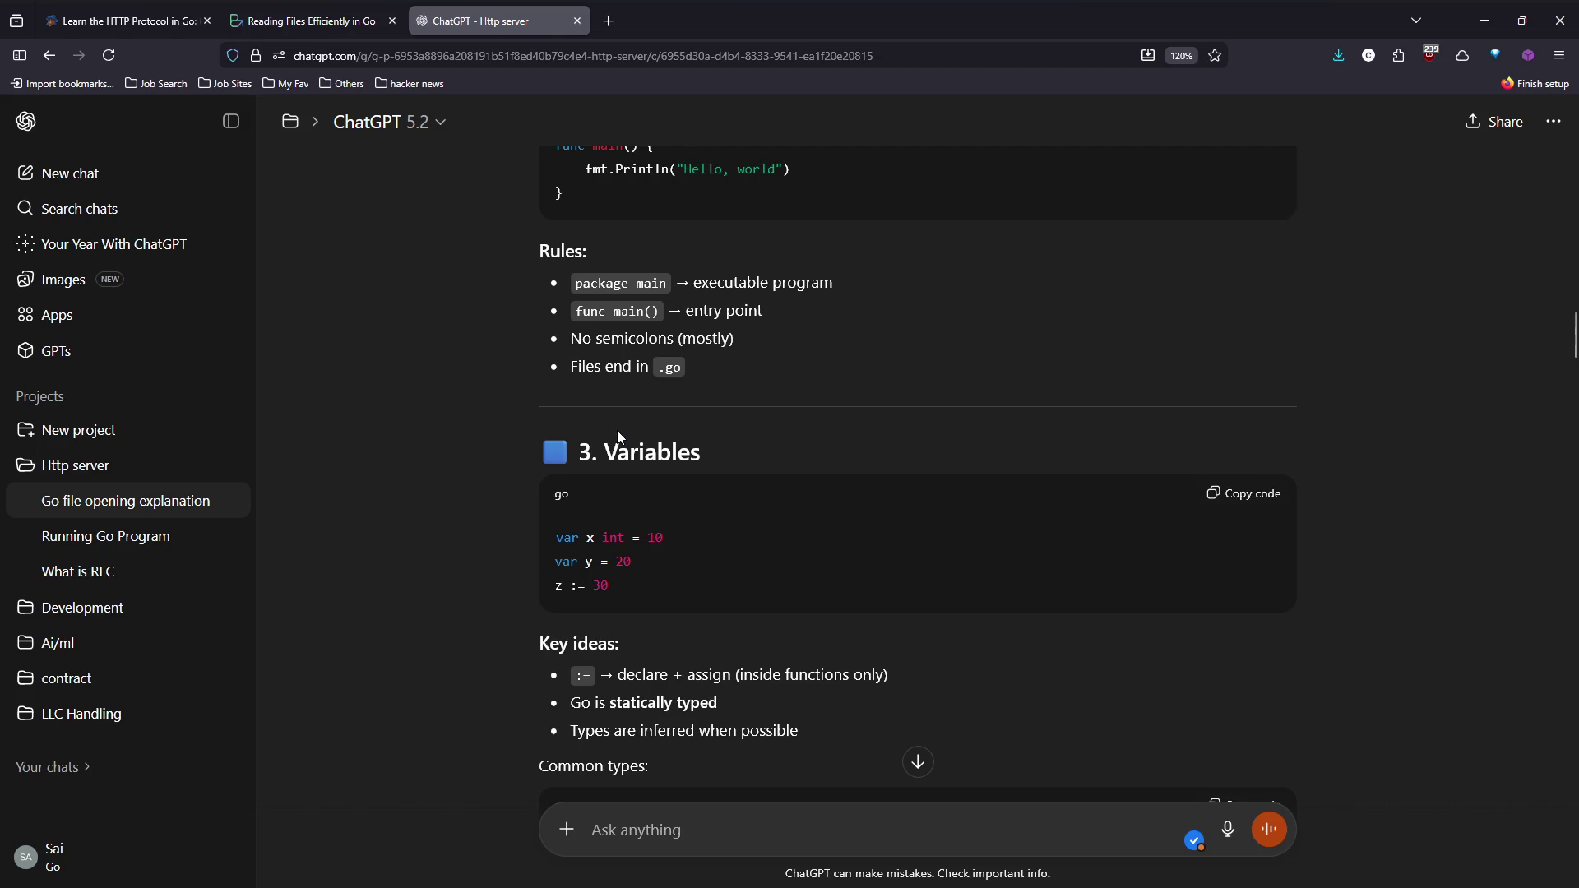
pyautogui.doubleClick(628, 450)
pyautogui.moveTo(538, 643)
pyautogui.mouseDown()
pyautogui.moveTo(621, 644)
pyautogui.moveTo(592, 658)
pyautogui.moveTo(836, 755)
pyautogui.moveTo(886, 380)
pyautogui.mouseUp()
pyautogui.click(886, 380)
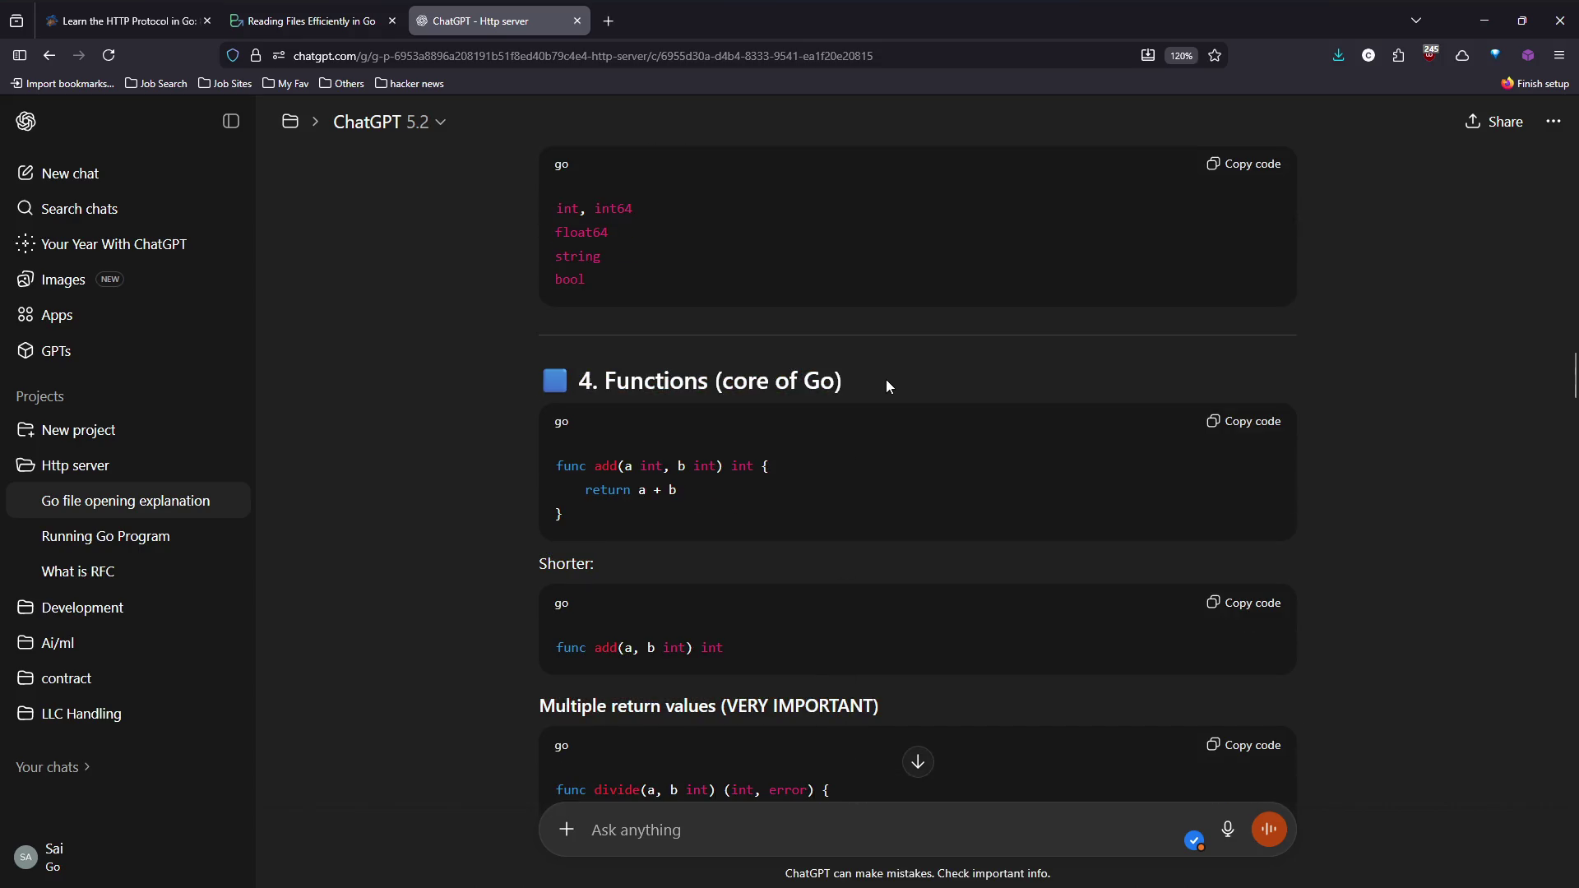
pyautogui.scroll(10, 855, 466)
pyautogui.scroll(8, 851, 475)
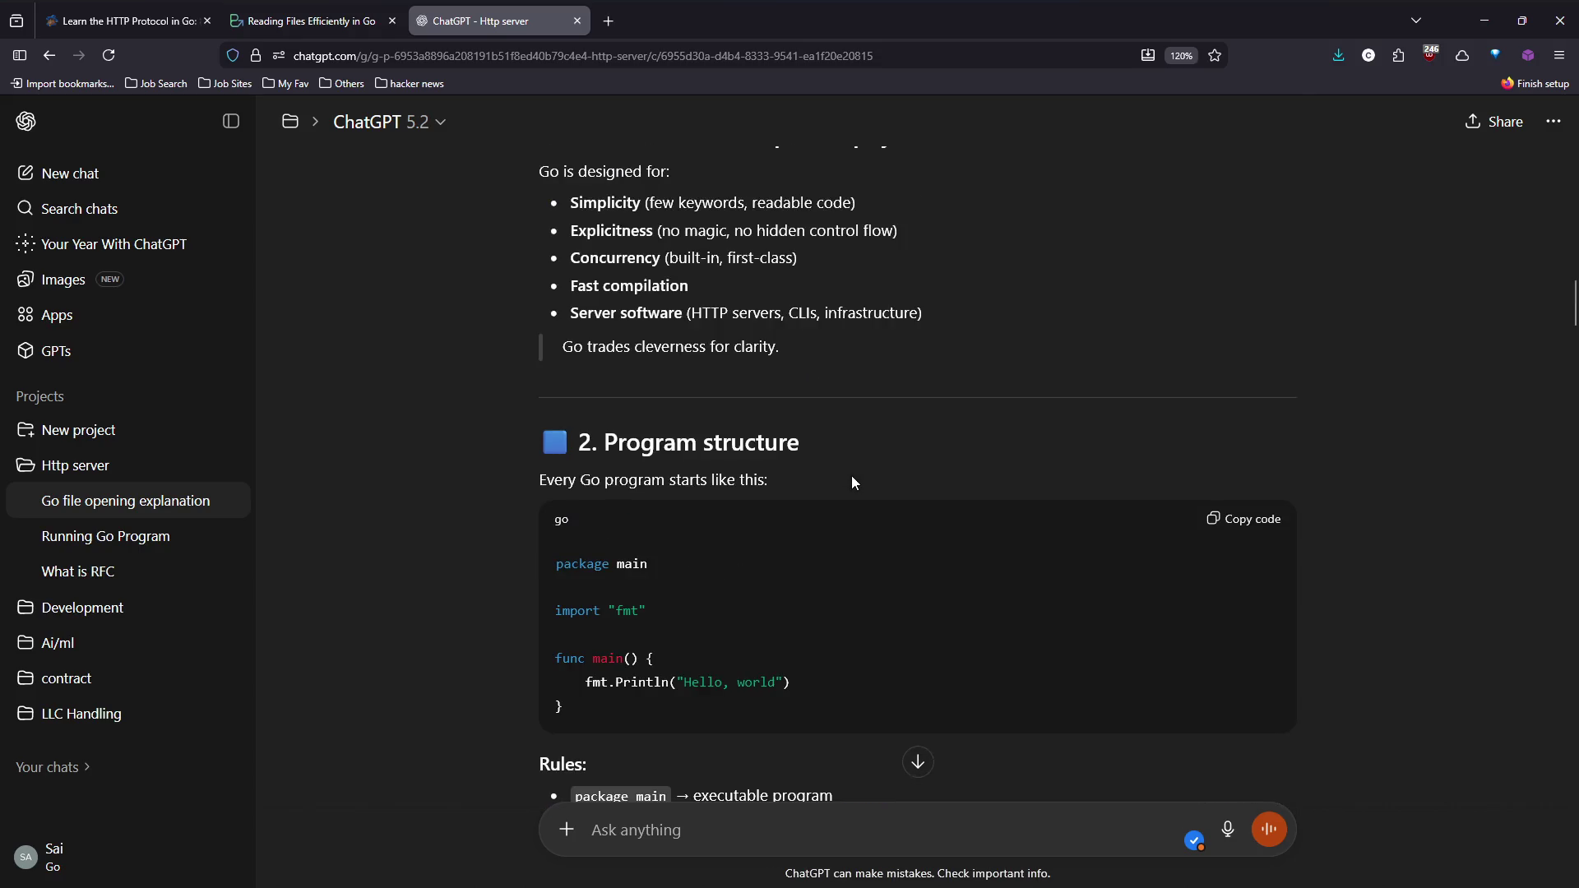
pyautogui.moveTo(816, 600)
pyautogui.mouseDown()
pyautogui.moveTo(489, 466)
pyautogui.moveTo(416, 393)
pyautogui.moveTo(885, 605)
pyautogui.moveTo(364, 392)
pyautogui.moveTo(566, 436)
pyautogui.moveTo(973, 625)
pyautogui.moveTo(441, 442)
pyautogui.moveTo(442, 401)
pyautogui.mouseUp()
pyautogui.click(416, 392)
pyautogui.click(885, 607)
pyautogui.click(364, 391)
pyautogui.click(974, 625)
pyautogui.click(442, 402)
pyautogui.scroll(3, 932, 586)
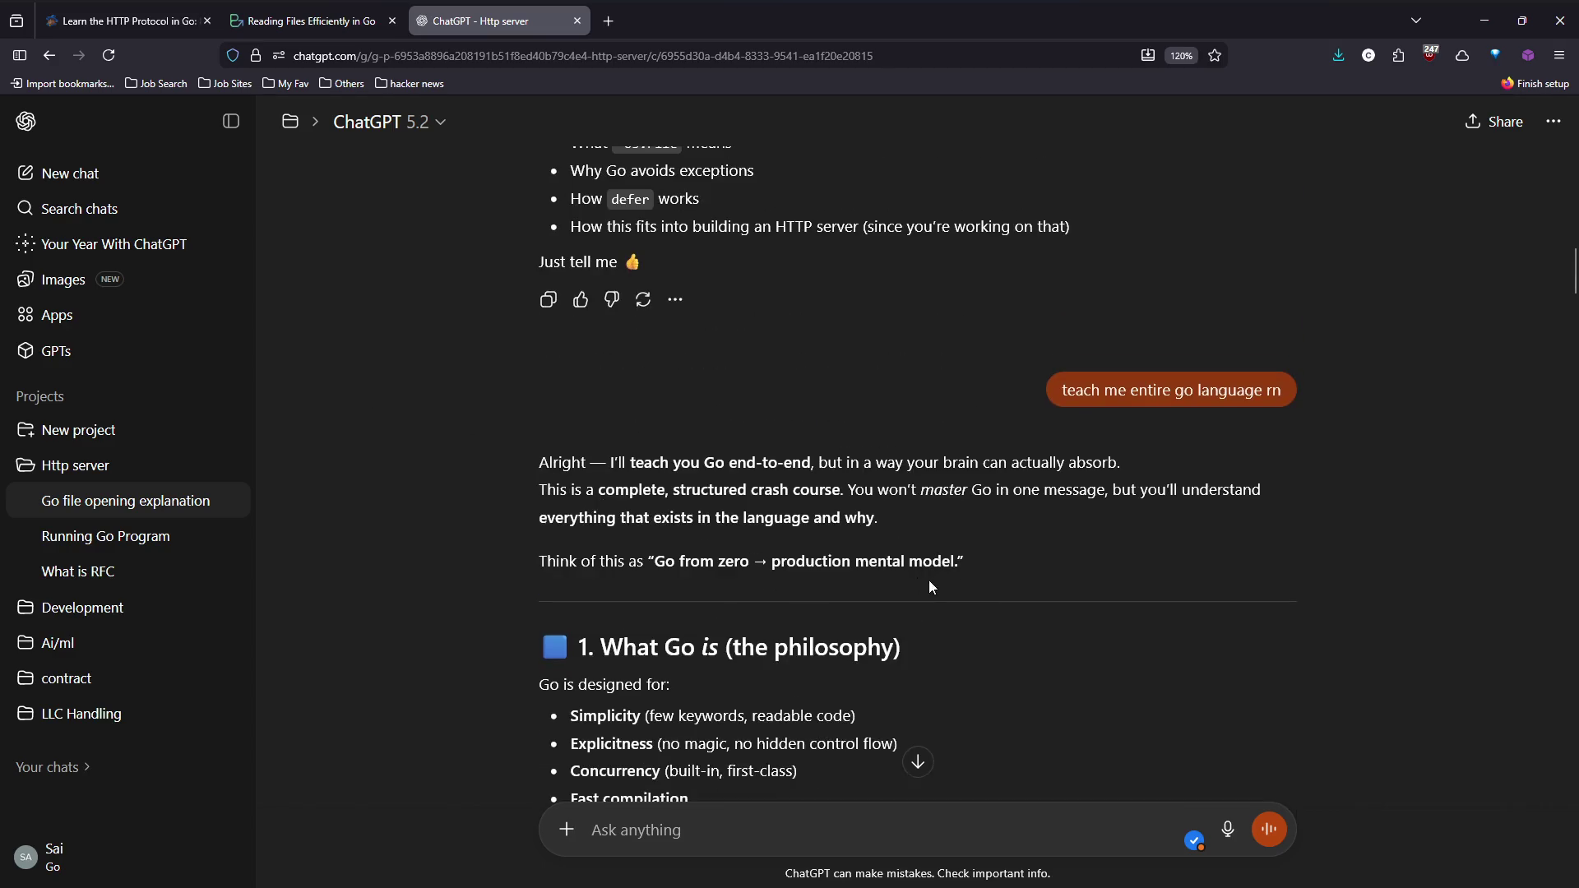
pyautogui.moveTo(987, 572)
pyautogui.mouseDown()
pyautogui.moveTo(275, 444)
pyautogui.moveTo(374, 439)
pyautogui.moveTo(1028, 585)
pyautogui.moveTo(827, 571)
pyautogui.moveTo(539, 468)
pyautogui.moveTo(971, 566)
pyautogui.mouseUp()
pyautogui.click(1028, 585)
pyautogui.click(529, 462)
pyautogui.click(1038, 567)
pyautogui.scroll(-3, 865, 581)
pyautogui.moveTo(437, 396); pyautogui.dragTo(937, 644)
pyautogui.click(987, 674)
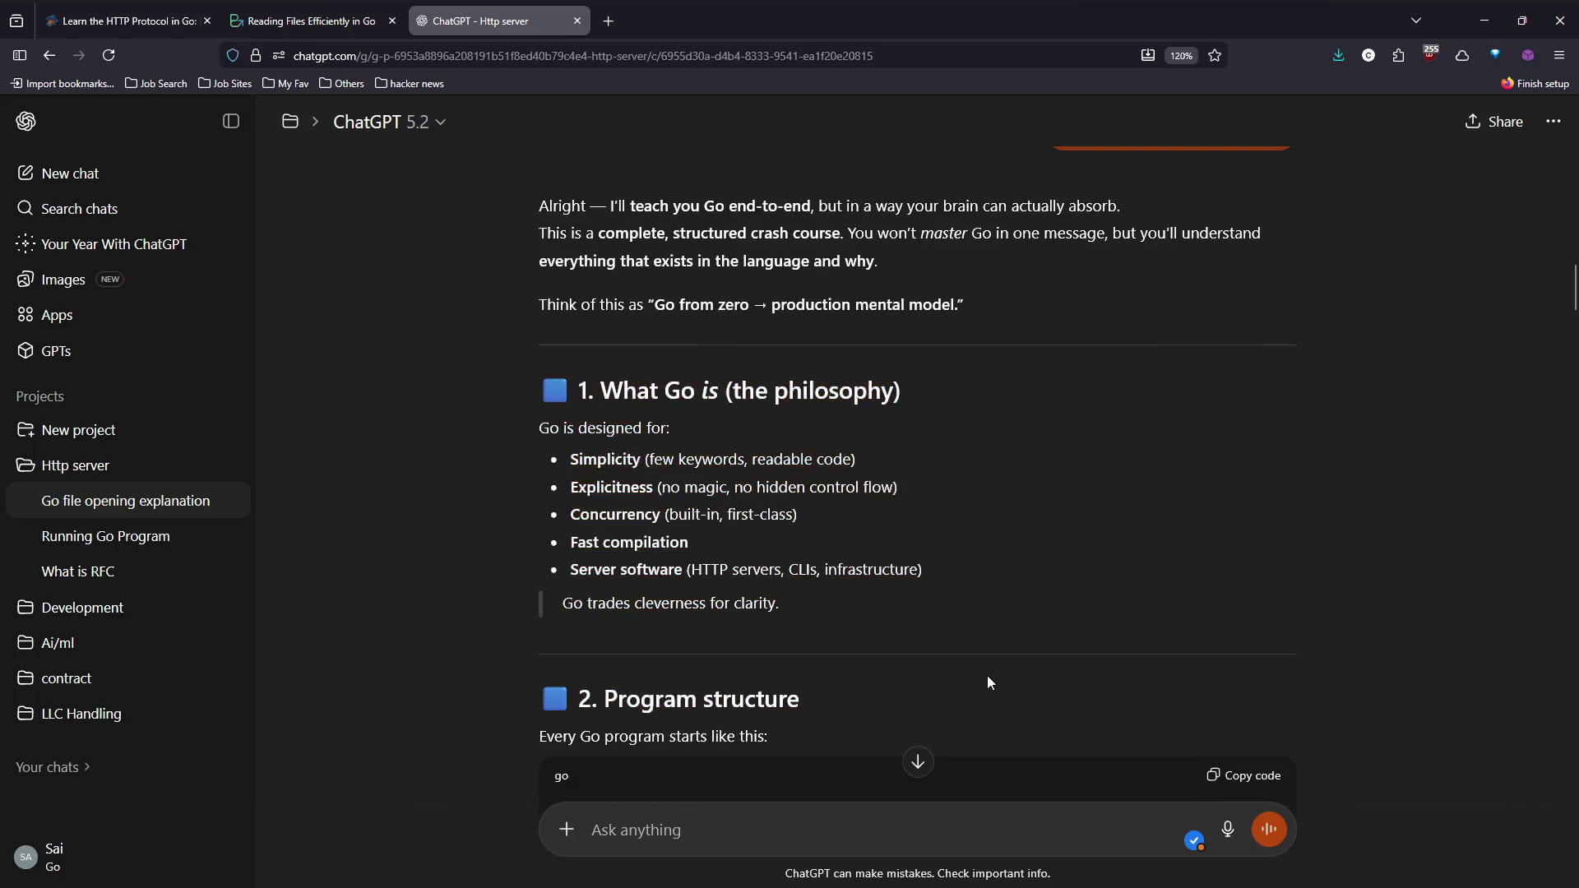
pyautogui.scroll(-3, 852, 640)
pyautogui.moveTo(543, 442)
pyautogui.mouseDown()
pyautogui.moveTo(771, 734)
pyautogui.moveTo(756, 674)
pyautogui.moveTo(772, 488)
pyautogui.mouseUp()
pyautogui.scroll(-5, 772, 734)
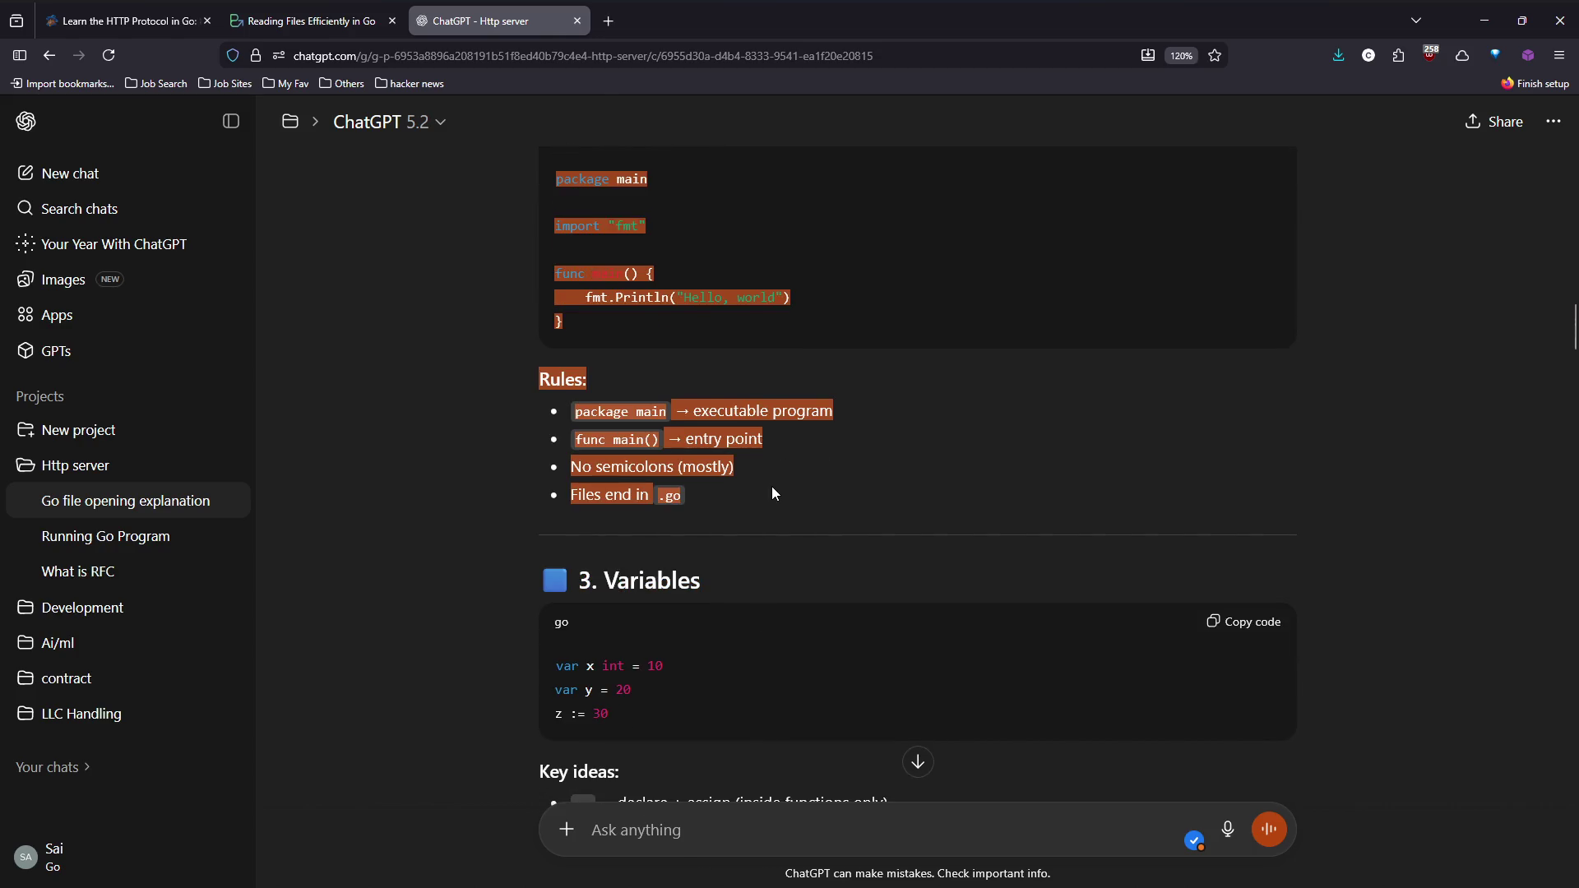
pyautogui.click(626, 526)
pyautogui.moveTo(536, 586); pyautogui.dragTo(747, 694)
pyautogui.click(676, 562)
pyautogui.scroll(3, 674, 565)
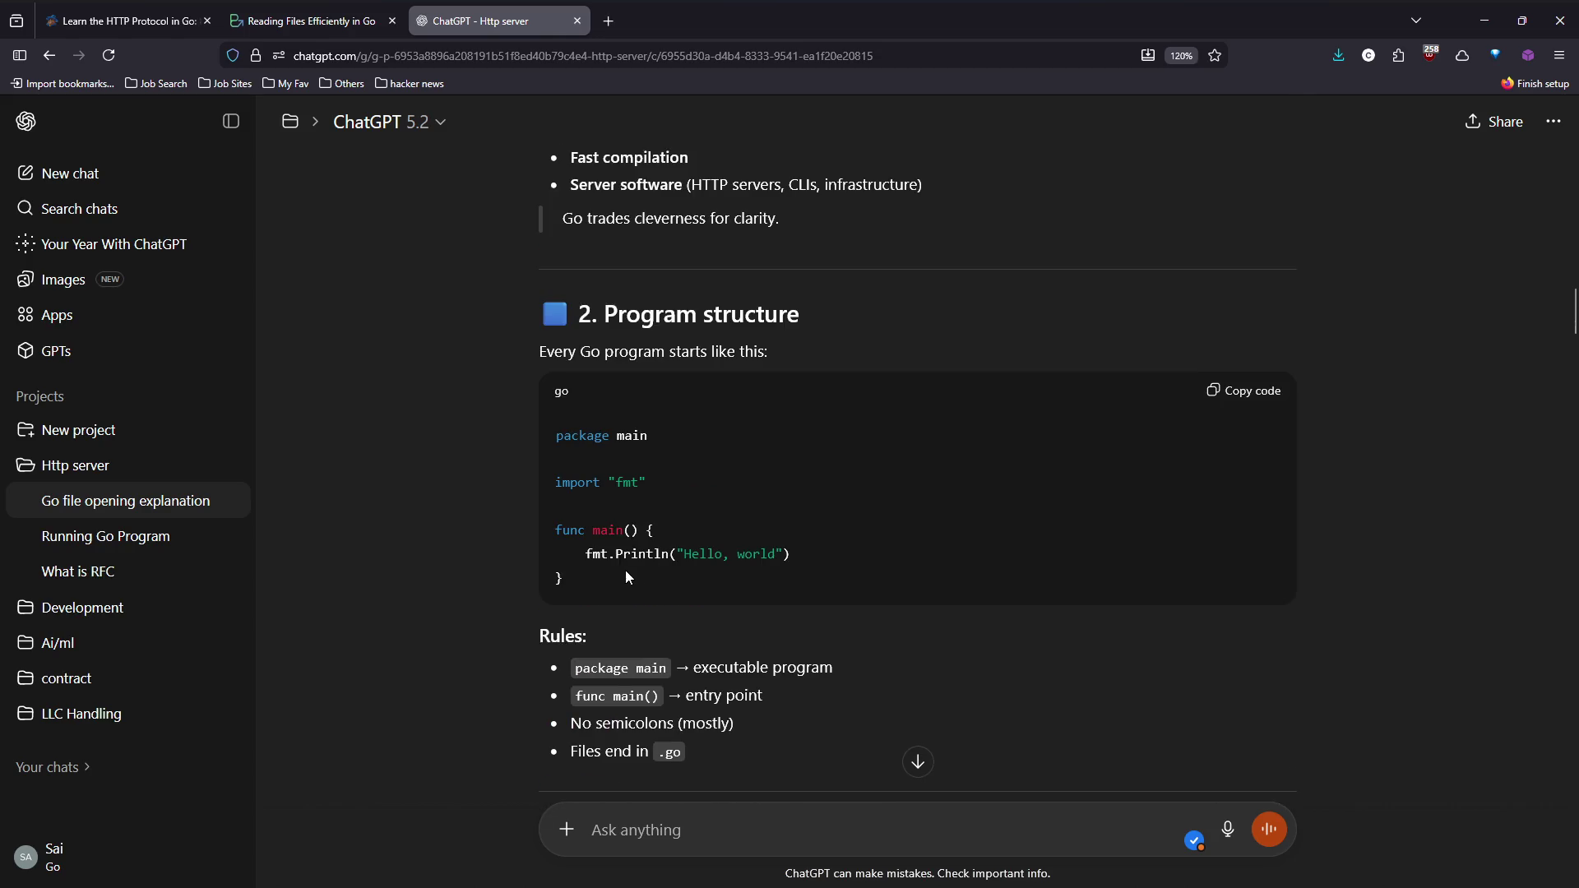
pyautogui.moveTo(593, 535); pyautogui.dragTo(601, 576)
pyautogui.click(600, 575)
pyautogui.scroll(-3, 601, 576)
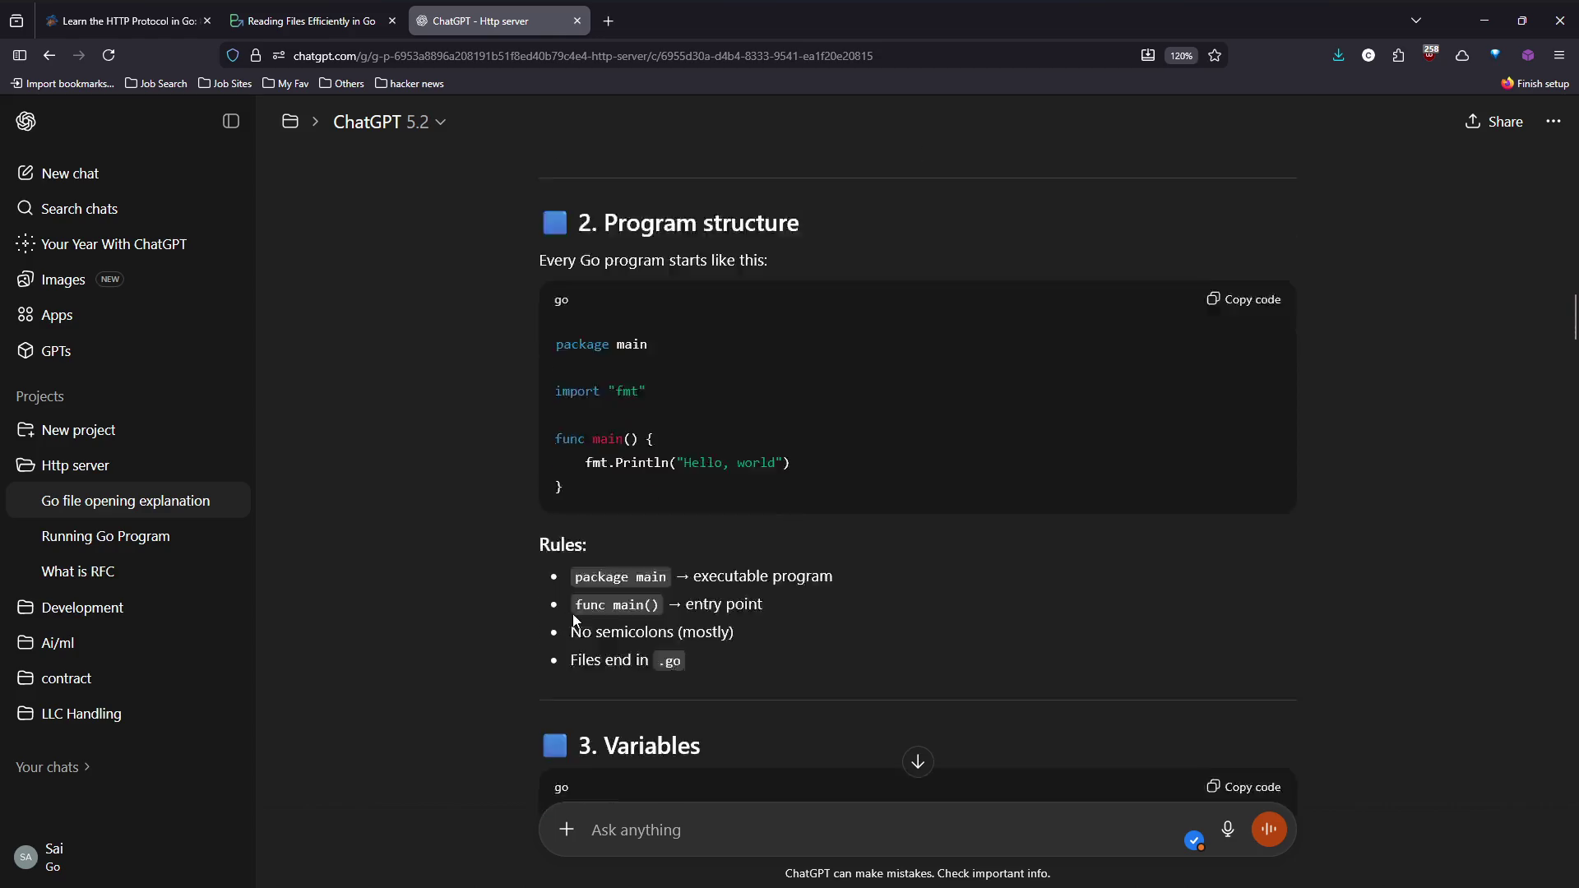
pyautogui.scroll(-1, 589, 601)
pyautogui.moveTo(472, 444)
pyautogui.mouseDown()
pyautogui.moveTo(753, 648)
pyautogui.moveTo(939, 740)
pyautogui.moveTo(787, 663)
pyautogui.moveTo(746, 565)
pyautogui.moveTo(580, 637)
pyautogui.moveTo(1190, 650)
pyautogui.moveTo(1000, 625)
pyautogui.moveTo(898, 563)
pyautogui.moveTo(874, 569)
pyautogui.moveTo(574, 427)
pyautogui.moveTo(569, 465)
pyautogui.moveTo(732, 614)
pyautogui.moveTo(786, 469)
pyautogui.moveTo(816, 443)
pyautogui.mouseUp()
pyautogui.scroll(-4, 891, 713)
pyautogui.scroll(-4, 1191, 650)
pyautogui.scroll(-4, 898, 563)
pyautogui.scroll(-4, 732, 615)
pyautogui.moveTo(436, 533)
pyautogui.mouseDown()
pyautogui.moveTo(832, 602)
pyautogui.moveTo(864, 634)
pyautogui.moveTo(811, 630)
pyautogui.moveTo(674, 569)
pyautogui.mouseUp()
pyautogui.scroll(-6, 864, 634)
pyautogui.click(684, 580)
pyautogui.scroll(15, 989, 607)
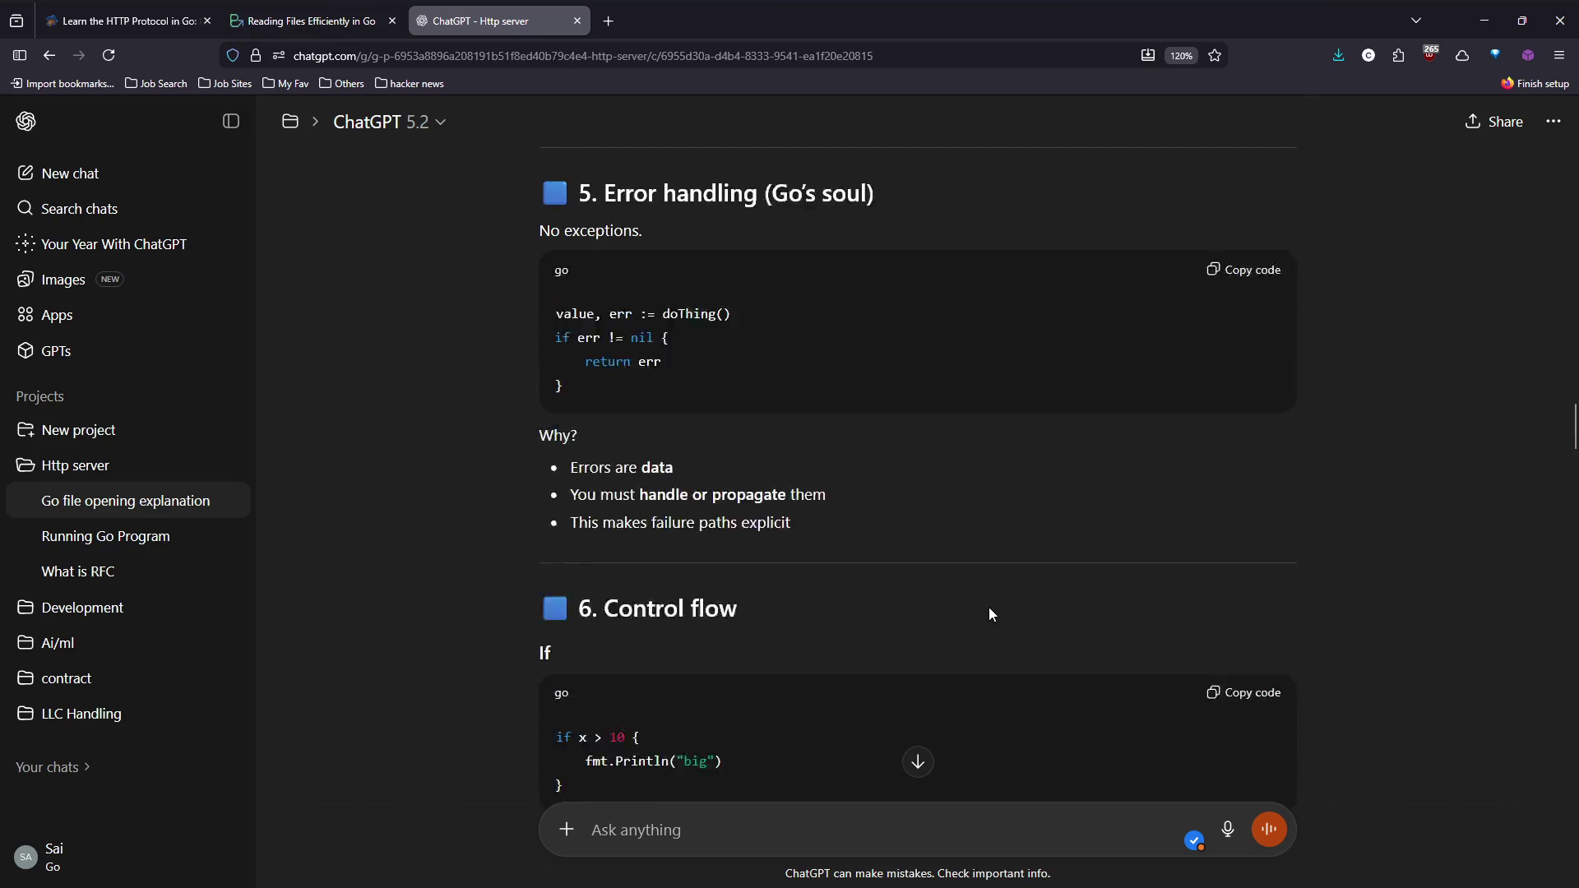
pyautogui.scroll(12, 988, 607)
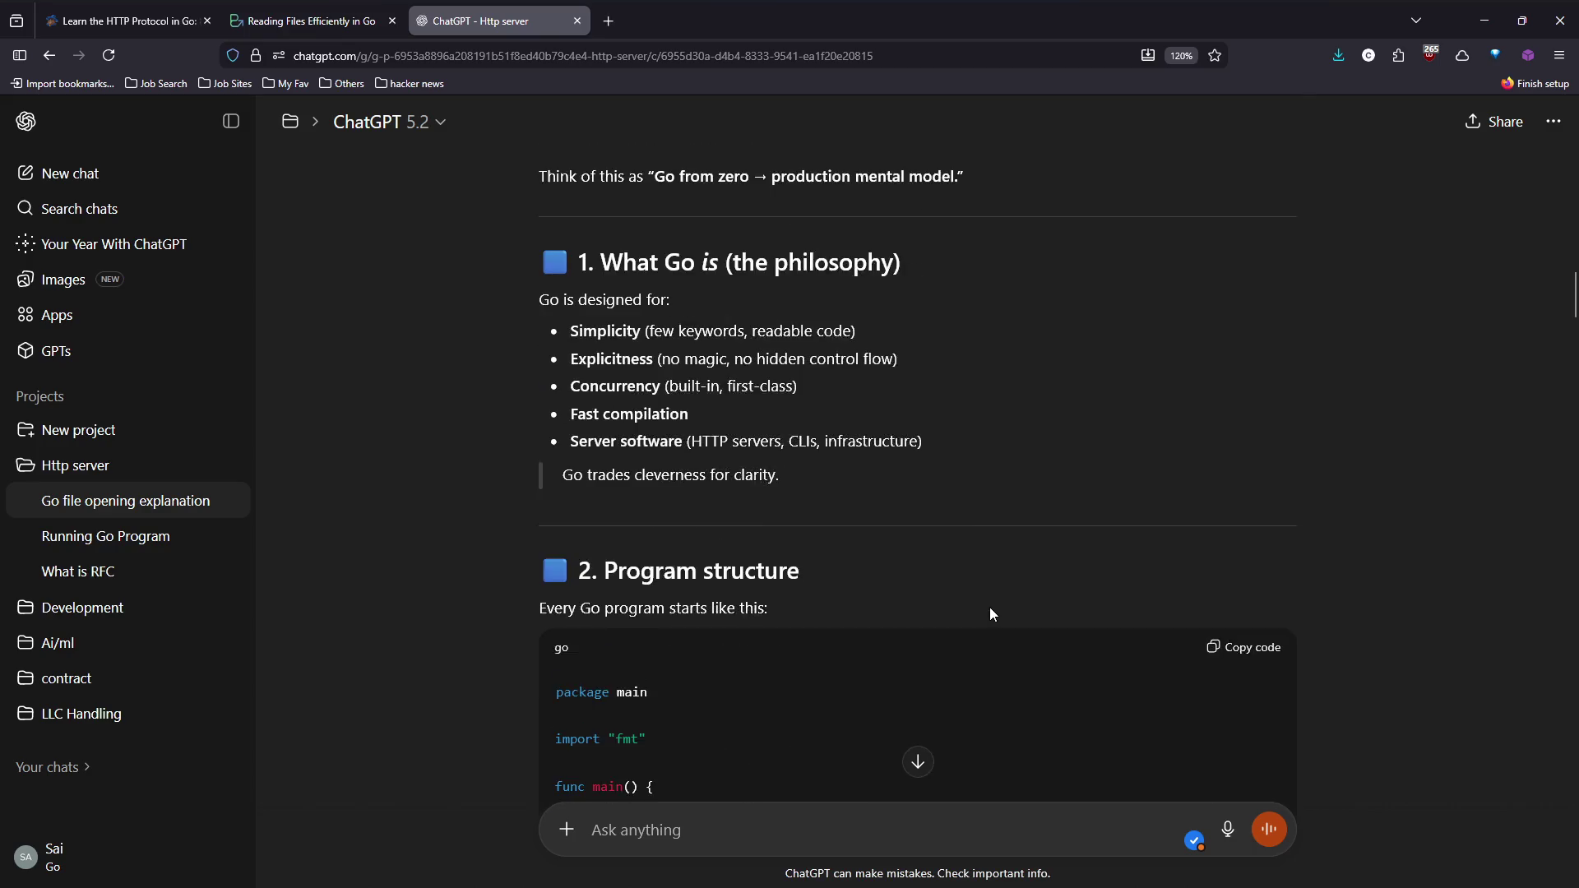
pyautogui.moveTo(540, 523)
pyautogui.mouseDown()
pyautogui.moveTo(908, 585)
pyautogui.moveTo(955, 669)
pyautogui.moveTo(761, 444)
pyautogui.moveTo(822, 476)
pyautogui.moveTo(488, 275)
pyautogui.moveTo(789, 417)
pyautogui.moveTo(900, 492)
pyautogui.mouseUp()
pyautogui.scroll(-3, 955, 669)
pyautogui.click(899, 492)
pyautogui.scroll(-3, 900, 489)
pyautogui.scroll(3, 862, 507)
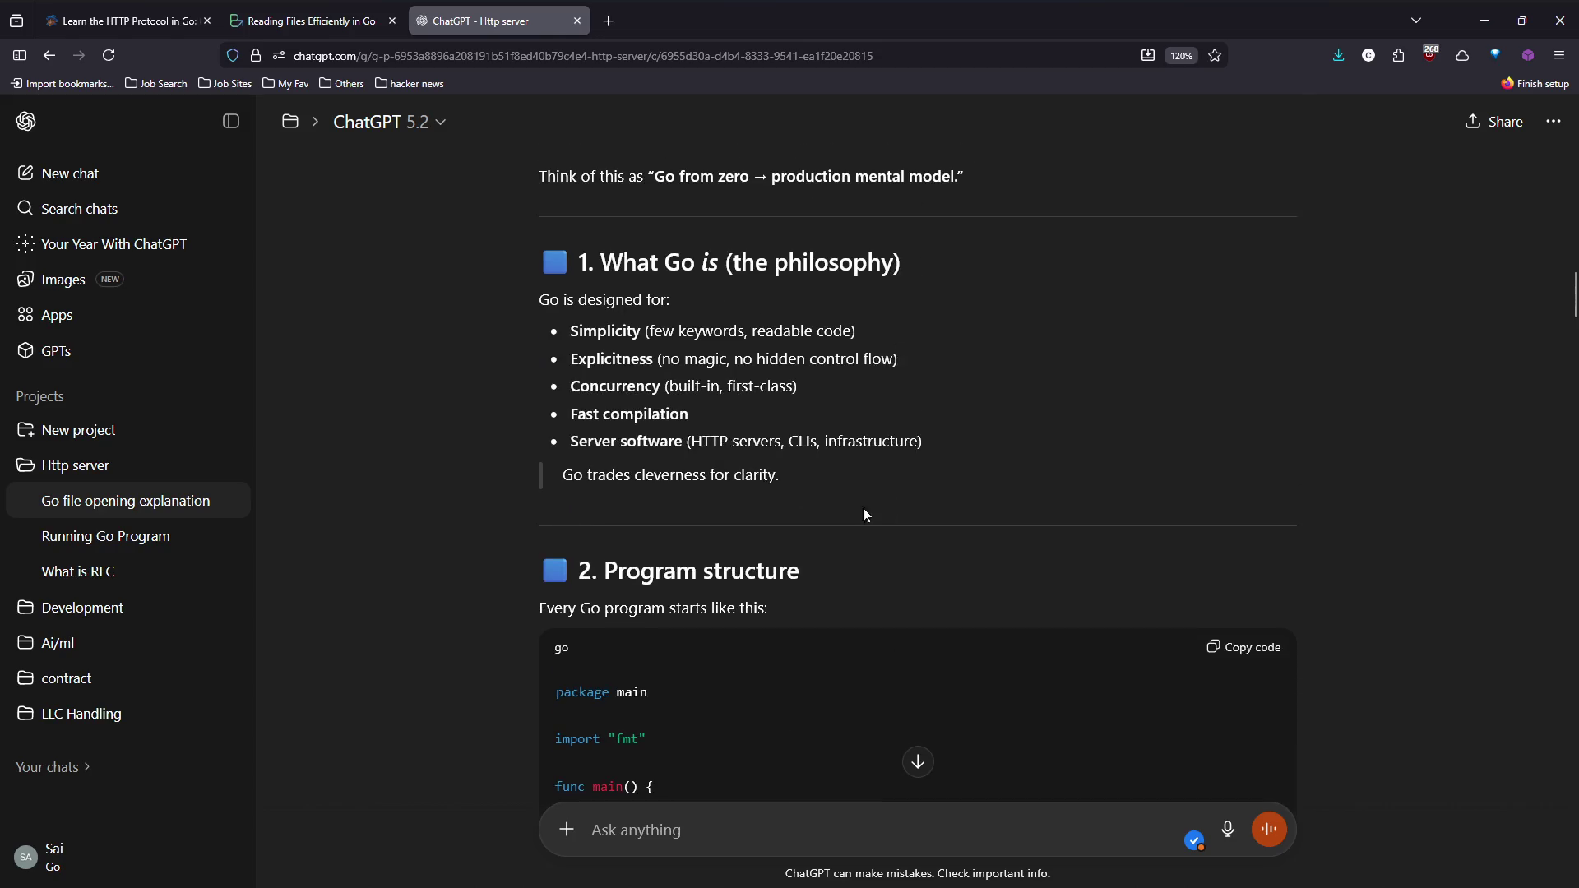
pyautogui.doubleClick(610, 325)
pyautogui.moveTo(570, 359); pyautogui.dragTo(905, 355)
pyautogui.click(831, 378)
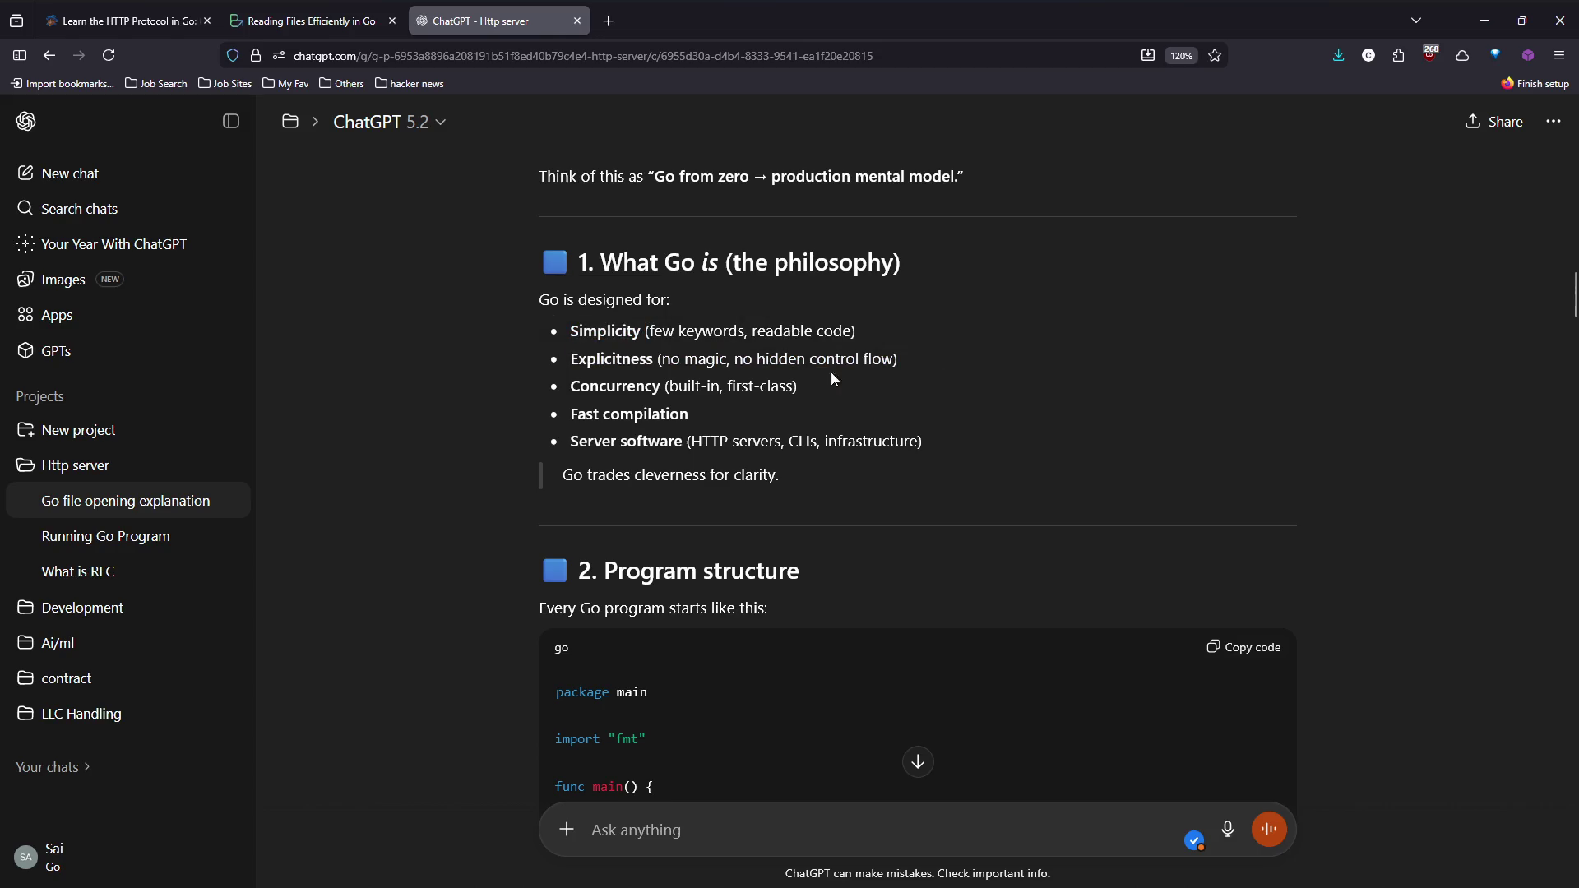
pyautogui.doubleClick(616, 359)
pyautogui.click(625, 407)
pyautogui.doubleClick(625, 389)
pyautogui.click(623, 411)
pyautogui.tripleClick(622, 411)
pyautogui.click(622, 411)
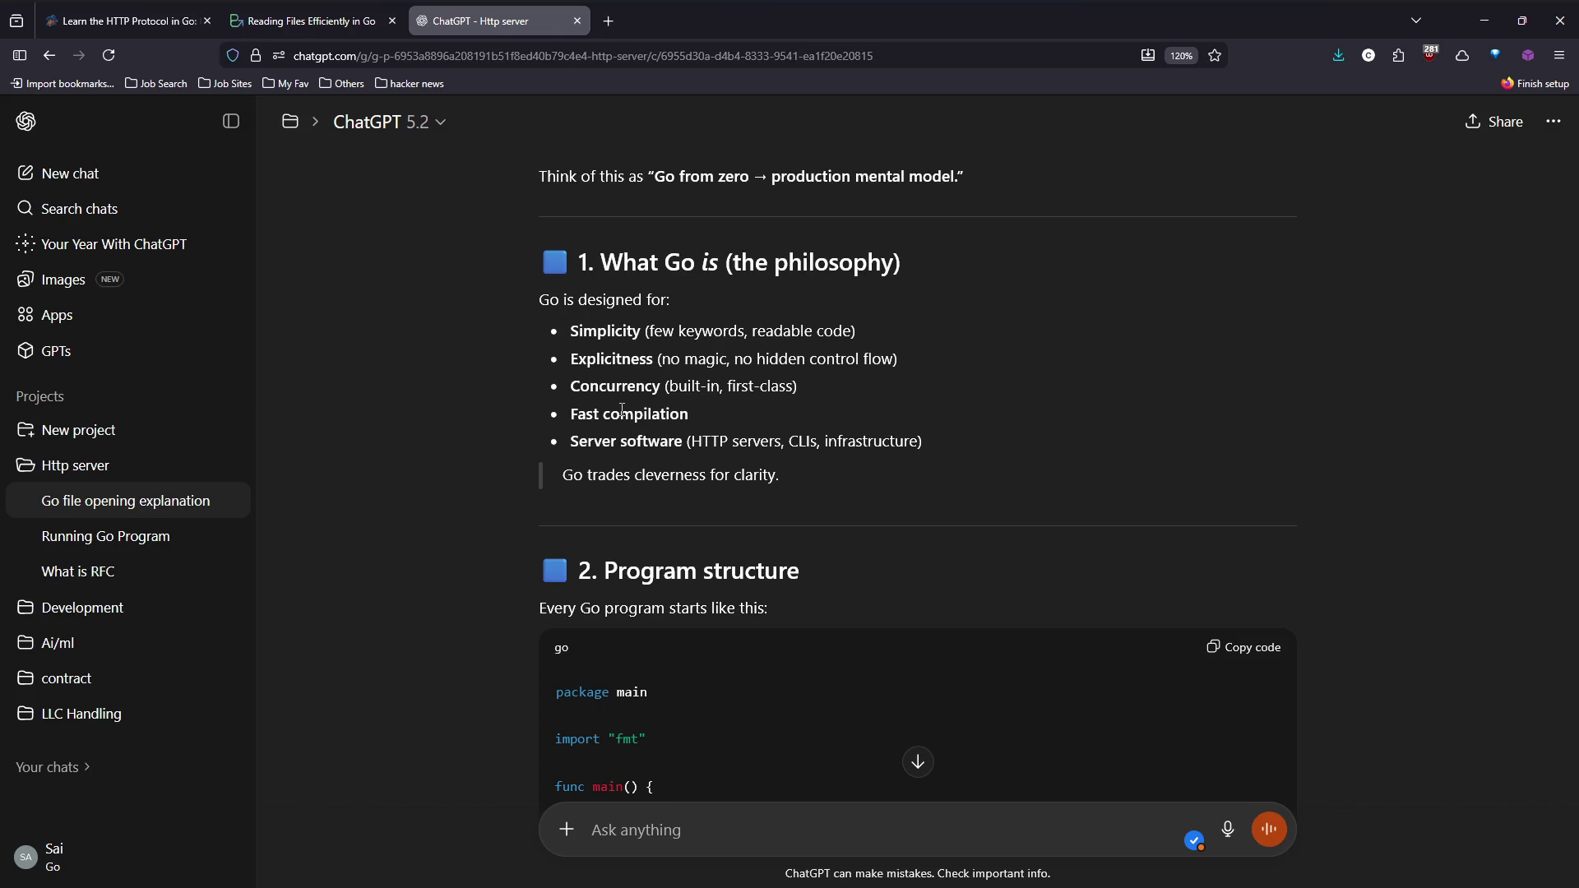
# Step: Read the end of the philosophy list and Program structure, highlighting passages including package main
pyautogui.moveTo(586, 441)
pyautogui.mouseDown()
pyautogui.moveTo(711, 444)
pyautogui.moveTo(854, 475)
pyautogui.mouseUp()
pyautogui.click(854, 476)
pyautogui.moveTo(597, 576); pyautogui.dragTo(775, 617)
pyautogui.click(775, 616)
pyautogui.scroll(-3, 762, 630)
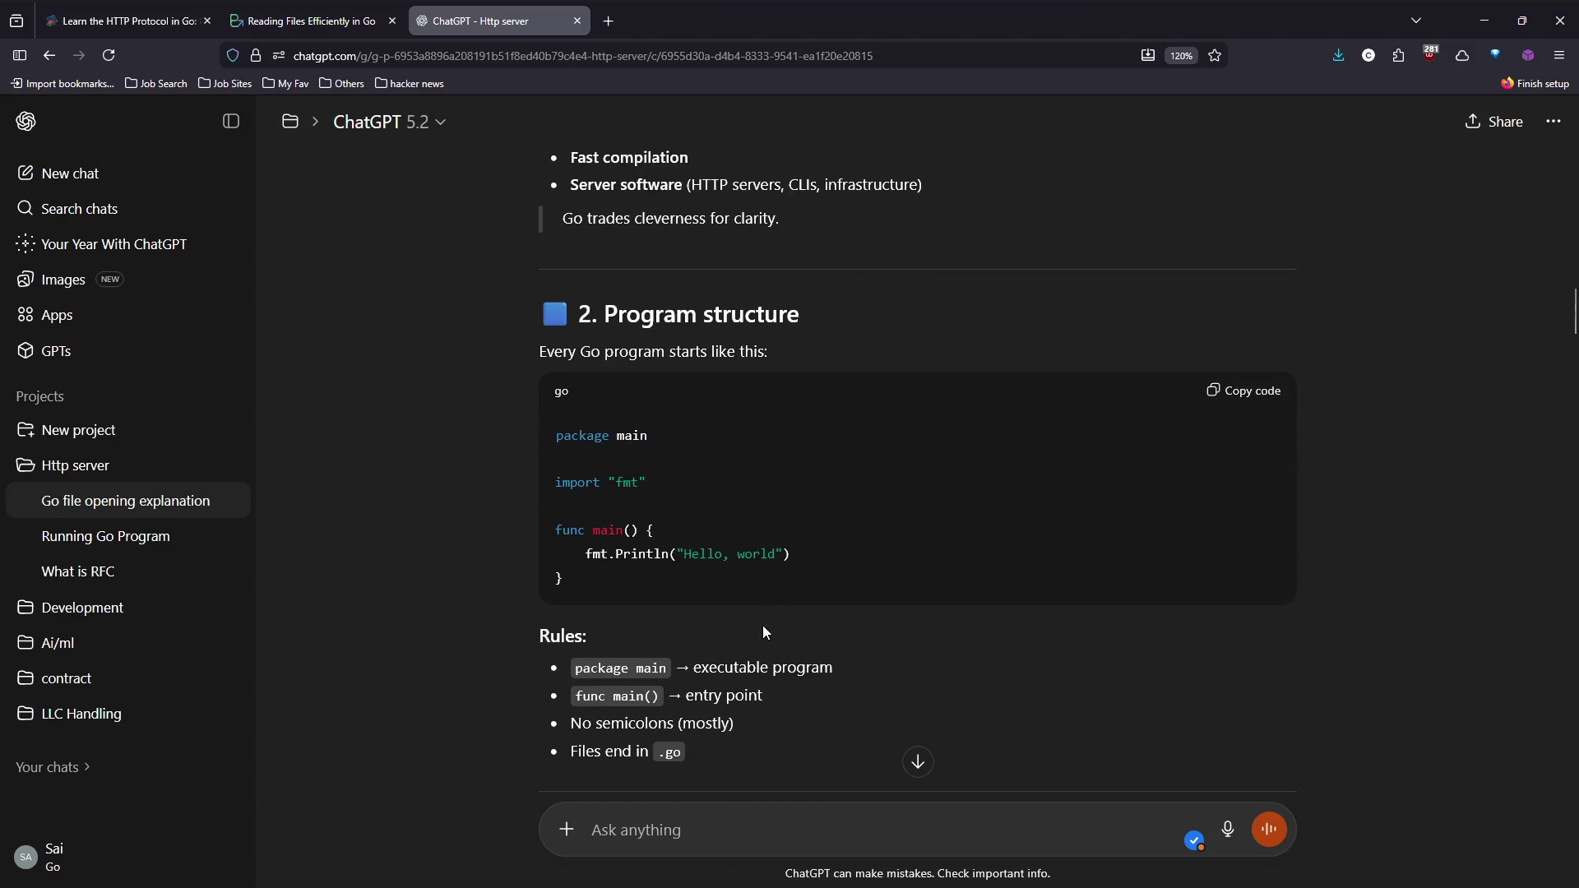
pyautogui.scroll(-2, 742, 608)
pyautogui.moveTo(672, 543)
pyautogui.mouseDown()
pyautogui.moveTo(557, 552)
pyautogui.moveTo(697, 539)
pyautogui.mouseUp()
pyautogui.click(697, 539)
pyautogui.scroll(4, 695, 576)
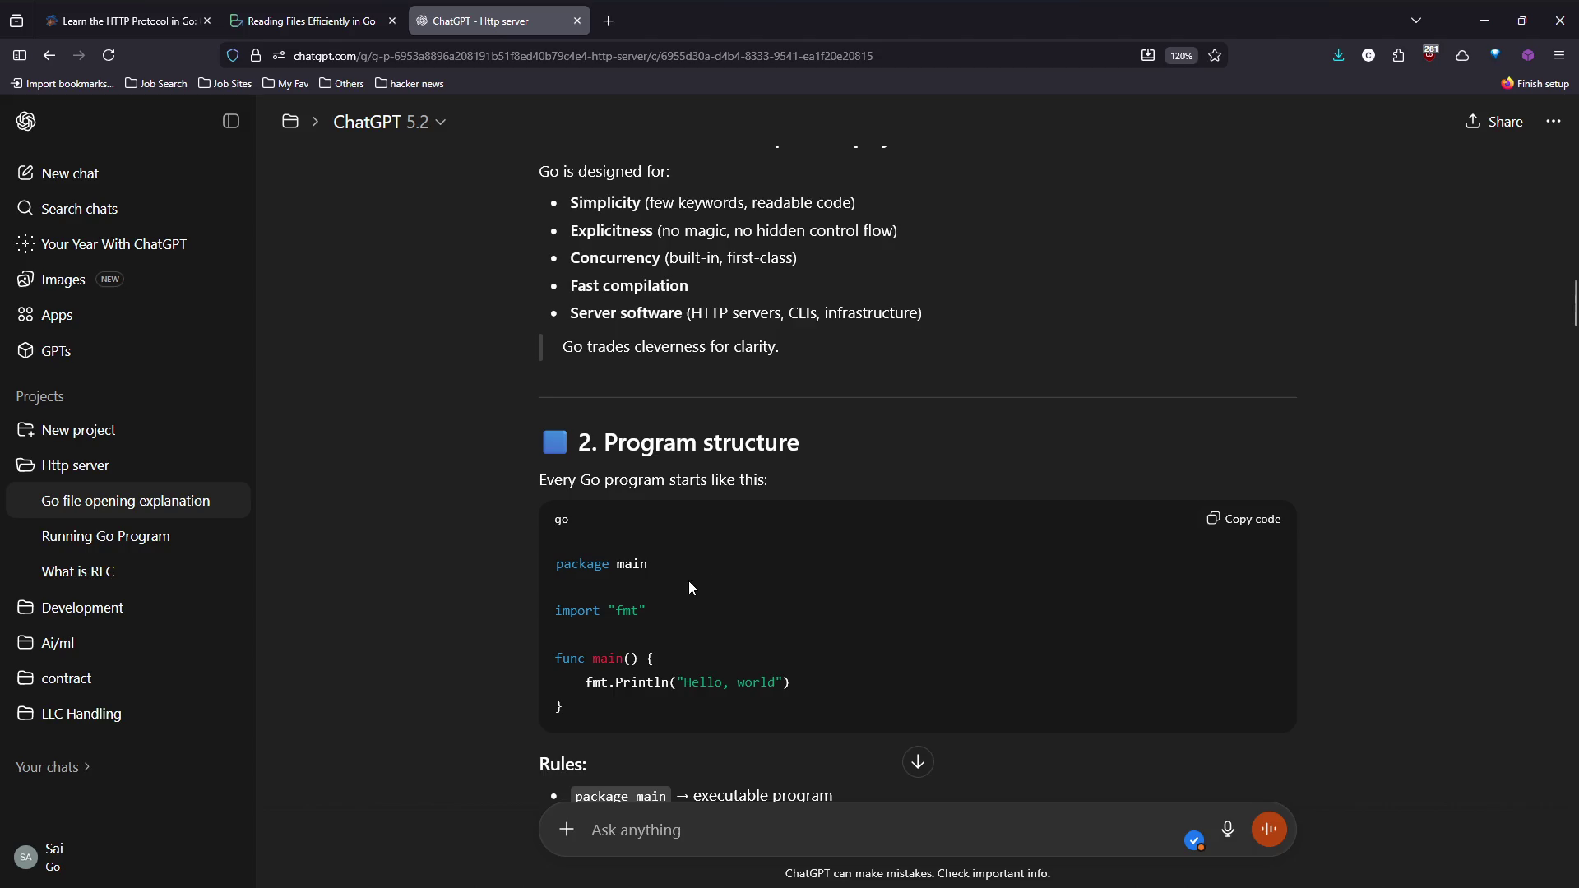
pyautogui.moveTo(505, 444)
pyautogui.mouseDown()
pyautogui.moveTo(758, 558)
pyautogui.moveTo(811, 742)
pyautogui.mouseUp()
pyautogui.click(810, 742)
pyautogui.scroll(-4, 670, 695)
pyautogui.scroll(-2, 670, 695)
pyautogui.scroll(2, 667, 686)
pyautogui.moveTo(724, 630); pyautogui.dragTo(490, 570)
pyautogui.scroll(6, 553, 585)
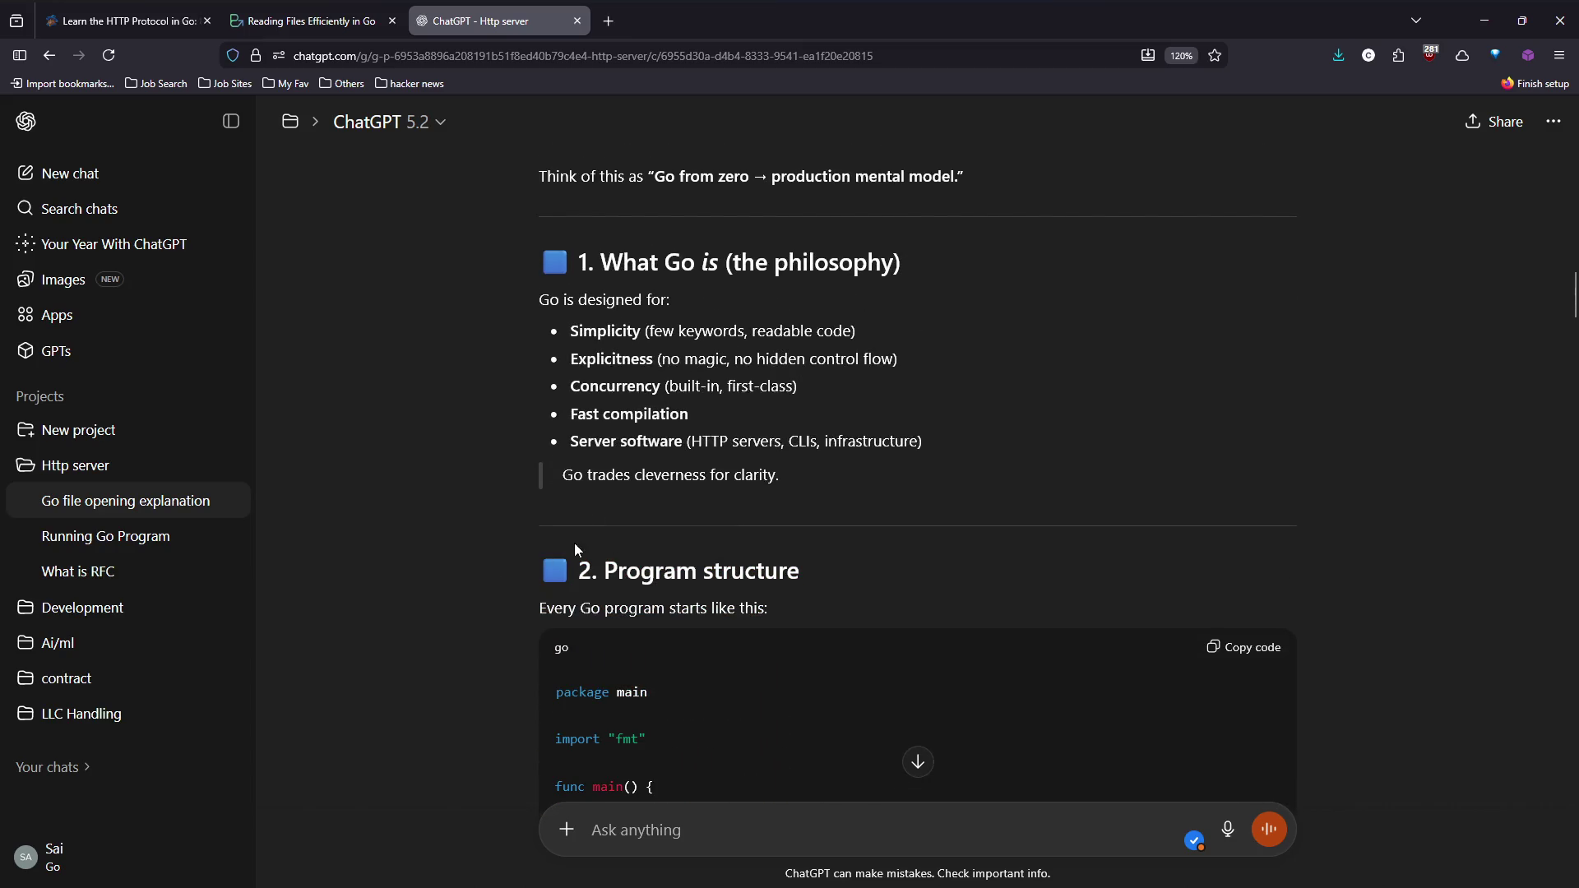
pyautogui.scroll(2, 574, 542)
pyautogui.scroll(4, 608, 538)
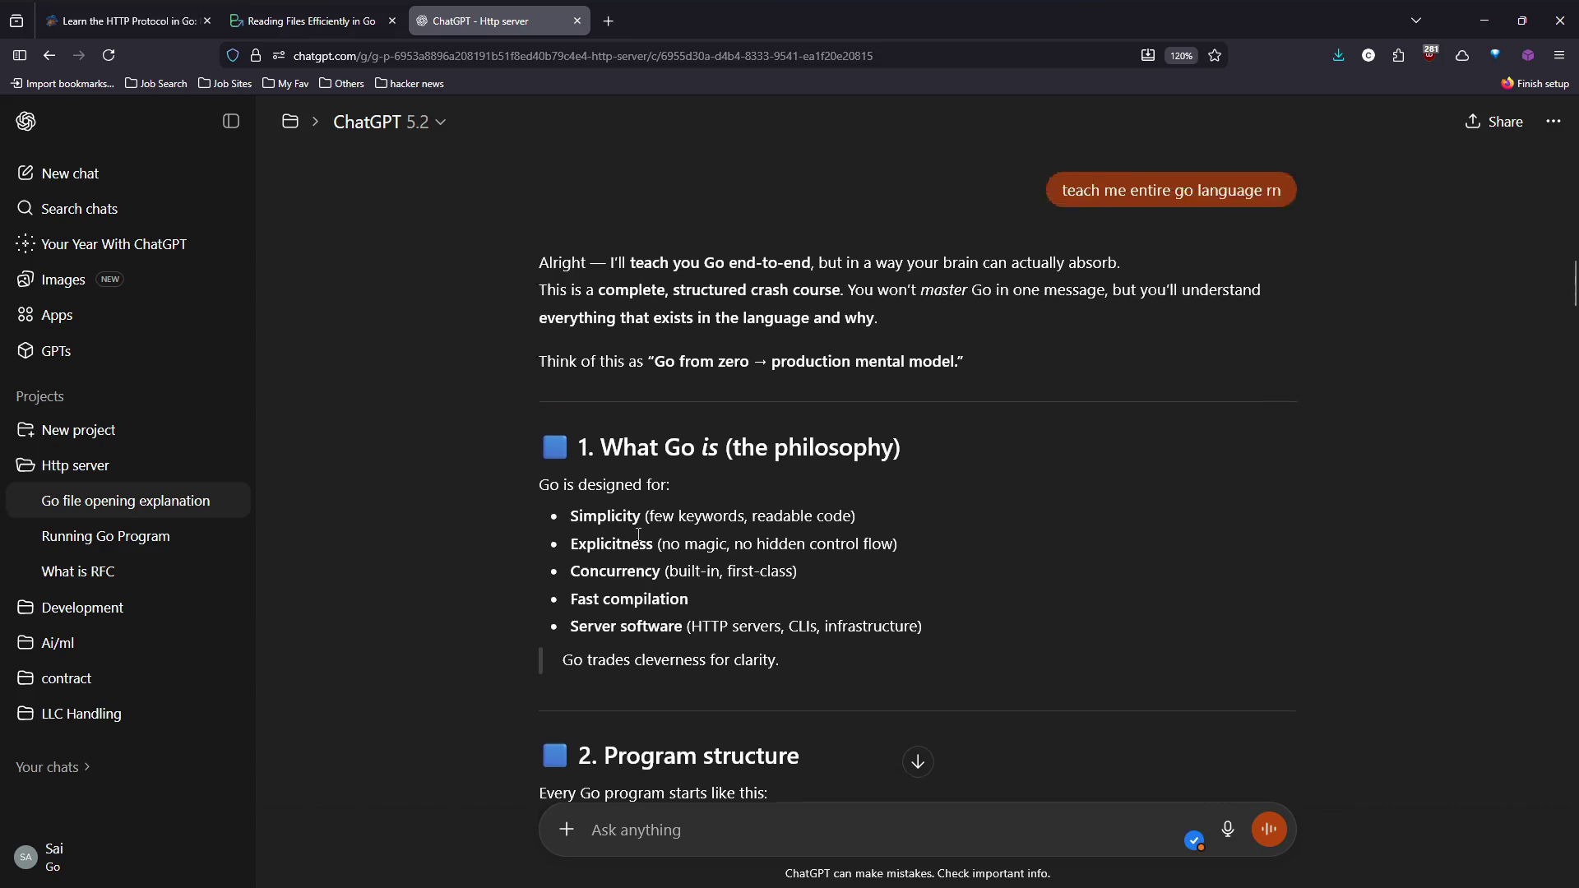
pyautogui.scroll(-4, 637, 534)
# Step: Reread the reply's opening and What Go is section, highlighting 'end-to-end' and the introduction lines
pyautogui.moveTo(532, 391); pyautogui.dragTo(809, 630)
pyautogui.click(809, 630)
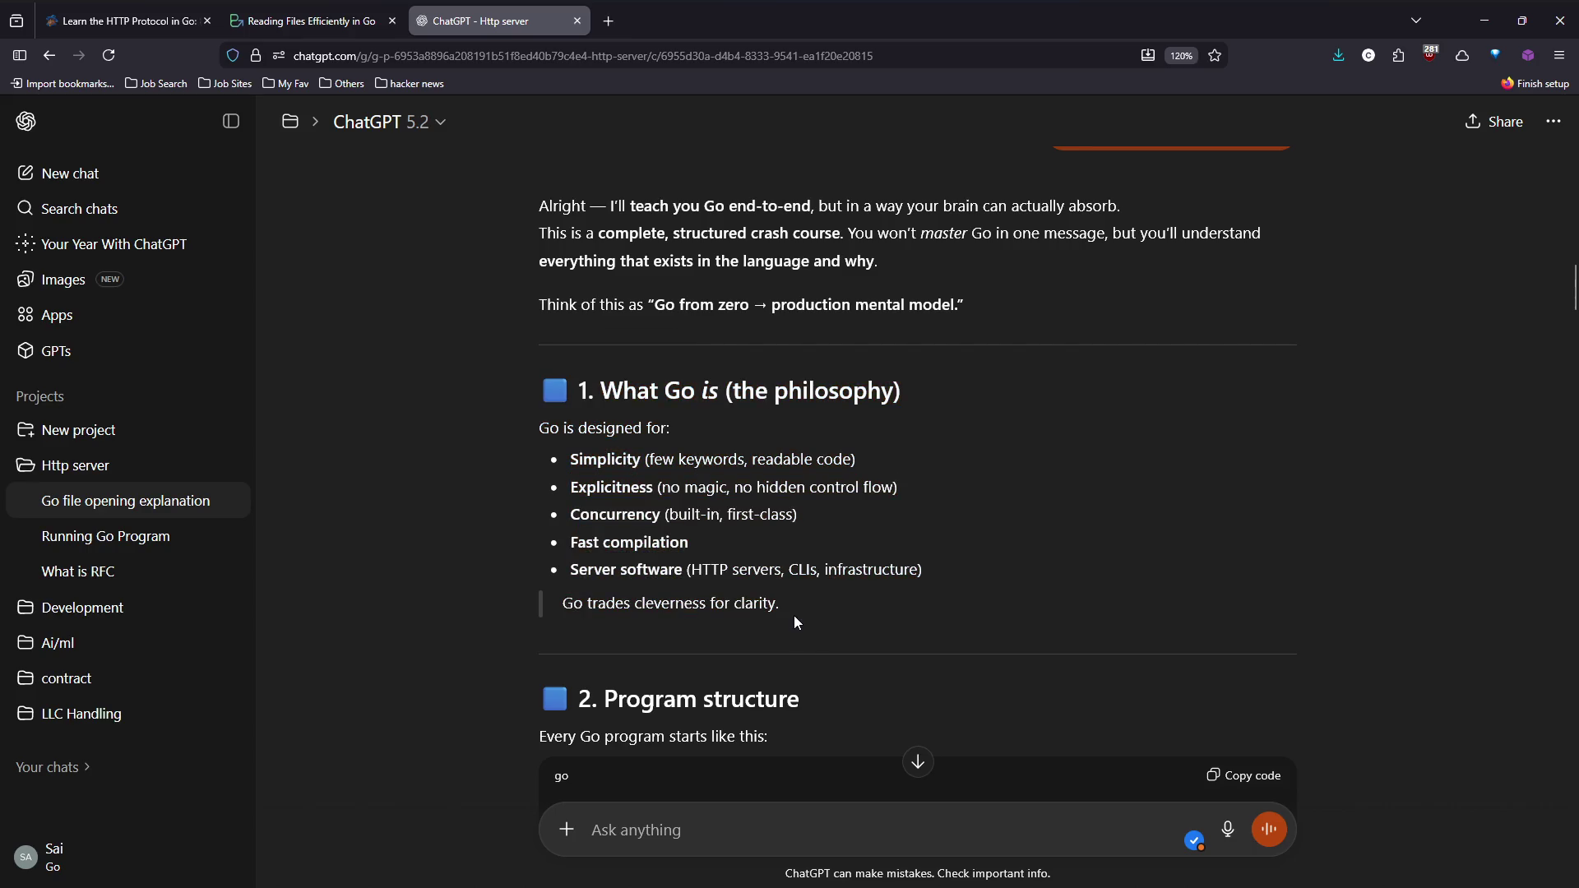
pyautogui.scroll(2, 795, 617)
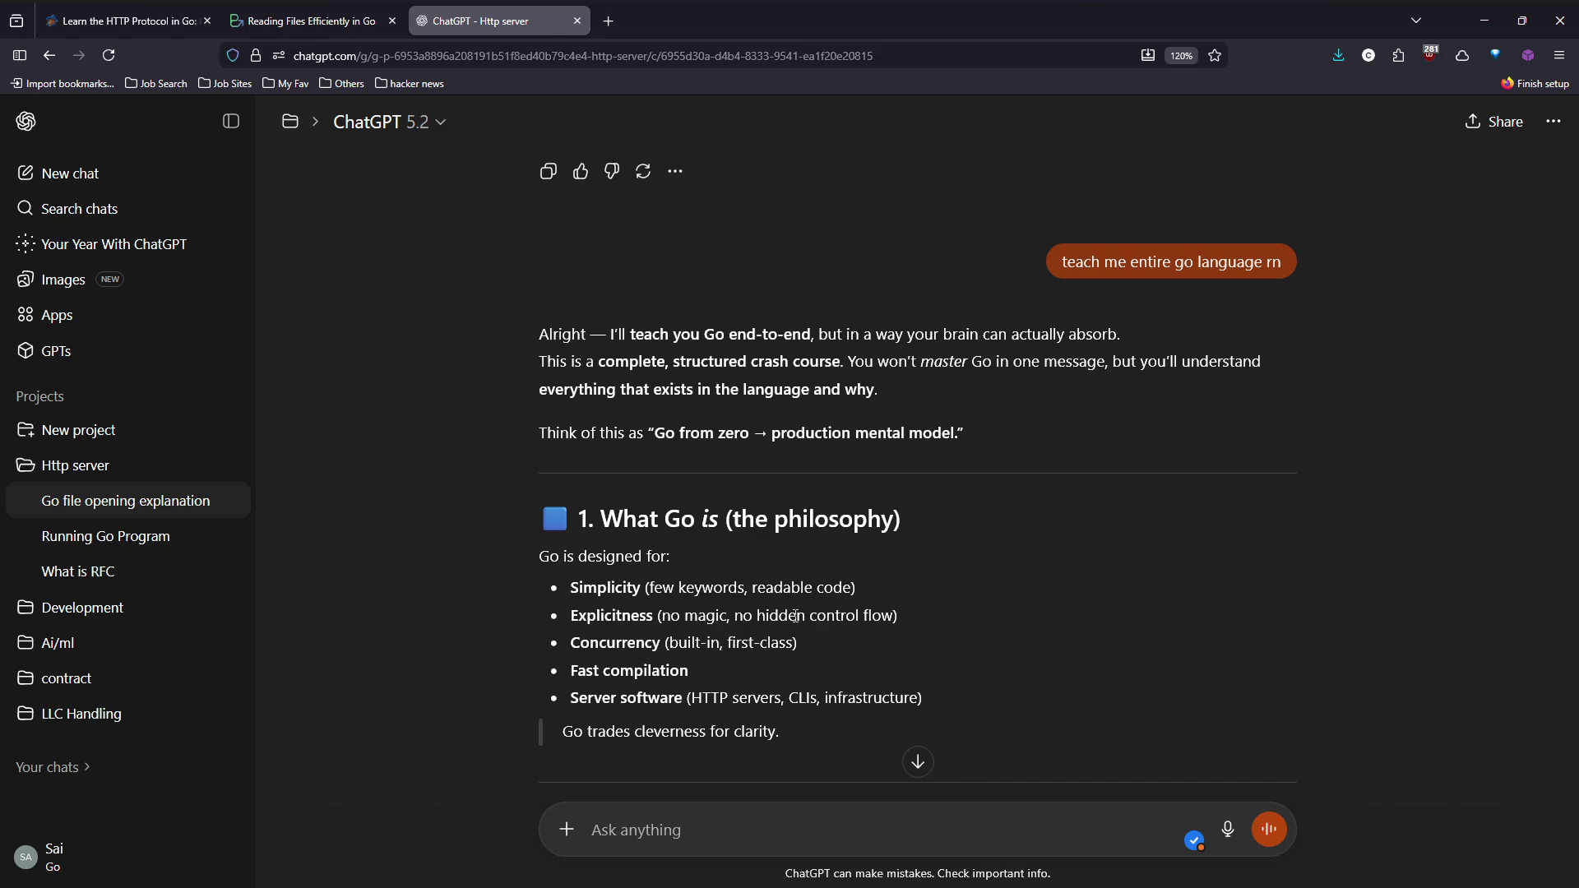
pyautogui.moveTo(533, 504)
pyautogui.mouseDown()
pyautogui.moveTo(831, 625)
pyautogui.moveTo(829, 755)
pyautogui.moveTo(800, 727)
pyautogui.moveTo(791, 650)
pyautogui.moveTo(904, 698)
pyautogui.moveTo(801, 610)
pyautogui.mouseUp()
pyautogui.scroll(-4, 818, 733)
pyautogui.scroll(-5, 905, 698)
pyautogui.click(801, 610)
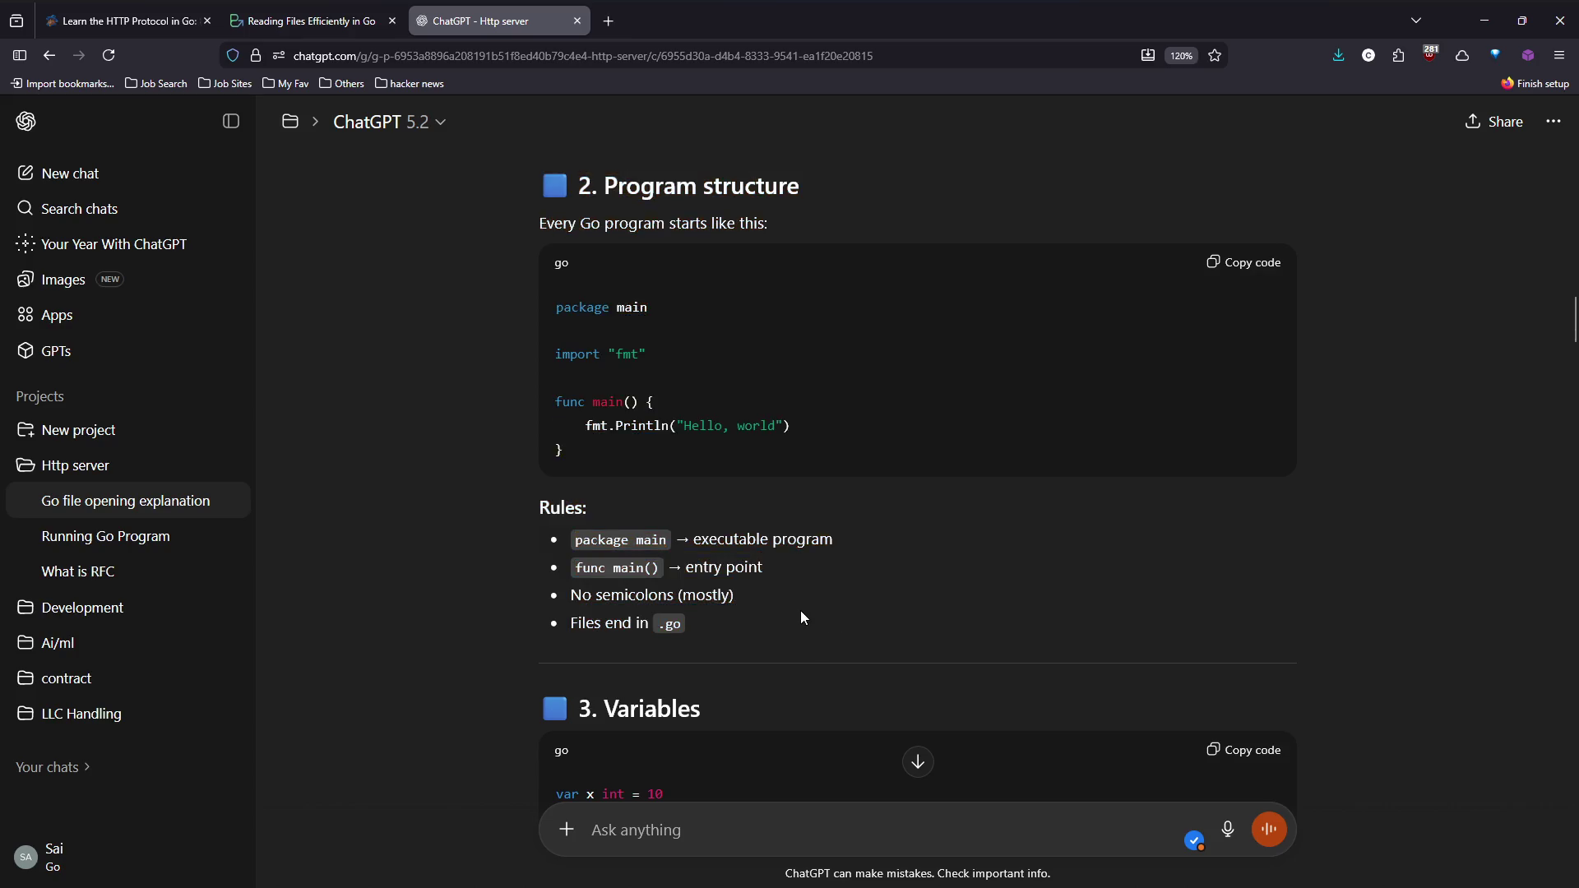
pyautogui.scroll(10, 801, 610)
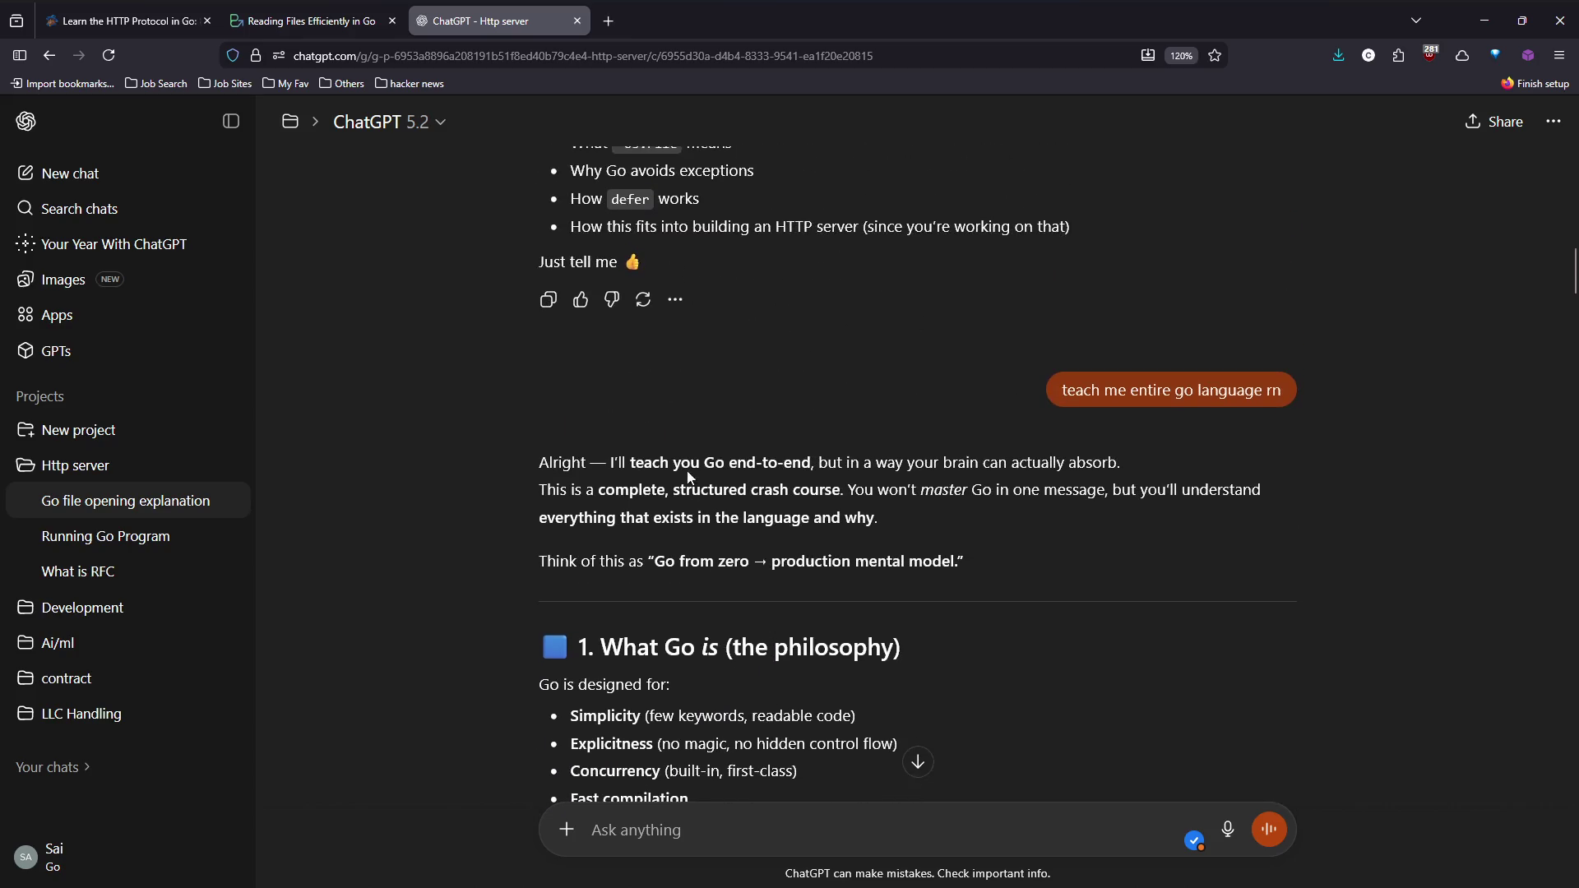
pyautogui.moveTo(755, 463); pyautogui.dragTo(925, 465)
pyautogui.moveTo(1037, 485)
pyautogui.mouseDown()
pyautogui.moveTo(1115, 512)
pyautogui.moveTo(1130, 470)
pyautogui.mouseUp()
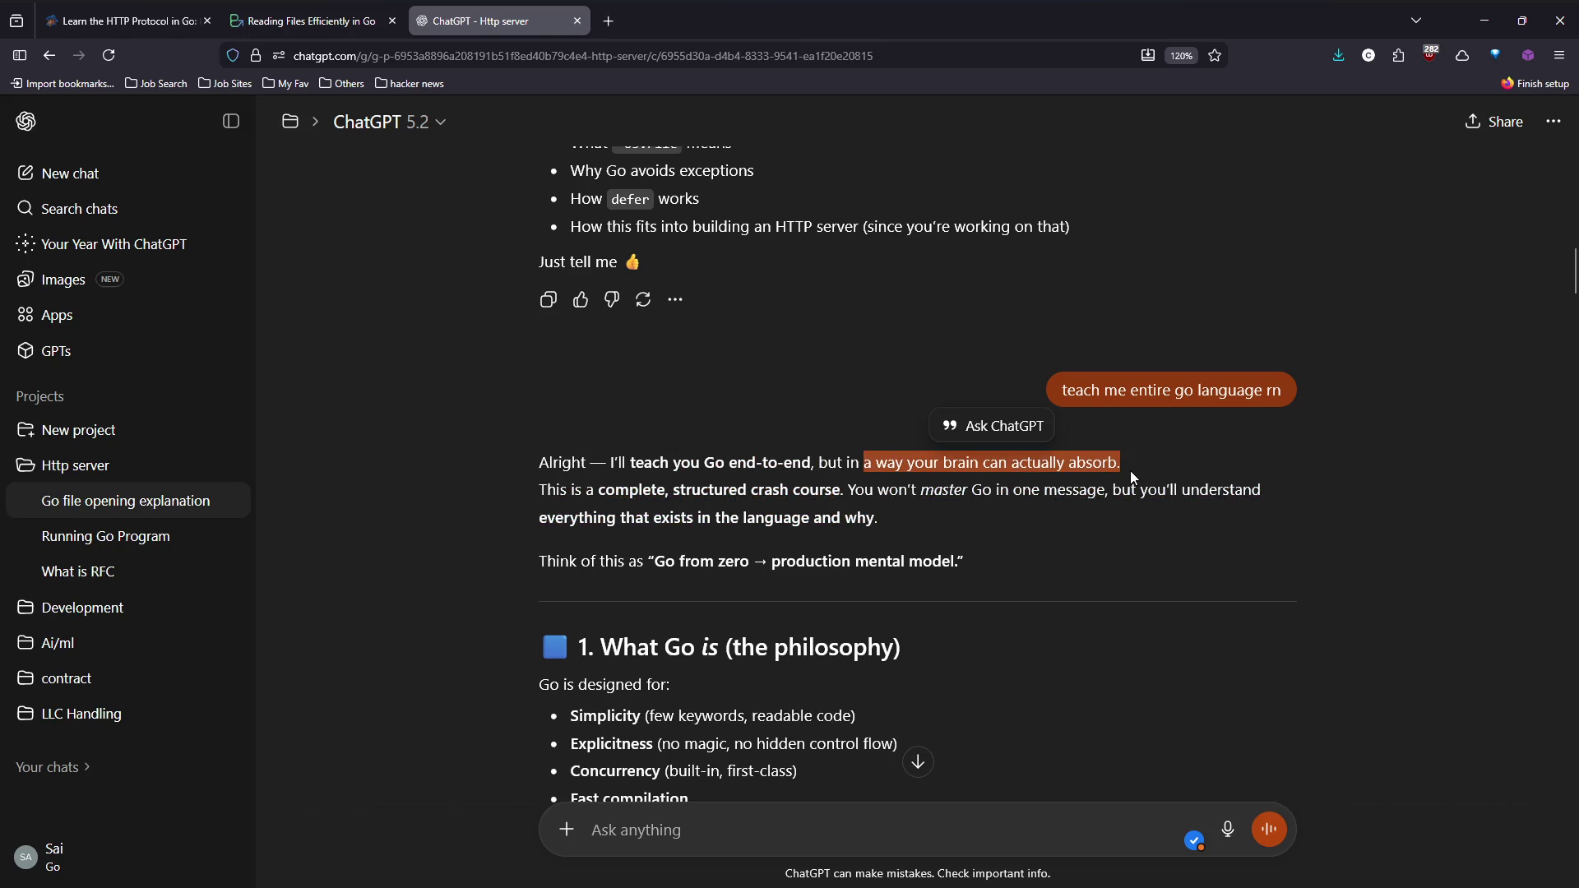
pyautogui.click(664, 501)
pyautogui.moveTo(606, 491)
pyautogui.mouseDown()
pyautogui.moveTo(958, 559)
pyautogui.moveTo(477, 461)
pyautogui.mouseUp()
pyautogui.click(959, 556)
pyautogui.click(476, 461)
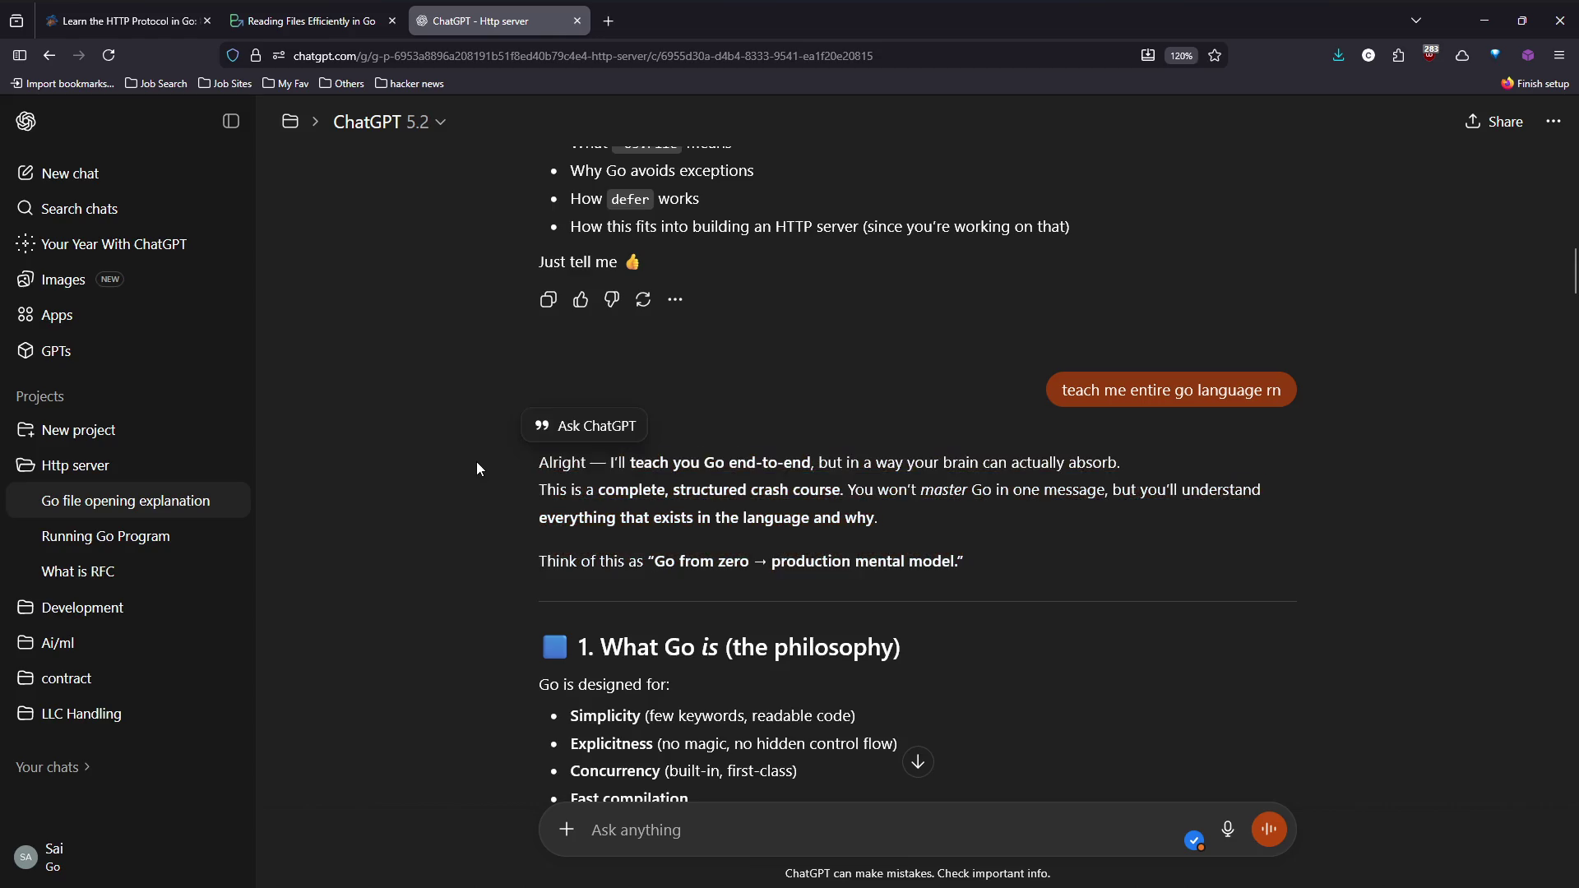
# Step: Highlight the What Go is points: Simplicity, Explicitness, Concurrency, Fast compilation, Server software, clarity
pyautogui.scroll(-2, 685, 611)
pyautogui.moveTo(528, 510); pyautogui.dragTo(821, 727)
pyautogui.click(827, 735)
pyautogui.moveTo(614, 587); pyautogui.dragTo(827, 587)
pyautogui.click(827, 587)
pyautogui.moveTo(606, 615); pyautogui.dragTo(881, 615)
pyautogui.click(929, 618)
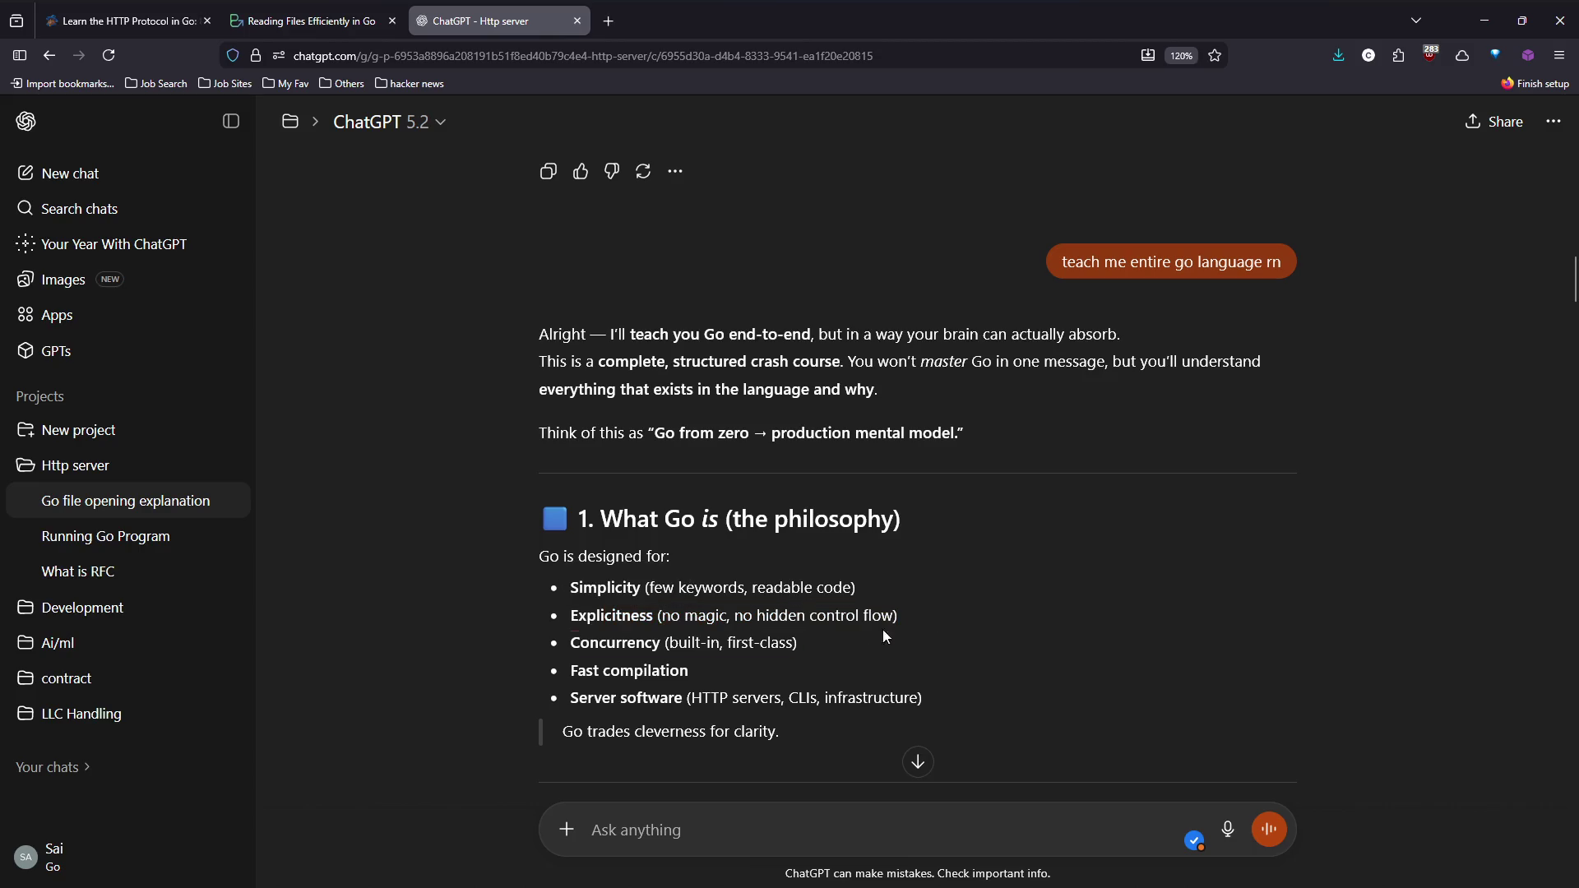
pyautogui.doubleClick(601, 640)
pyautogui.click(601, 641)
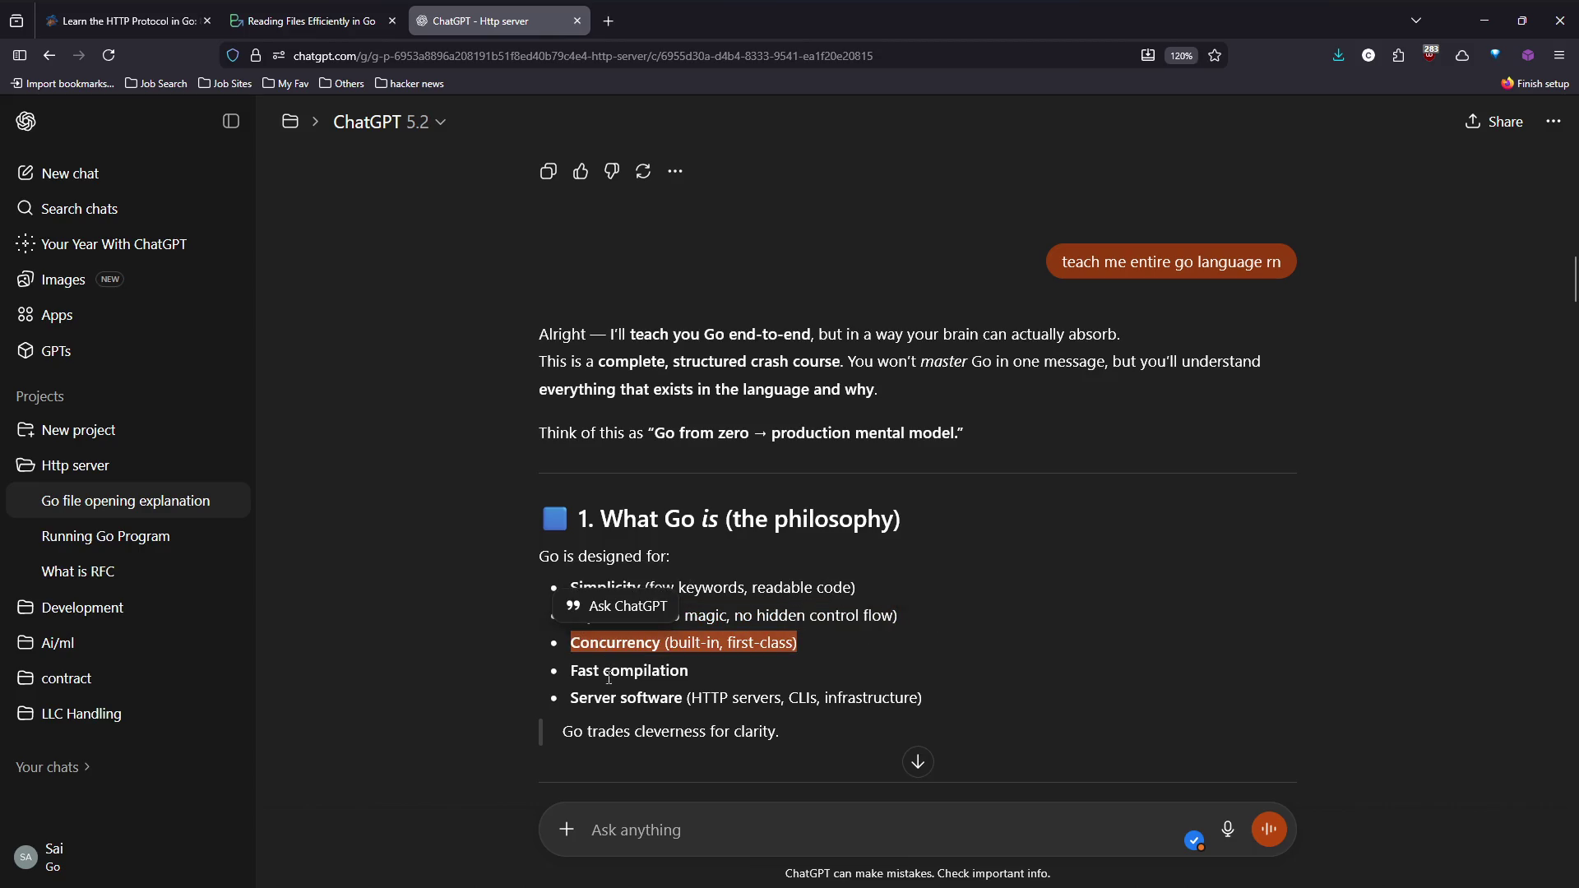
pyautogui.click(617, 678)
pyautogui.doubleClick(616, 673)
pyautogui.tripleClick(654, 697)
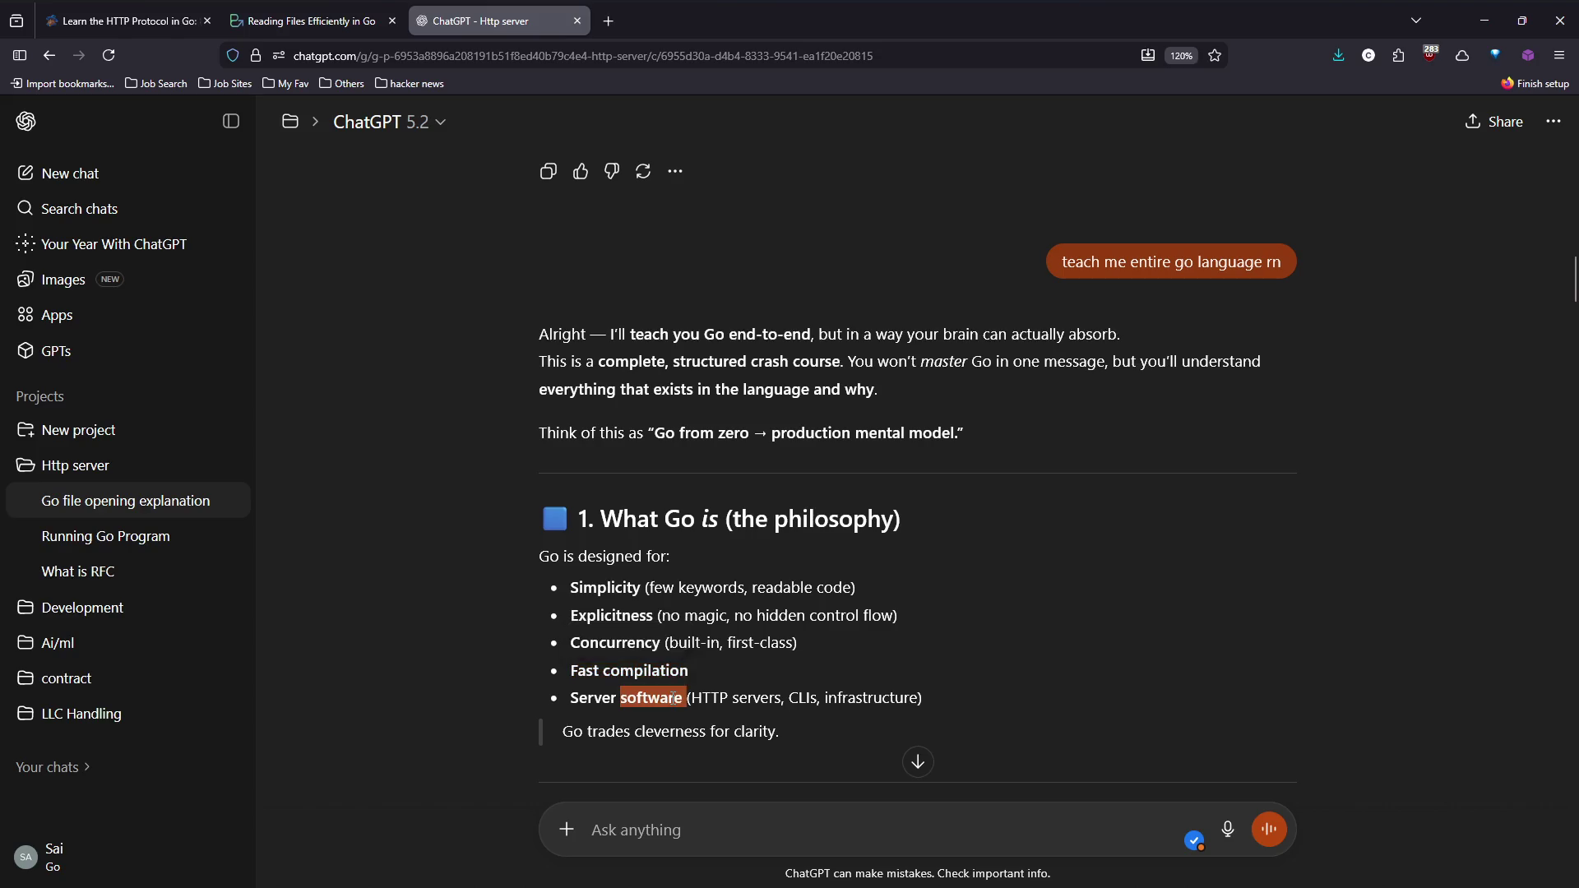
pyautogui.tripleClick(679, 731)
# Step: Select the Program structure rules: func main() entry point, no semicolons, files end in .go
pyautogui.scroll(-3, 678, 722)
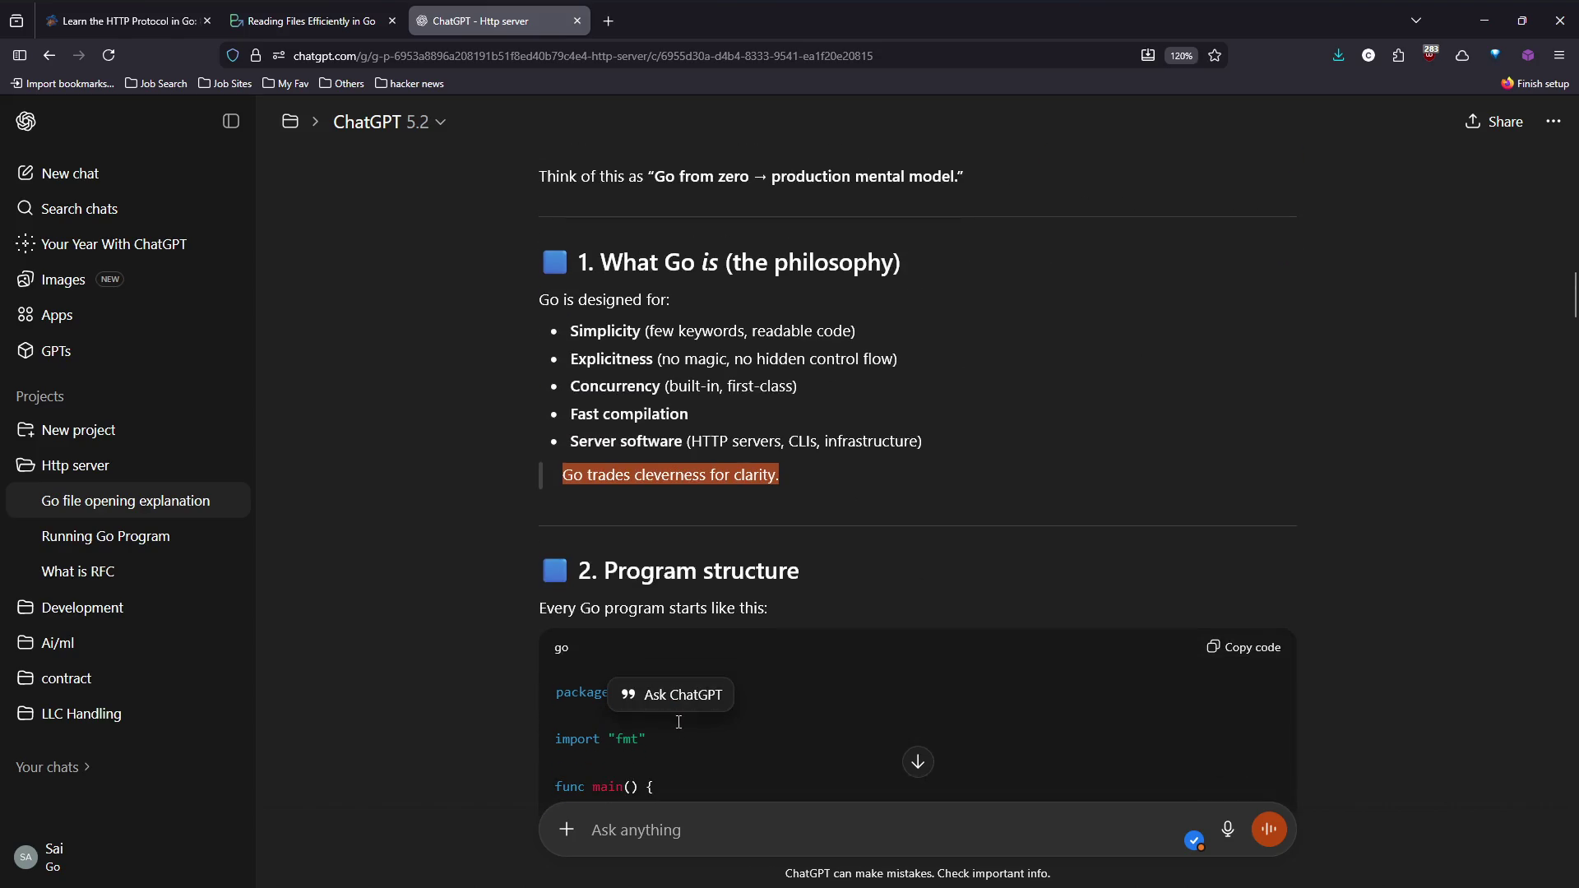
pyautogui.tripleClick(638, 608)
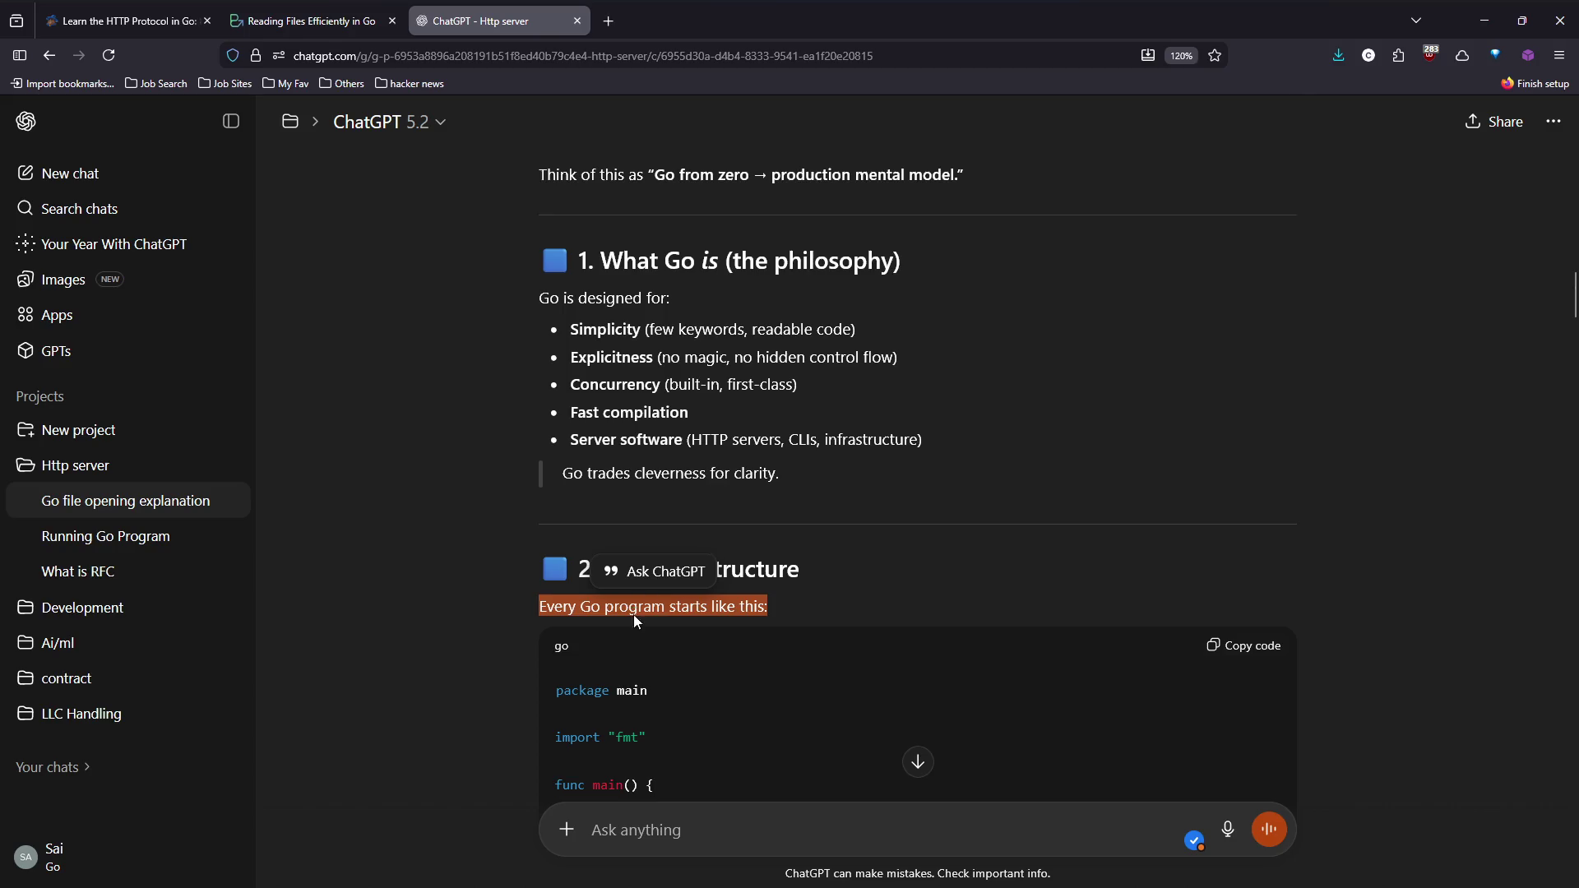
pyautogui.scroll(-5, 633, 615)
pyautogui.tripleClick(832, 559)
pyautogui.click(774, 630)
pyautogui.tripleClick(772, 587)
pyautogui.tripleClick(751, 620)
pyautogui.scroll(-2, 751, 620)
# Step: Study the Variables code, highlighting var x int = 10, var y = 20 and z := 30
pyautogui.scroll(-2, 750, 623)
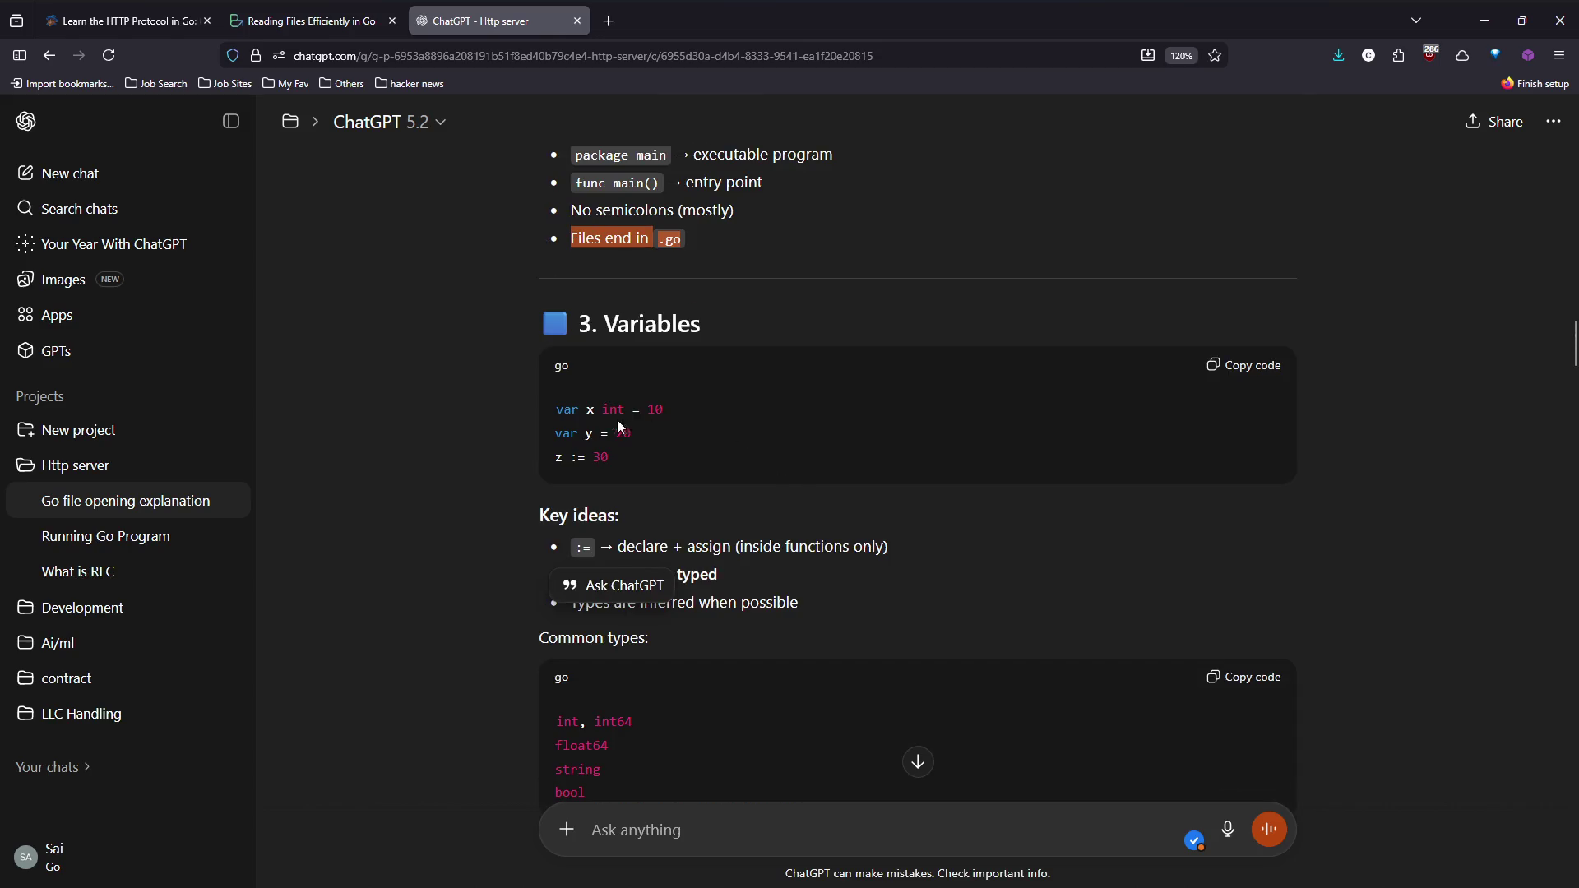
pyautogui.moveTo(545, 416)
pyautogui.mouseDown()
pyautogui.moveTo(644, 453)
pyautogui.moveTo(669, 416)
pyautogui.mouseUp()
pyautogui.click(664, 479)
pyautogui.click(669, 418)
pyautogui.moveTo(578, 434); pyautogui.dragTo(692, 442)
pyautogui.click(693, 442)
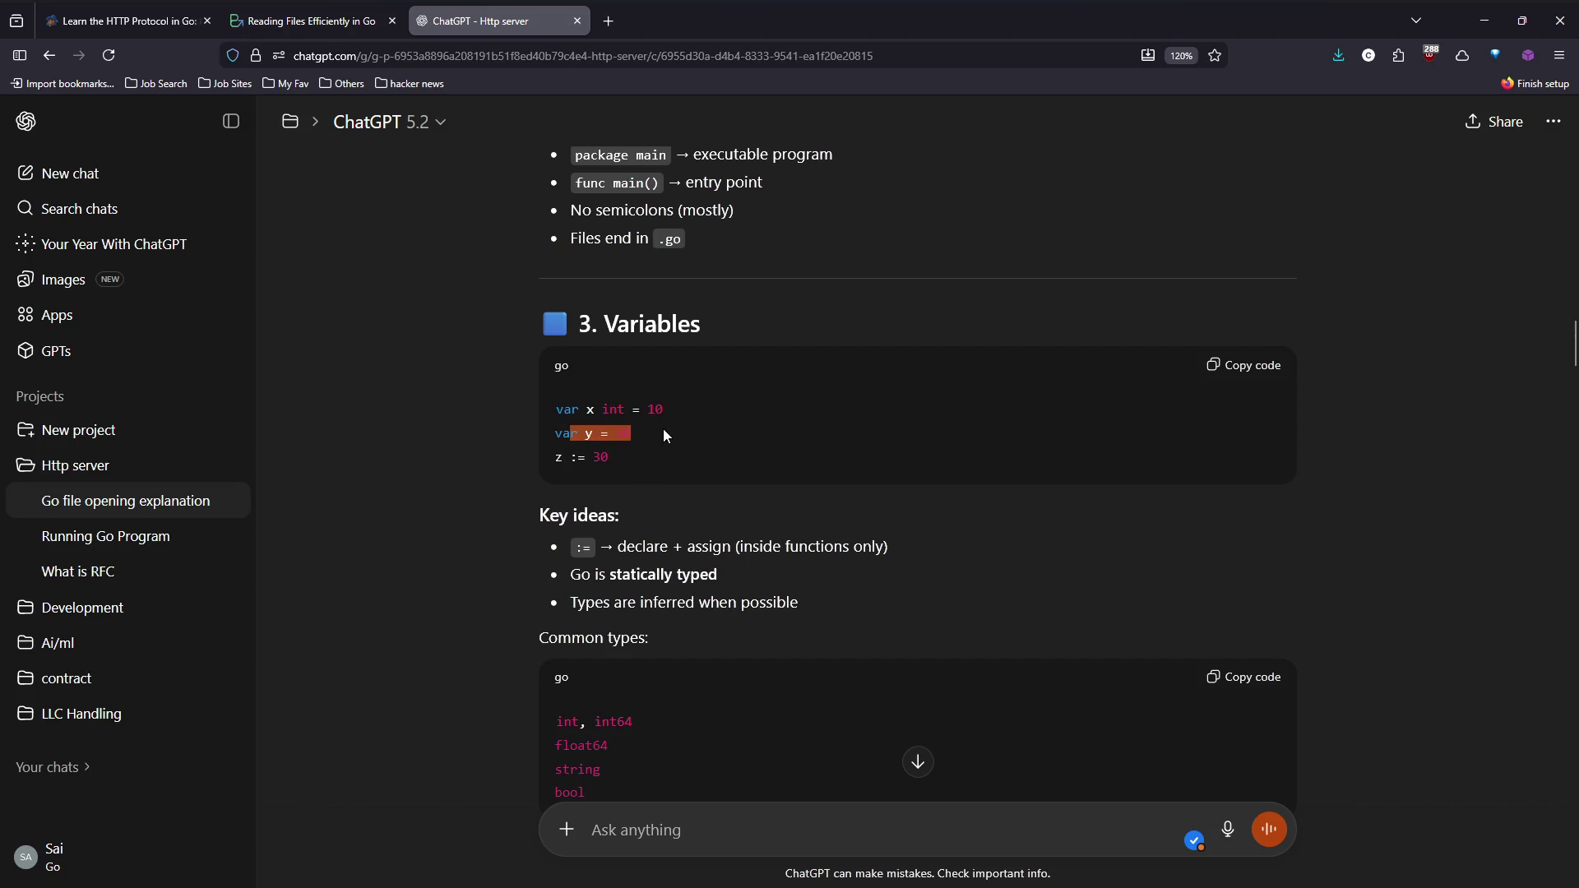
pyautogui.moveTo(574, 458); pyautogui.dragTo(638, 469)
pyautogui.click(638, 464)
pyautogui.moveTo(546, 408)
pyautogui.mouseDown()
pyautogui.moveTo(693, 457)
pyautogui.moveTo(536, 417)
pyautogui.mouseUp()
pyautogui.click(642, 461)
pyautogui.tripleClick(654, 459)
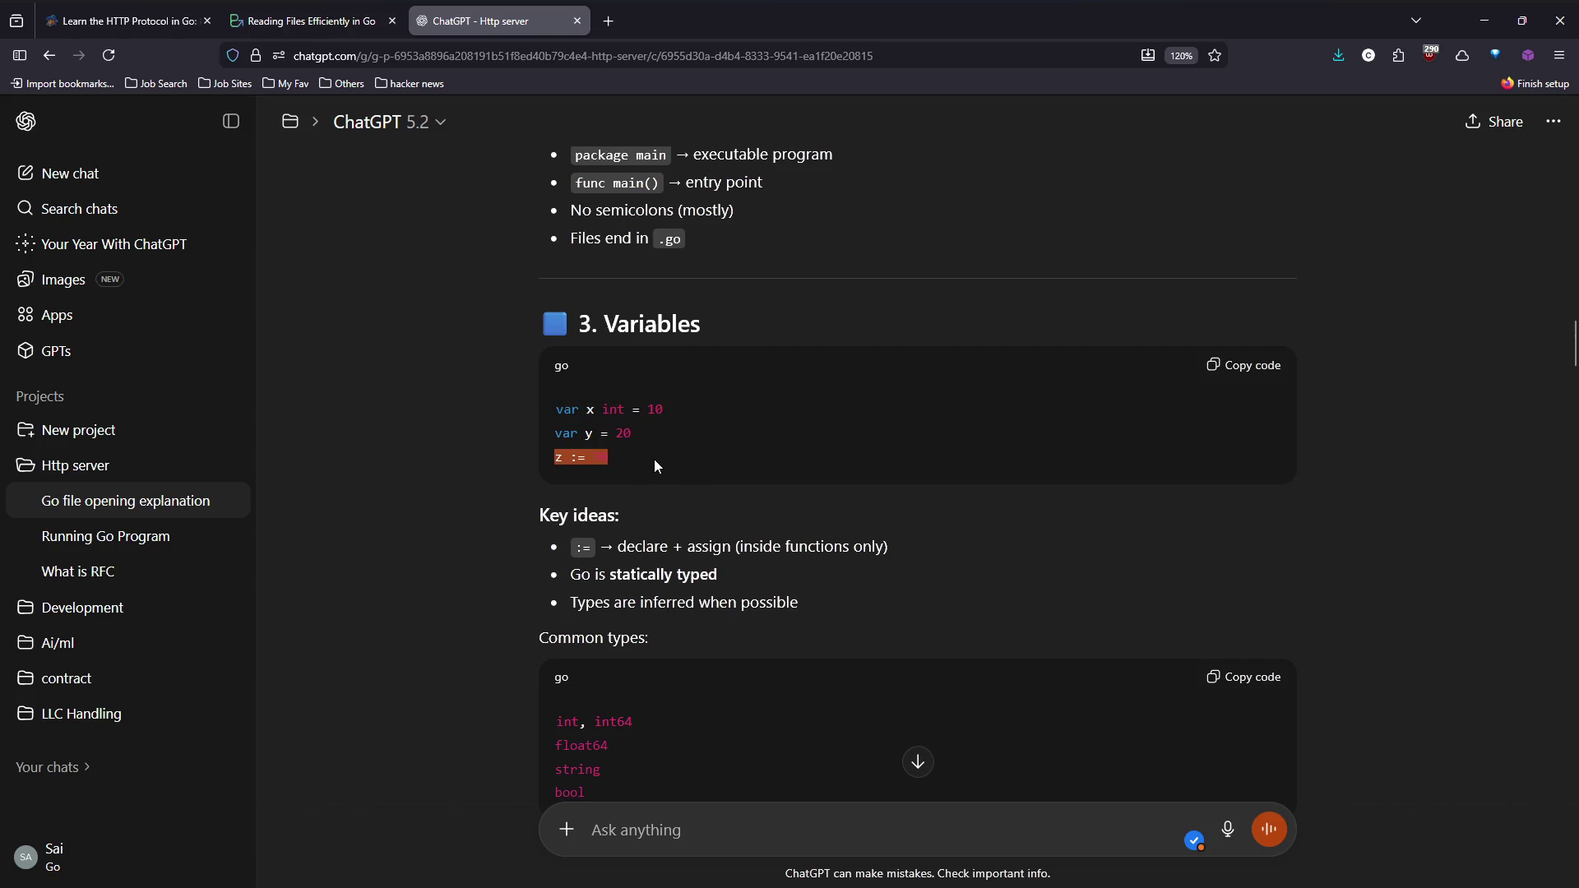
pyautogui.moveTo(669, 432); pyautogui.dragTo(490, 432)
pyautogui.click(556, 431)
# Step: Review the := declare + assign rule, the statically typed line and the type-inference note
pyautogui.scroll(-3, 626, 569)
pyautogui.moveTo(625, 419); pyautogui.dragTo(879, 421)
pyautogui.click(879, 421)
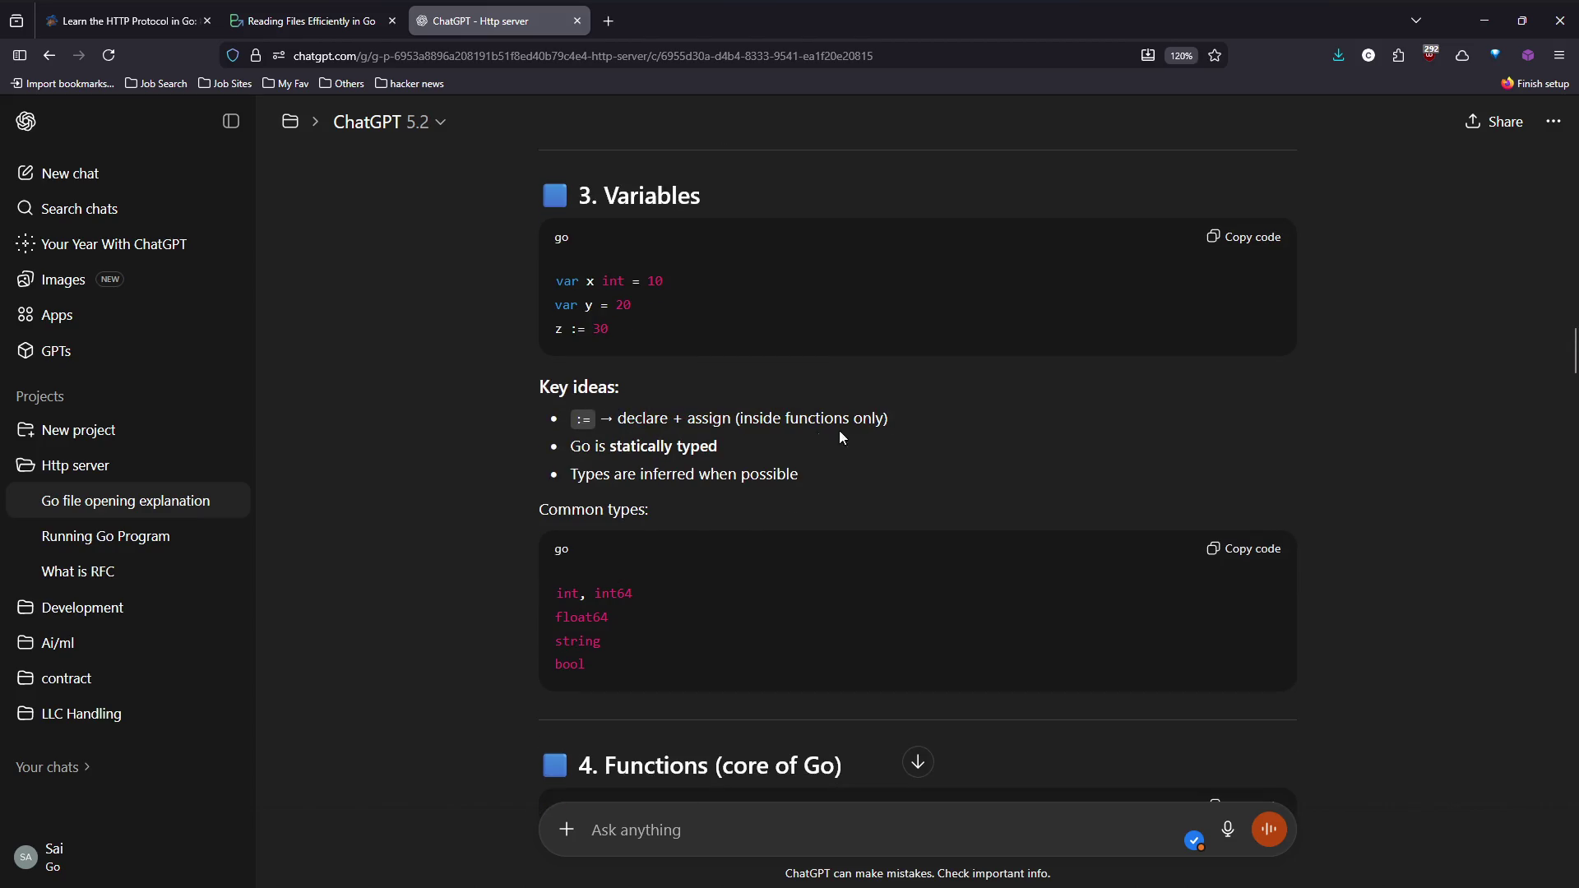
pyautogui.scroll(3, 735, 425)
pyautogui.moveTo(598, 458); pyautogui.dragTo(511, 402)
pyautogui.click(511, 401)
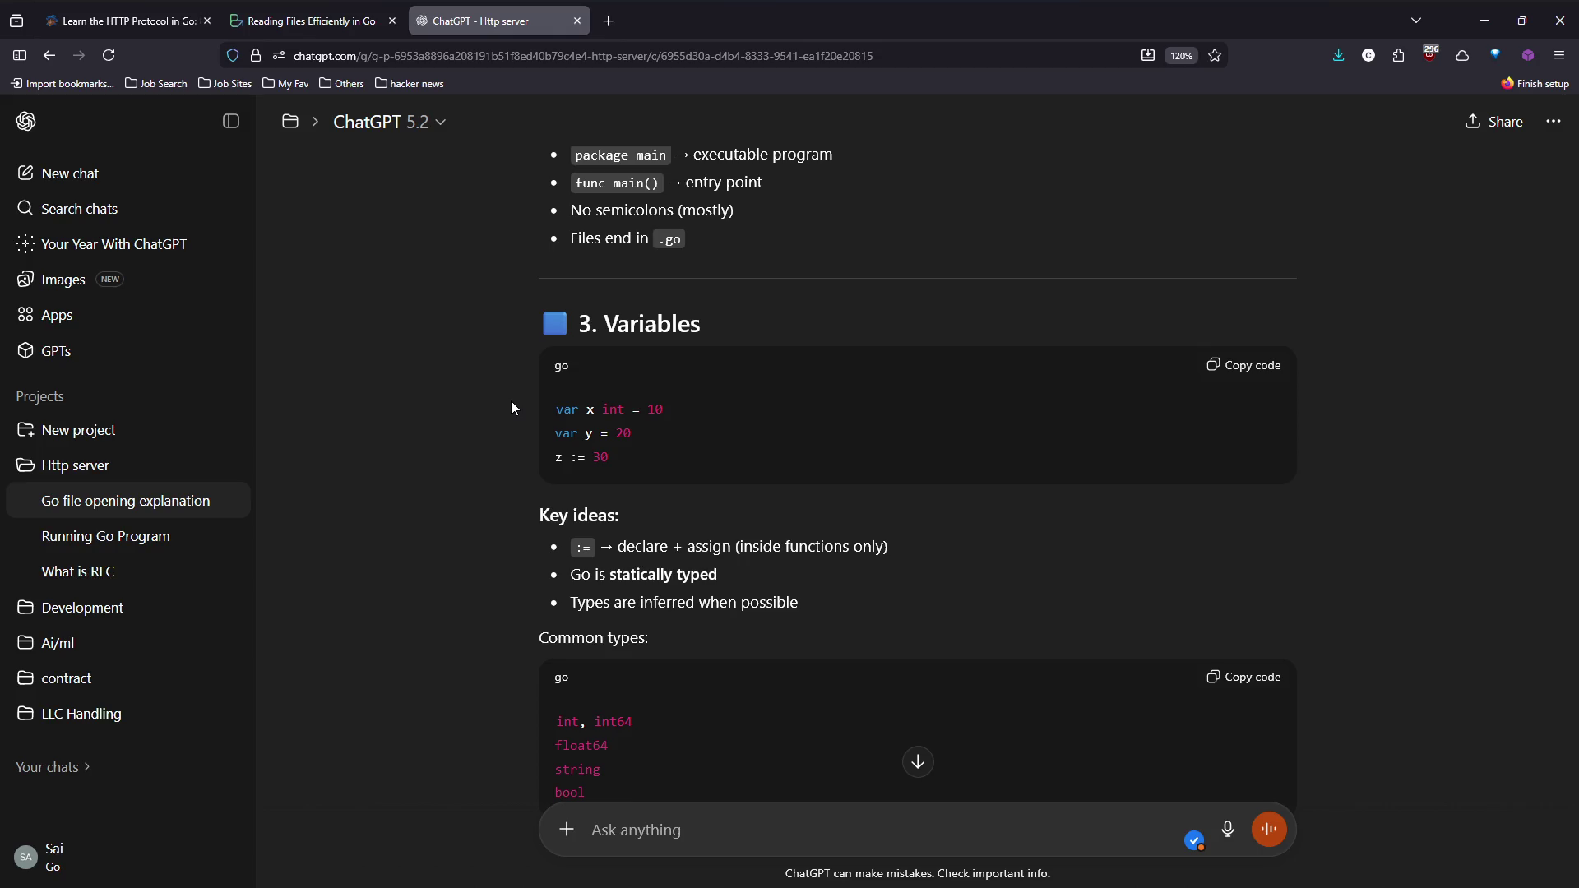
pyautogui.moveTo(545, 396)
pyautogui.mouseDown()
pyautogui.moveTo(639, 463)
pyautogui.moveTo(571, 438)
pyautogui.moveTo(546, 418)
pyautogui.moveTo(645, 462)
pyautogui.moveTo(513, 411)
pyautogui.mouseUp()
pyautogui.click(646, 470)
pyautogui.moveTo(609, 409)
pyautogui.mouseDown()
pyautogui.moveTo(688, 406)
pyautogui.moveTo(587, 428)
pyautogui.moveTo(521, 418)
pyautogui.mouseUp()
pyautogui.click(520, 421)
pyautogui.doubleClick(646, 547)
pyautogui.doubleClick(709, 547)
pyautogui.tripleClick(792, 538)
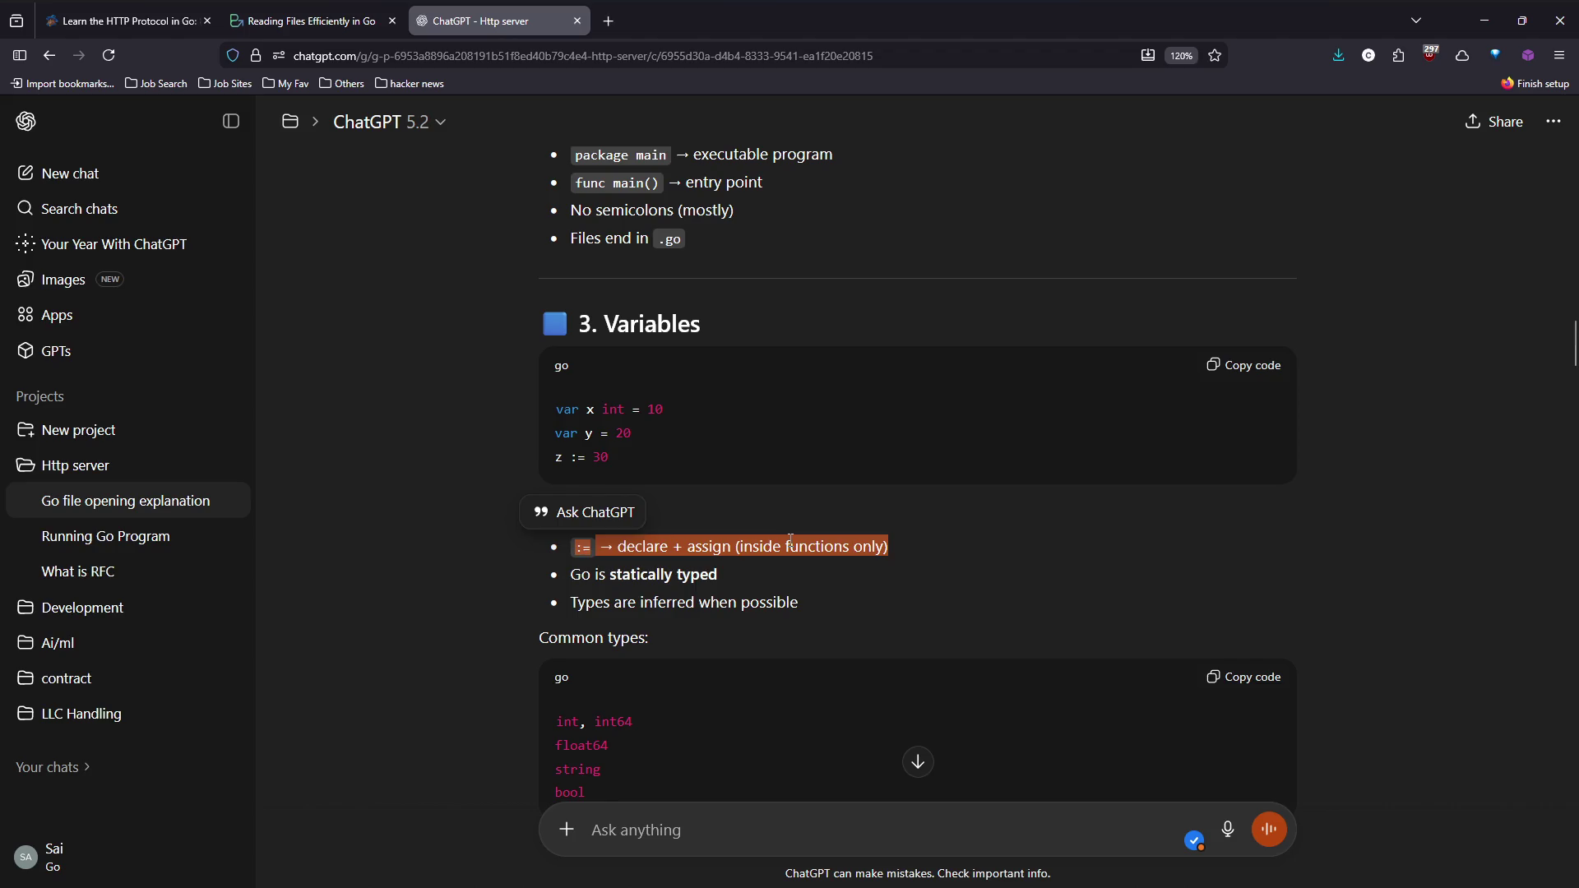
pyautogui.click(789, 541)
pyautogui.tripleClick(728, 575)
pyautogui.click(816, 574)
pyautogui.moveTo(625, 603); pyautogui.dragTo(912, 599)
pyautogui.click(894, 601)
# Step: Move through Common types into Functions, highlighting the add function and its return a + b line
pyautogui.scroll(-2, 894, 600)
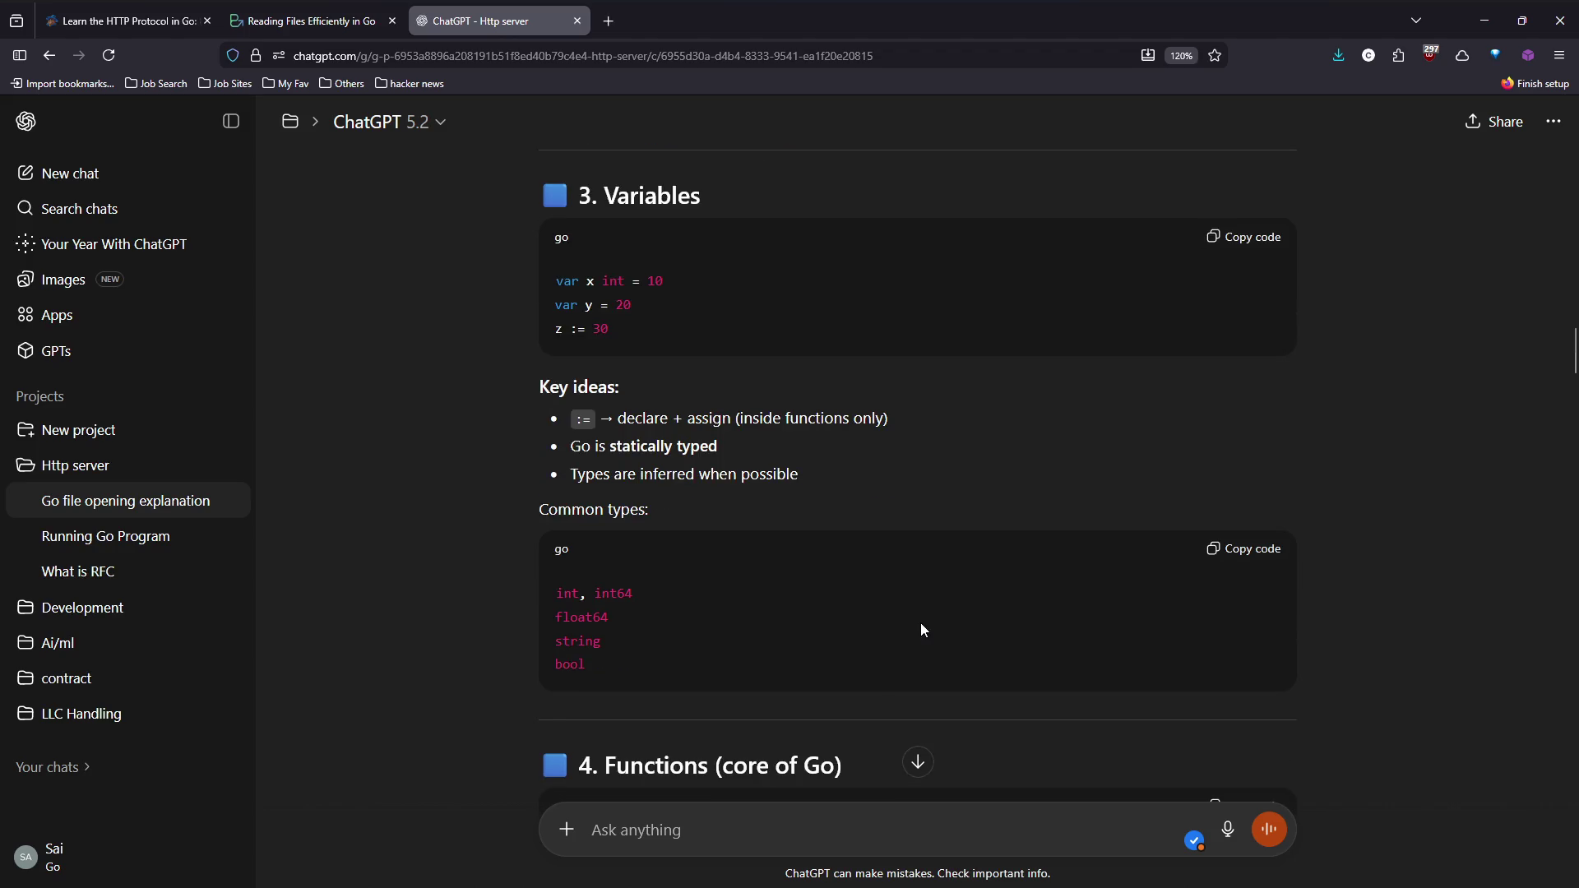
pyautogui.scroll(-2, 879, 622)
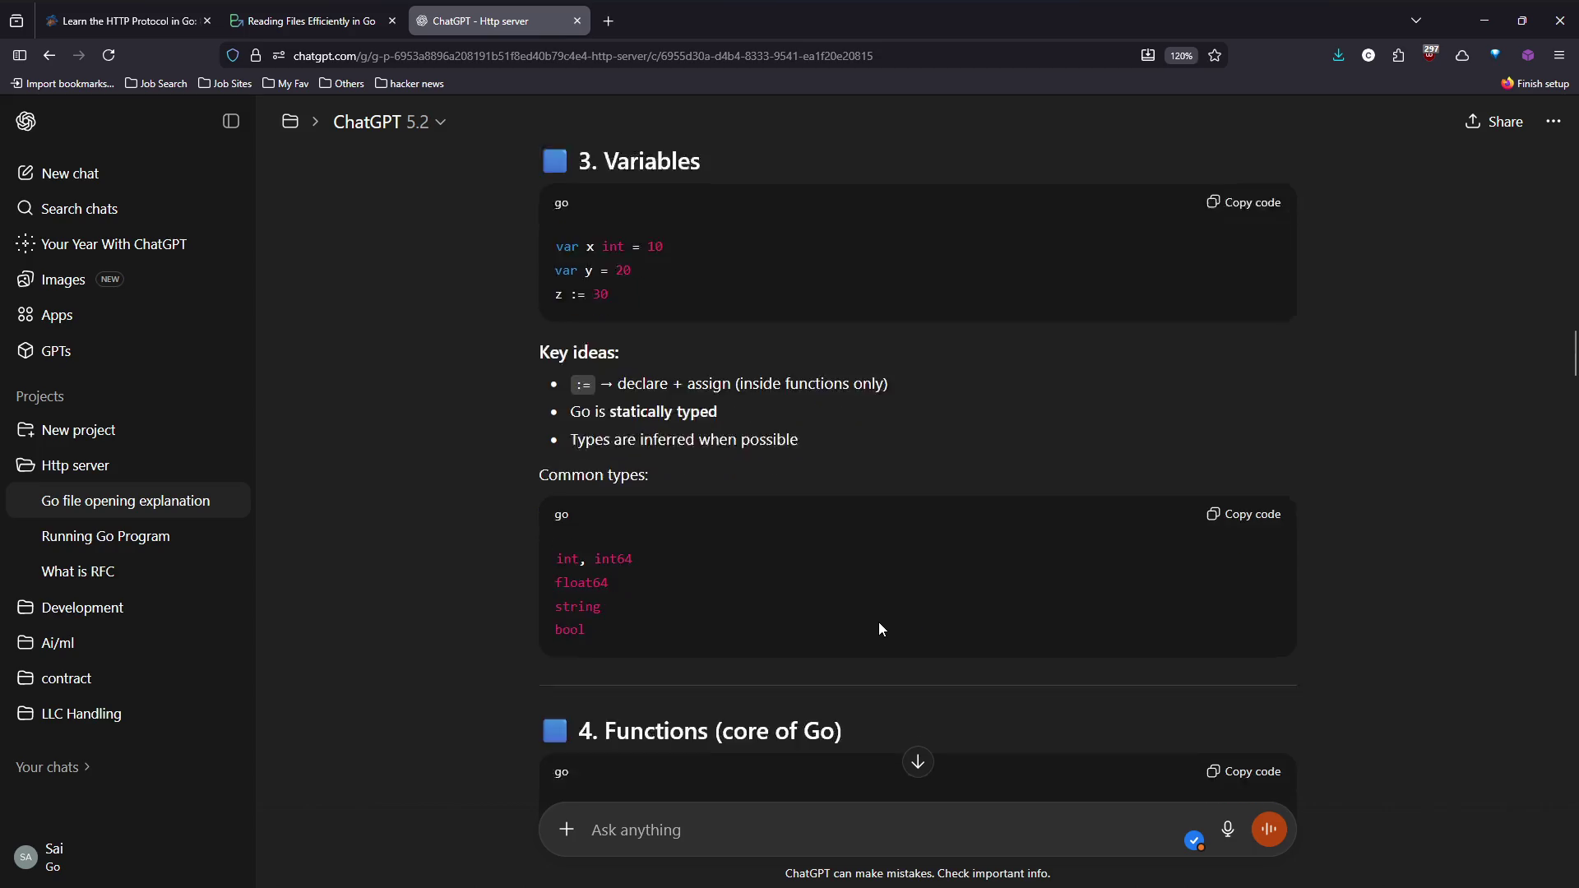
pyautogui.click(605, 550)
pyautogui.scroll(-2, 781, 592)
pyautogui.moveTo(549, 595); pyautogui.dragTo(605, 661)
pyautogui.click(609, 601)
pyautogui.doubleClick(608, 597)
pyautogui.tripleClick(616, 616)
pyautogui.click(691, 625)
pyautogui.moveTo(738, 594); pyautogui.dragTo(723, 659)
pyautogui.click(726, 643)
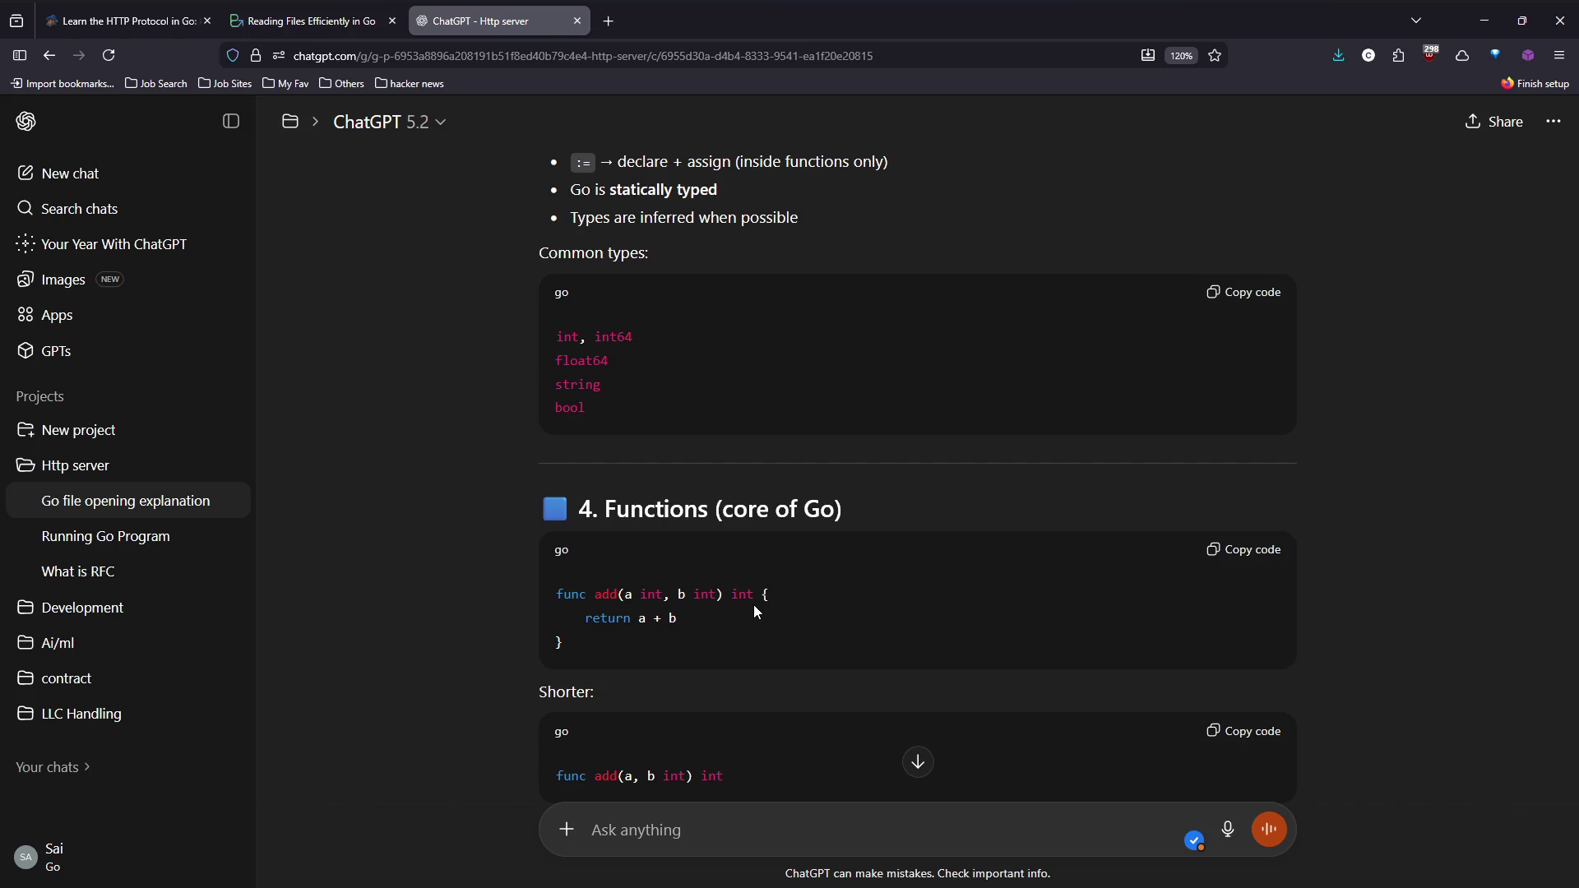
pyautogui.scroll(-2, 594, 627)
# Step: Highlight the shorter func add form and the divide function's error return code
pyautogui.moveTo(887, 884)
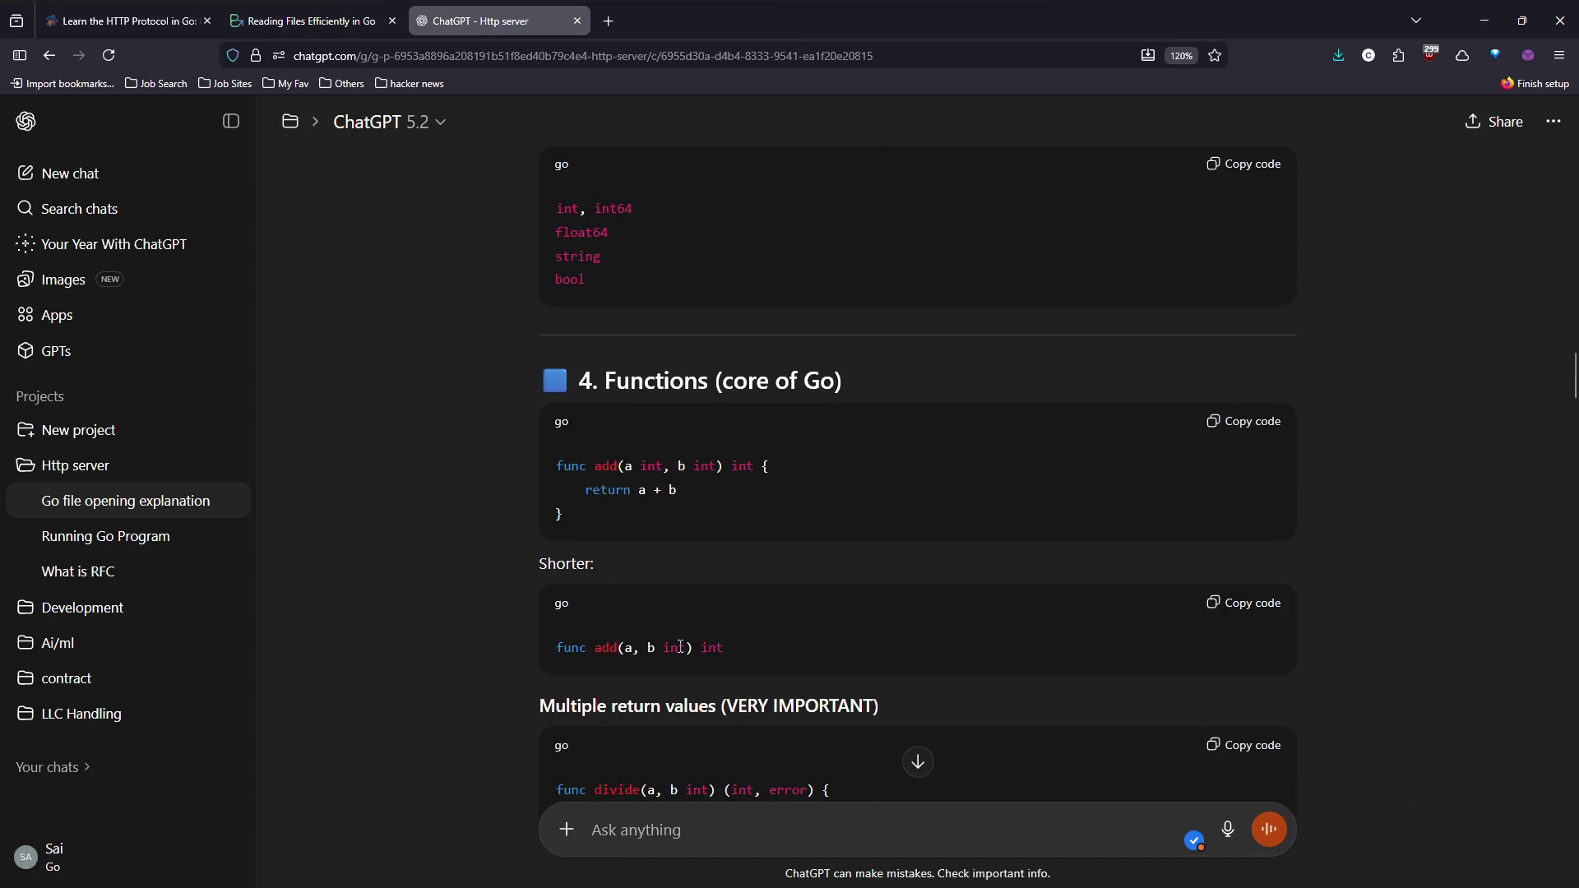
pyautogui.moveTo(586, 650); pyautogui.dragTo(793, 638)
pyautogui.click(485, 643)
pyautogui.scroll(-3, 600, 640)
pyautogui.moveTo(589, 529); pyautogui.dragTo(660, 656)
pyautogui.click(680, 658)
pyautogui.doubleClick(793, 539)
pyautogui.doubleClick(672, 628)
pyautogui.moveTo(741, 629)
pyautogui.mouseDown()
pyautogui.moveTo(583, 639)
pyautogui.moveTo(520, 505)
pyautogui.mouseUp()
pyautogui.click(595, 635)
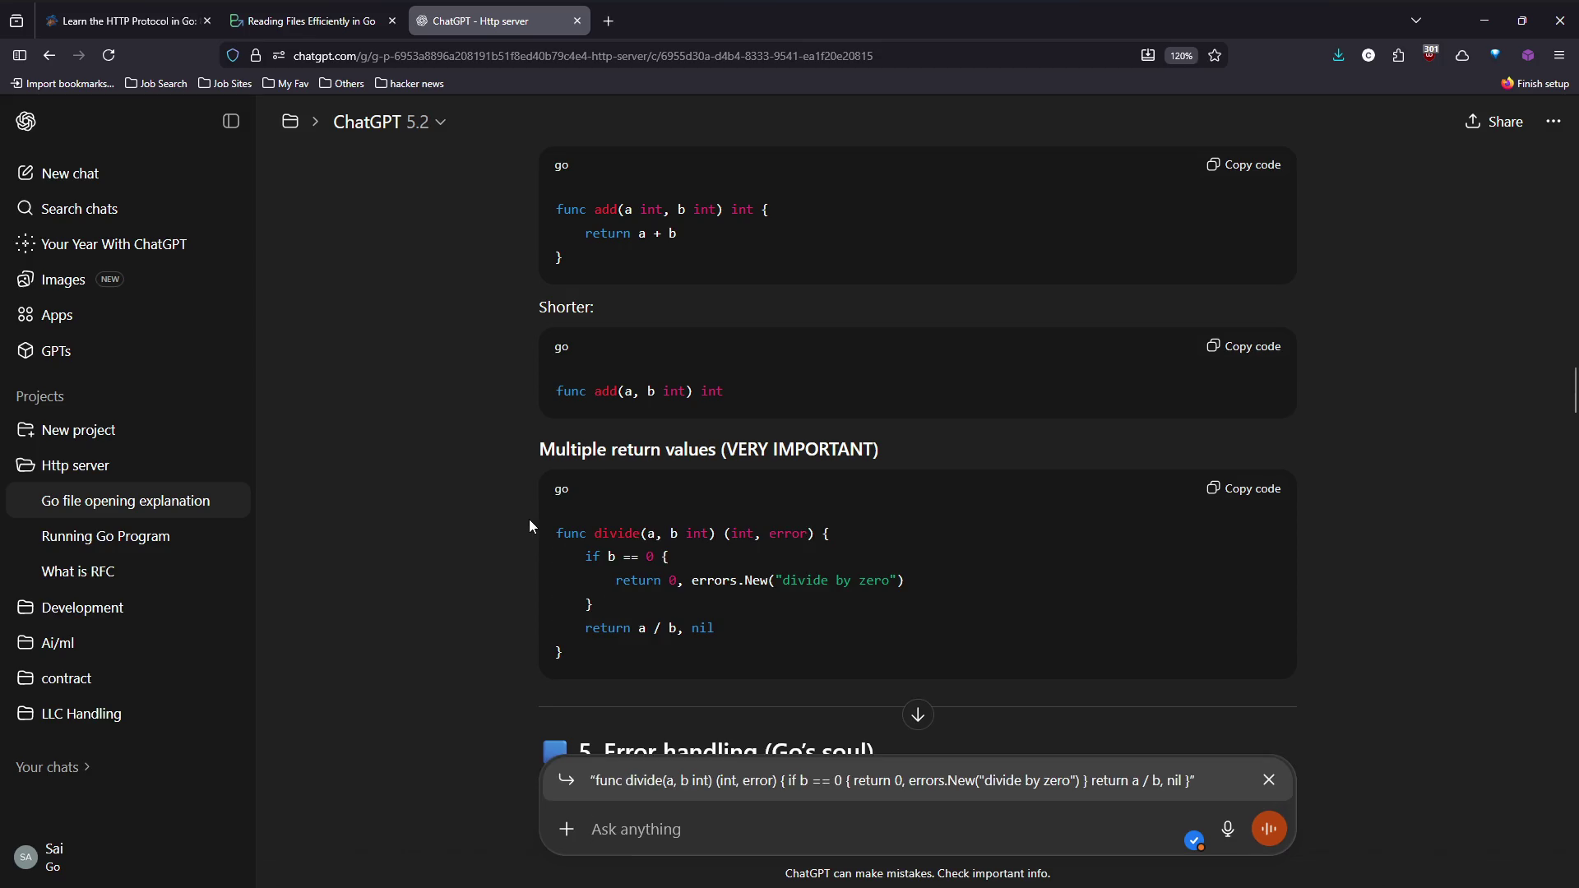
# Step: Remove the quoted excerpt from the message box and highlight the error-check code lines
pyautogui.click(1269, 779)
pyautogui.scroll(-3, 683, 657)
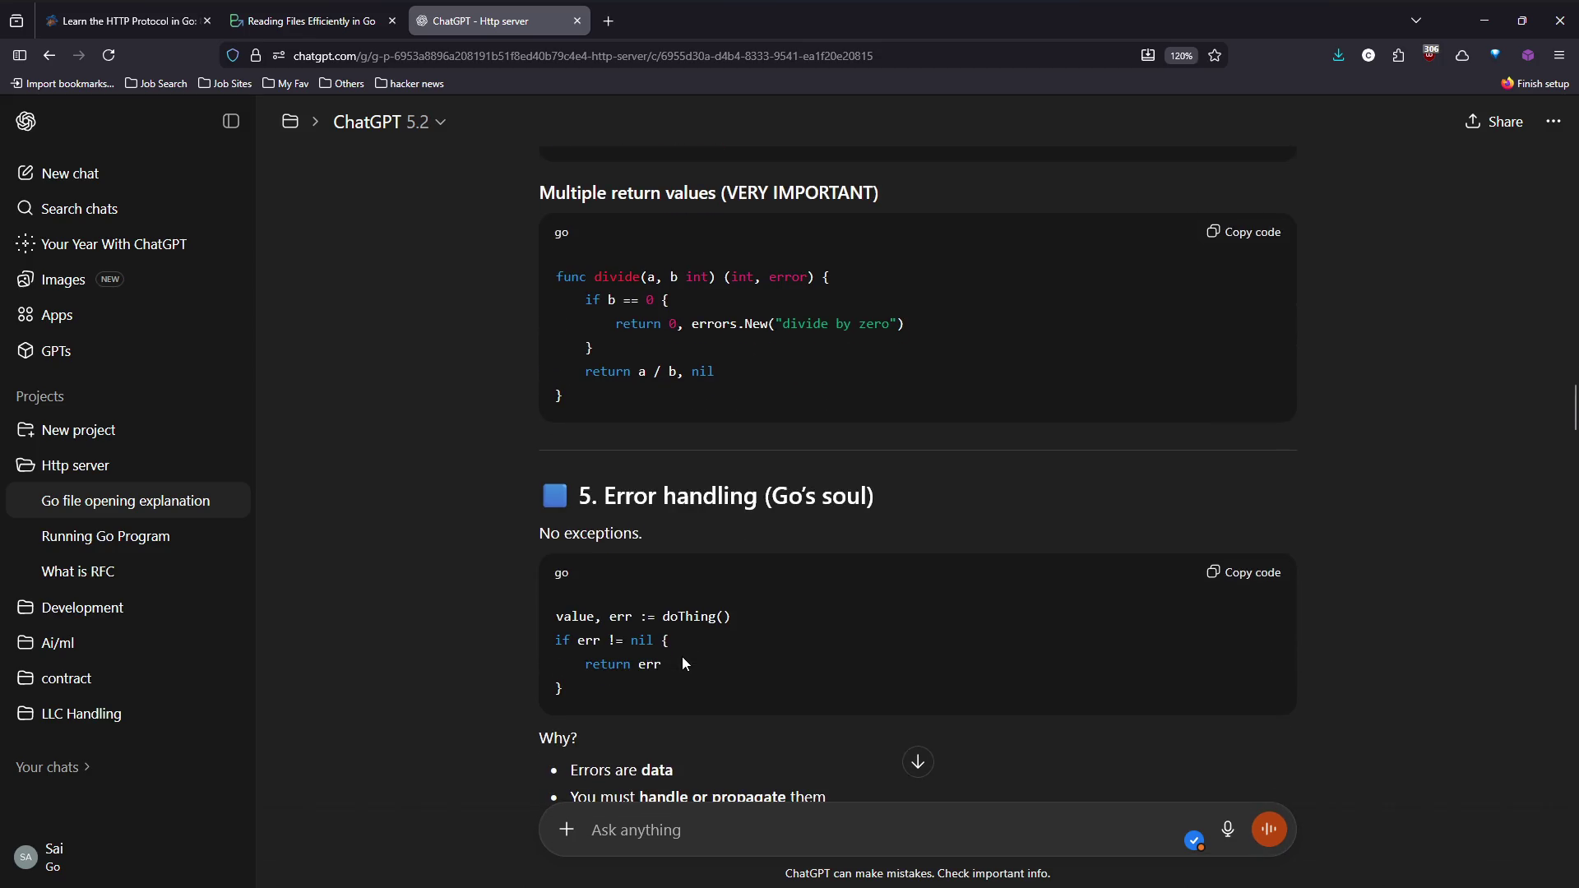
pyautogui.moveTo(540, 610); pyautogui.dragTo(577, 683)
pyautogui.click(576, 683)
pyautogui.scroll(-2, 576, 684)
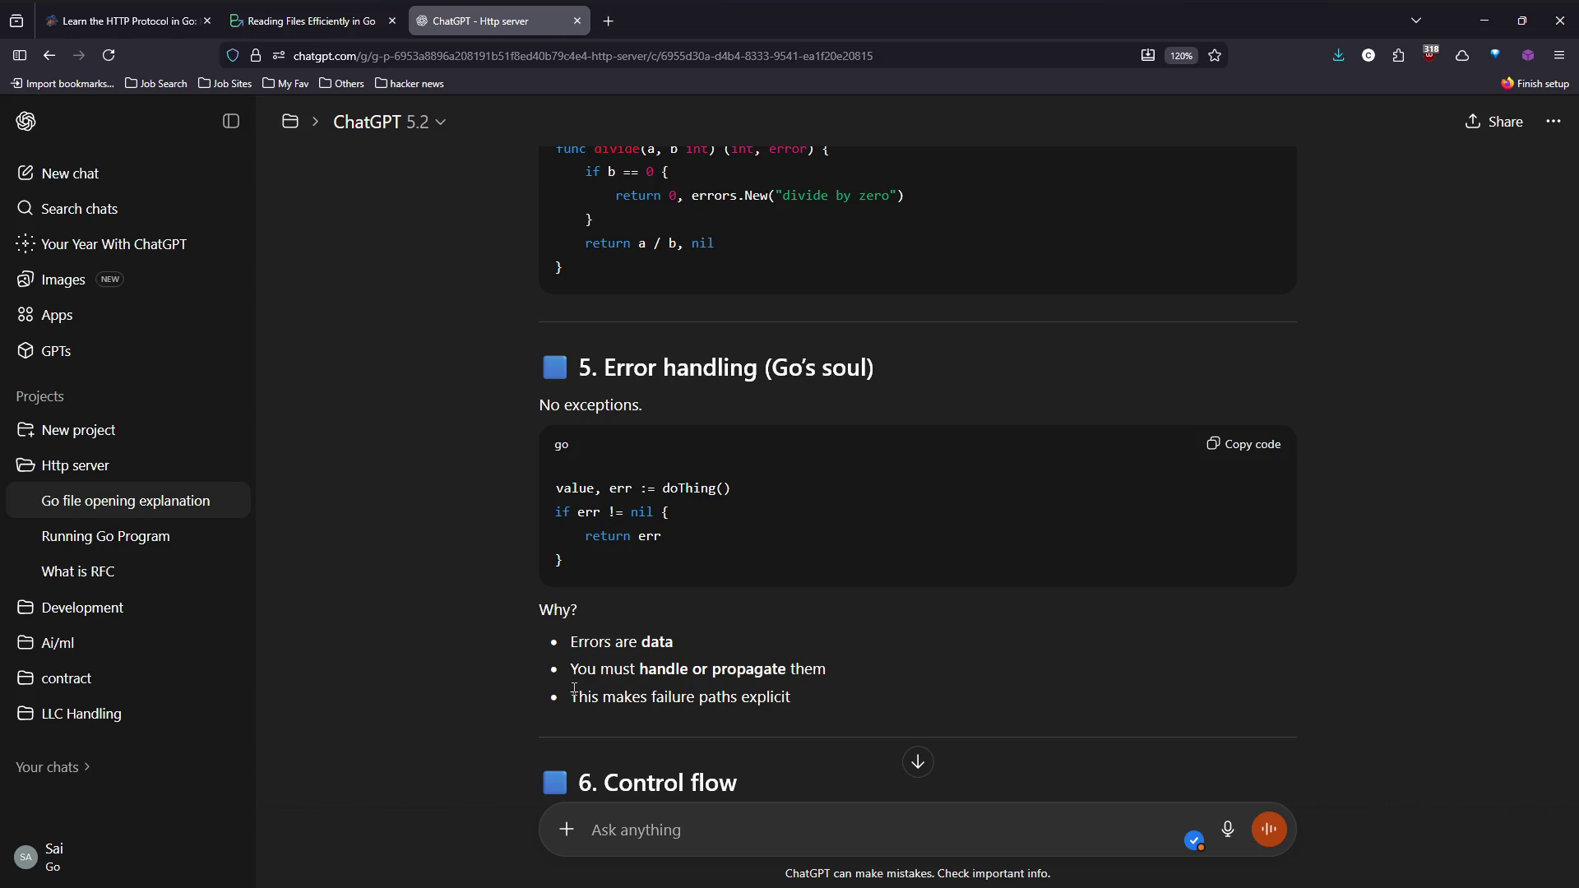
# Step: Select the Error handling bullets (handle or propagate, explicit failure paths, errors are data) and code block
pyautogui.doubleClick(625, 697)
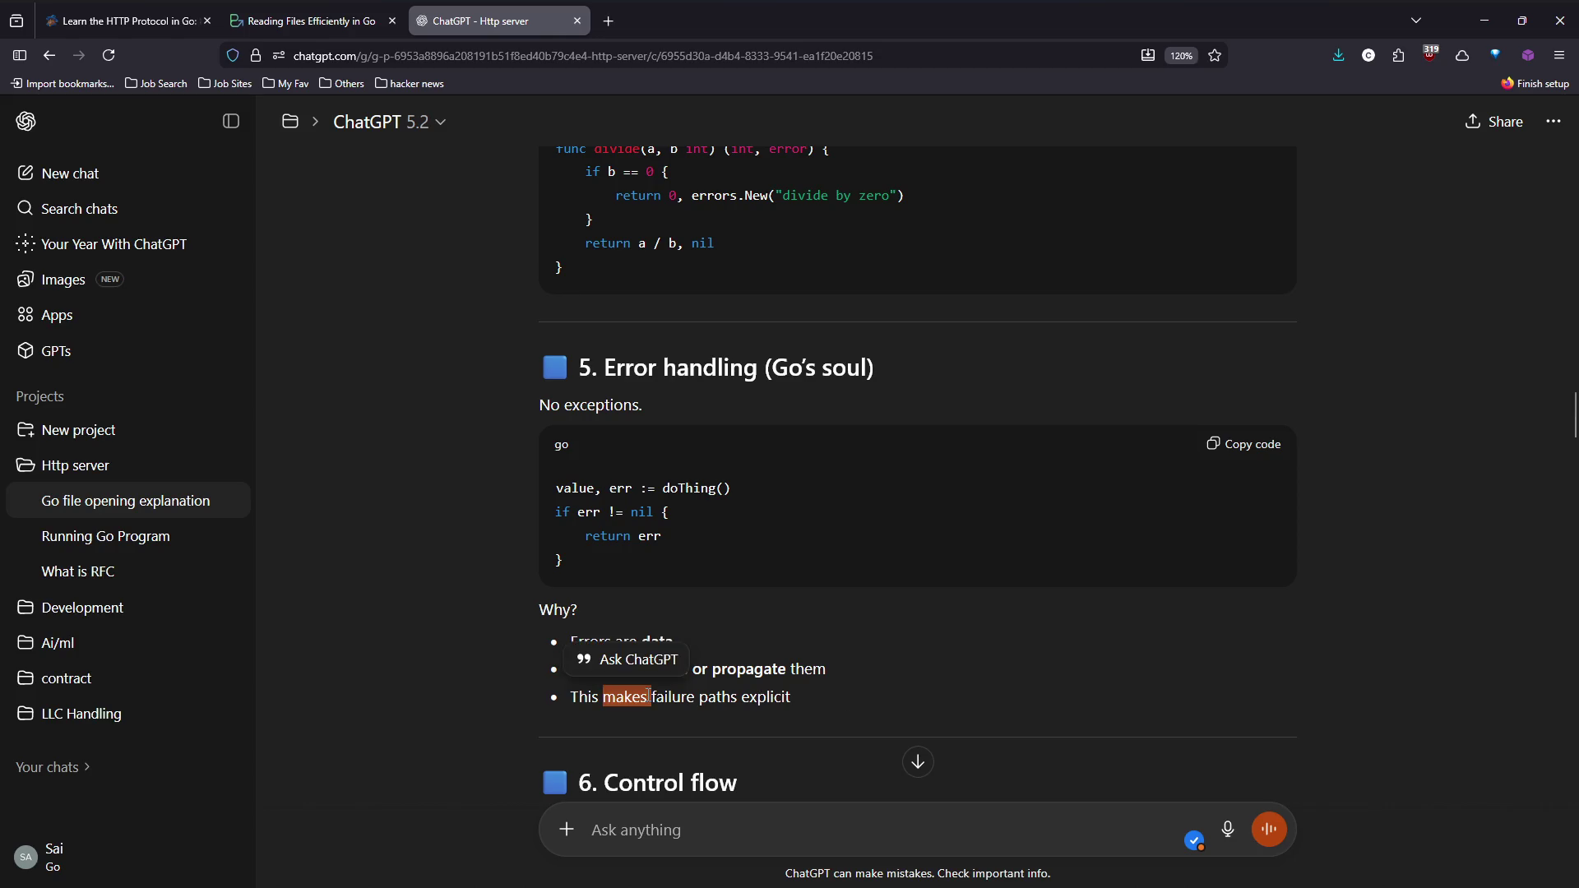
pyautogui.tripleClick(625, 668)
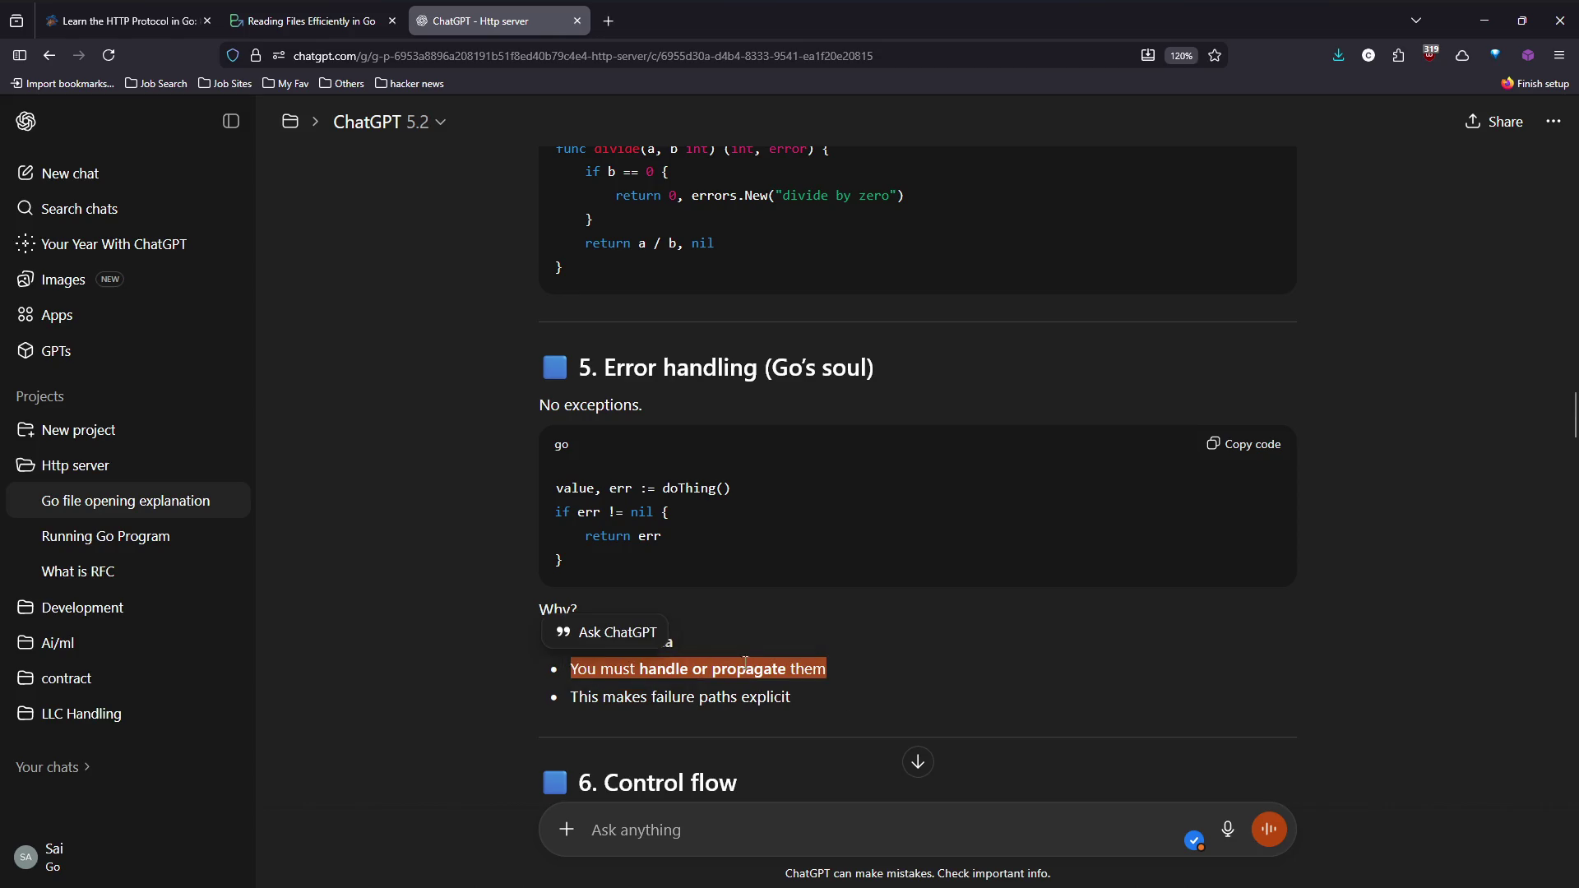
pyautogui.tripleClick(650, 697)
pyautogui.tripleClick(605, 641)
pyautogui.doubleClick(606, 641)
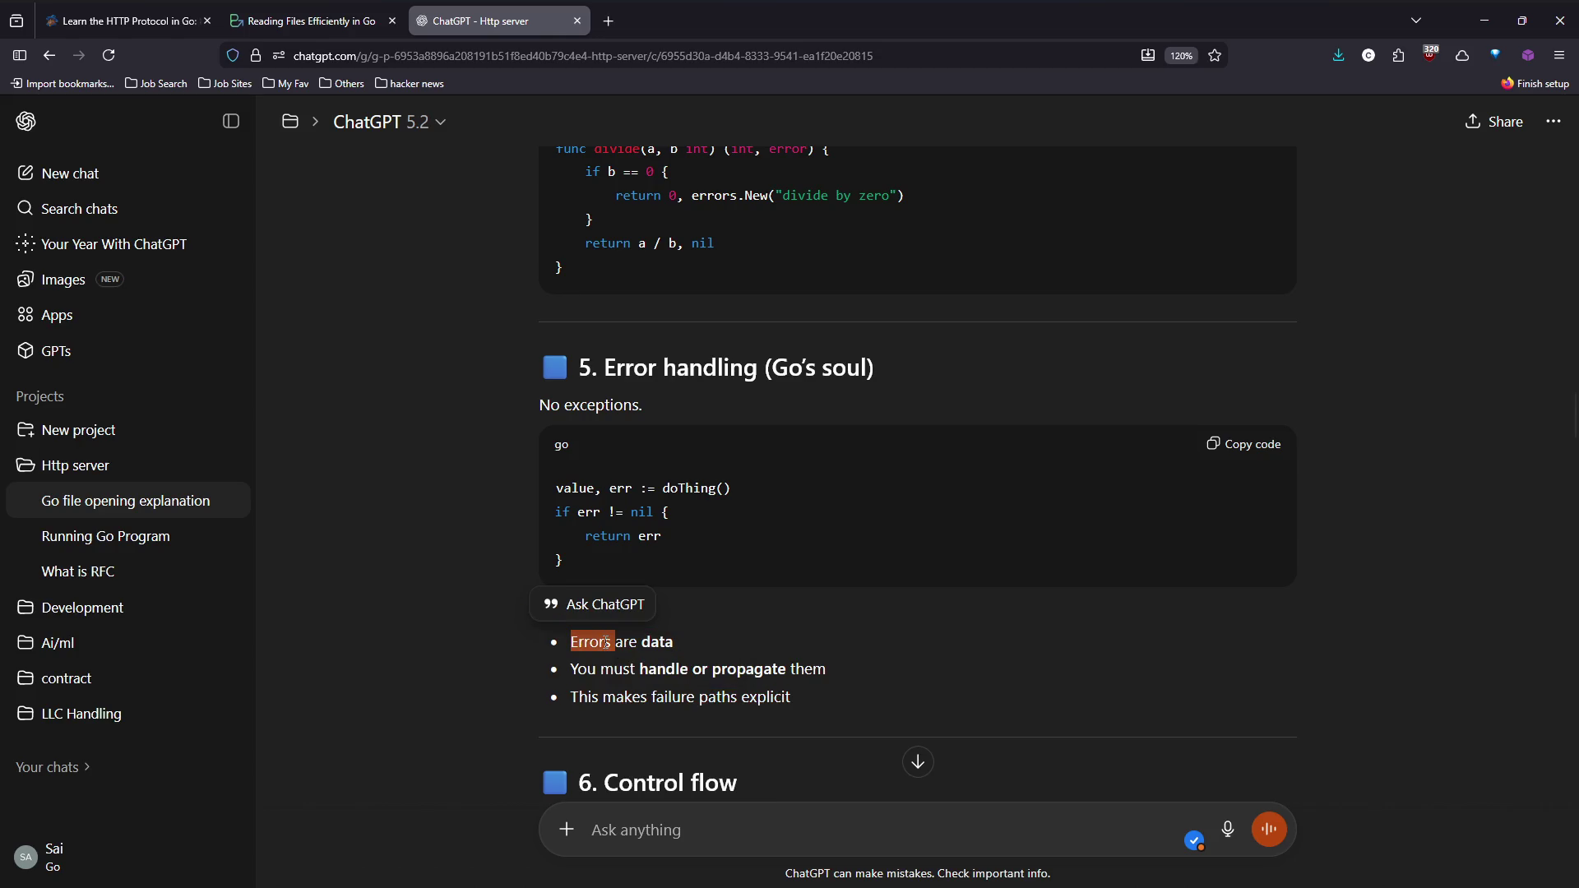
pyautogui.moveTo(517, 551)
pyautogui.mouseDown()
pyautogui.moveTo(523, 481)
pyautogui.moveTo(576, 539)
pyautogui.moveTo(581, 572)
pyautogui.moveTo(501, 516)
pyautogui.mouseUp()
pyautogui.click(580, 566)
pyautogui.scroll(-5, 625, 591)
pyautogui.click(506, 527)
pyautogui.scroll(-3, 545, 588)
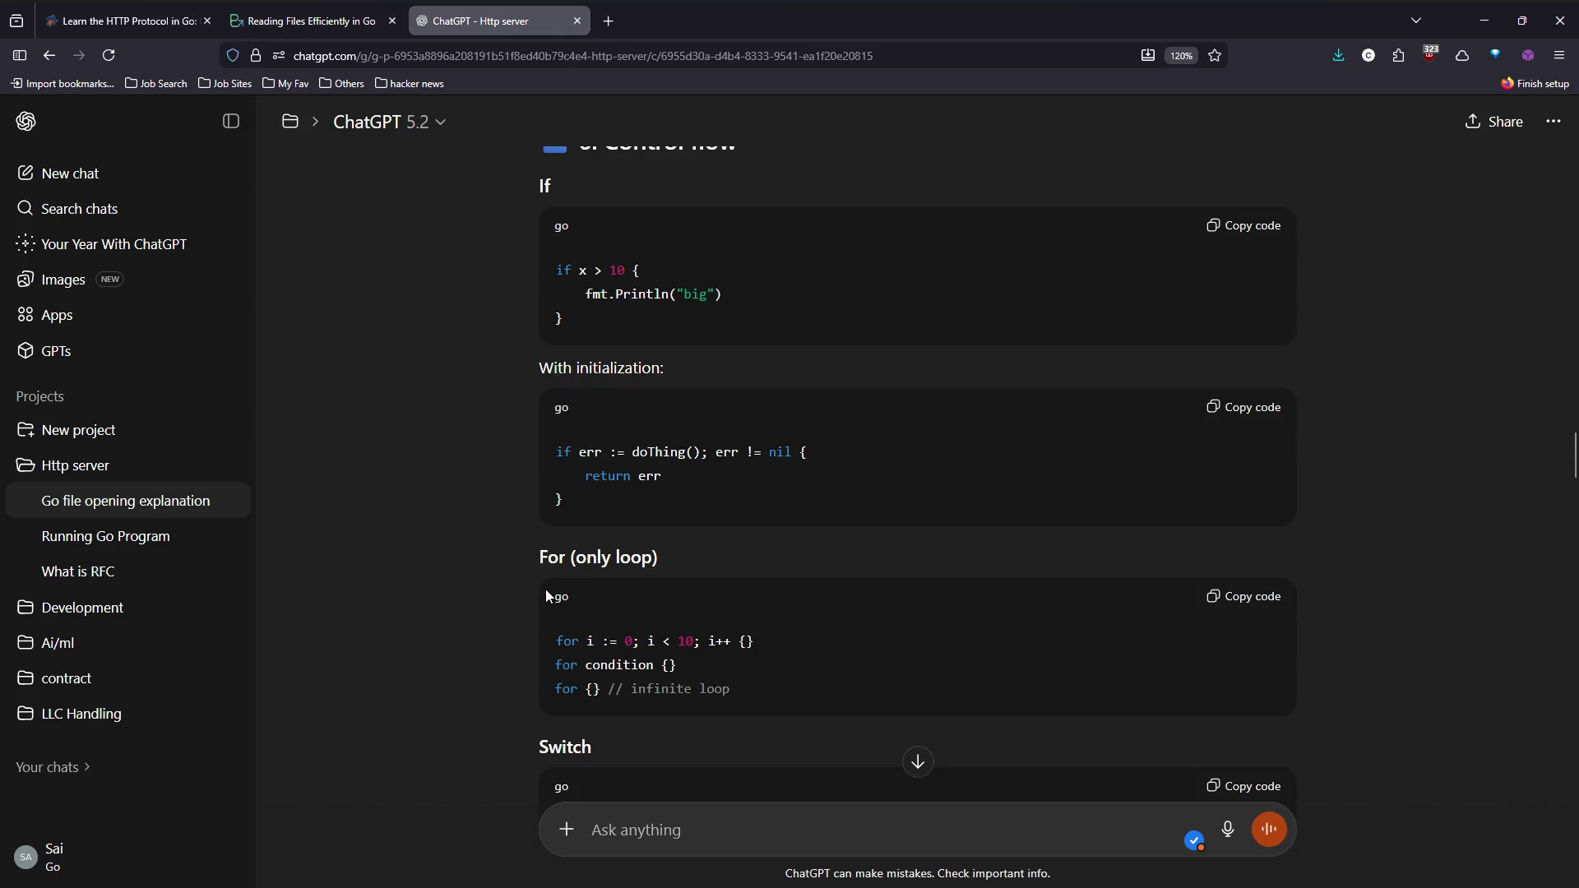
pyautogui.moveTo(564, 645)
pyautogui.mouseDown()
pyautogui.moveTo(707, 668)
pyautogui.moveTo(776, 699)
pyautogui.mouseUp()
pyautogui.click(776, 699)
pyautogui.scroll(-3, 776, 699)
pyautogui.moveTo(619, 699); pyautogui.dragTo(530, 538)
pyautogui.click(611, 540)
pyautogui.scroll(-3, 510, 643)
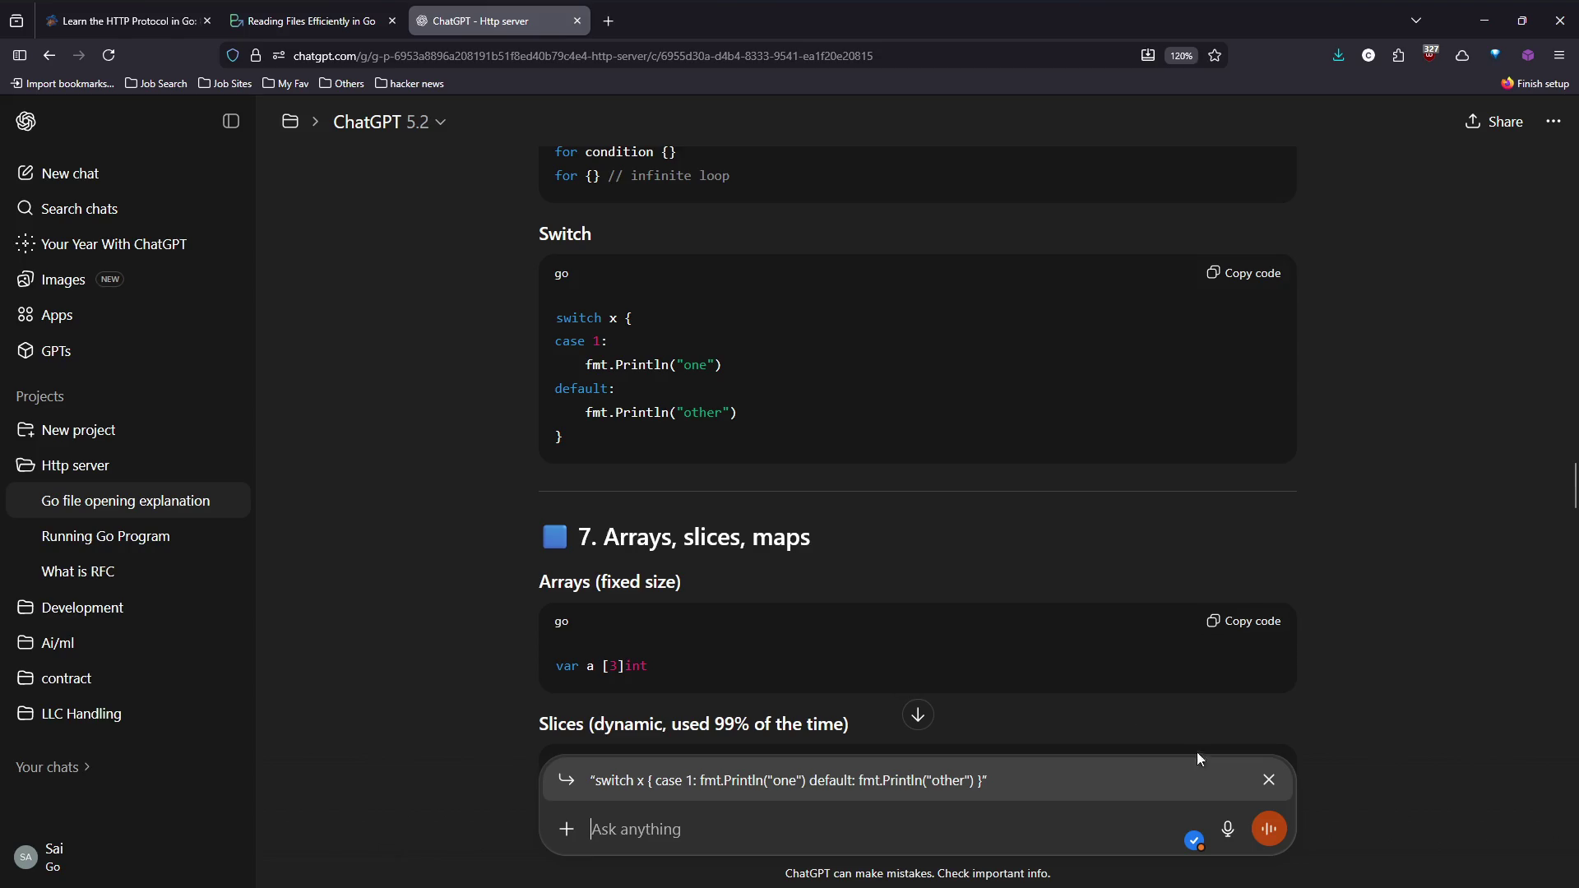
pyautogui.click(1256, 781)
pyautogui.scroll(-3, 683, 677)
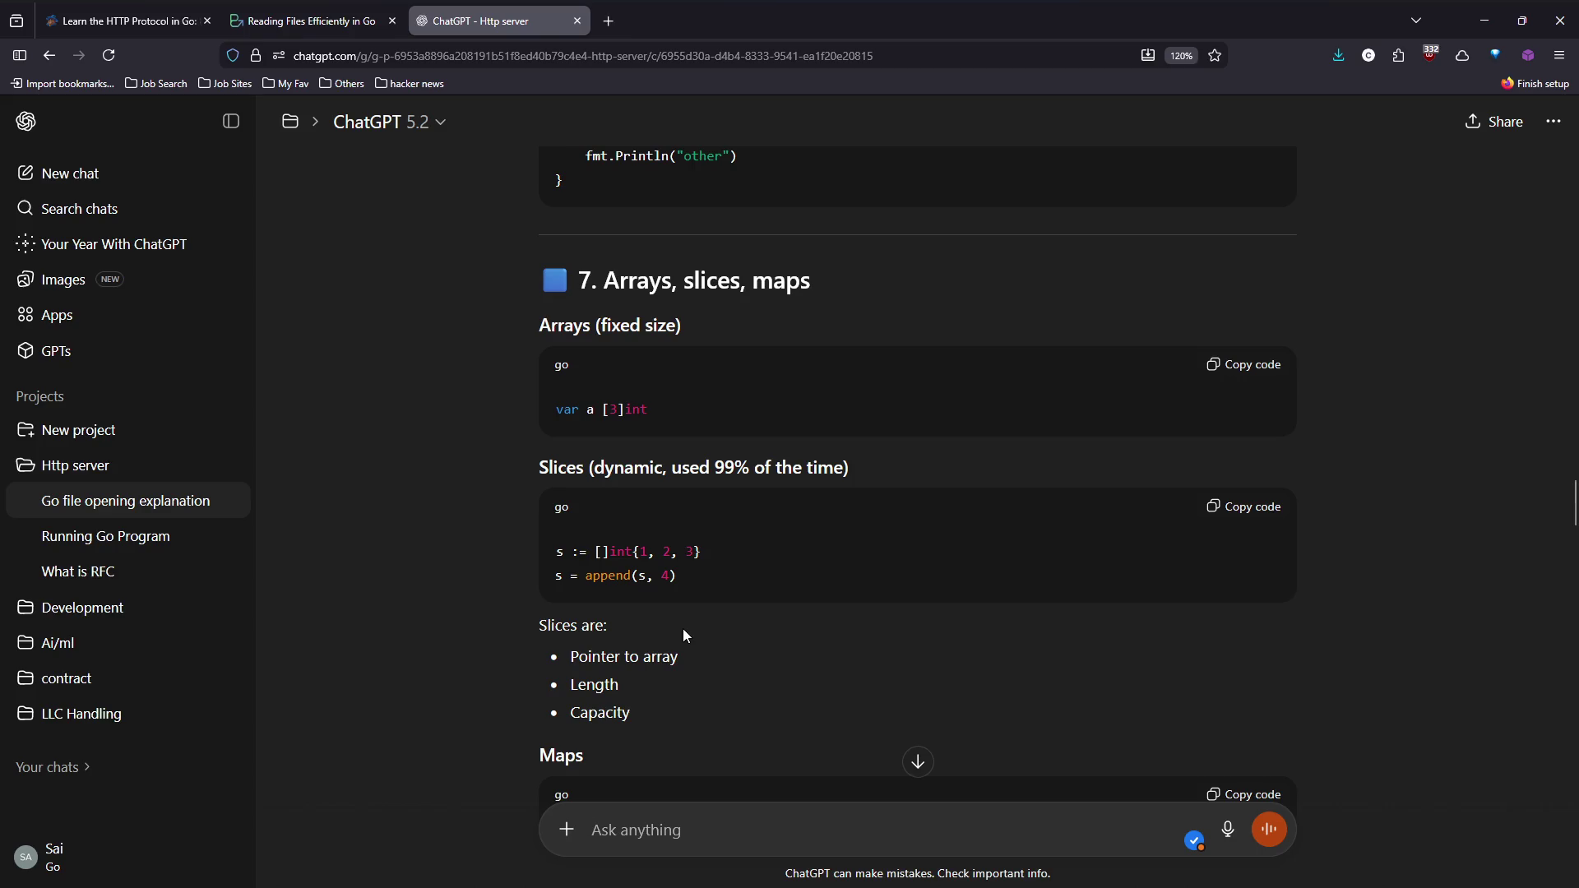
pyautogui.moveTo(683, 595); pyautogui.dragTo(495, 546)
pyautogui.click(559, 648)
pyautogui.scroll(-2, 616, 651)
pyautogui.scroll(-2, 618, 658)
pyautogui.moveTo(566, 632)
pyautogui.mouseDown()
pyautogui.moveTo(498, 544)
pyautogui.moveTo(595, 609)
pyautogui.moveTo(890, 709)
pyautogui.mouseUp()
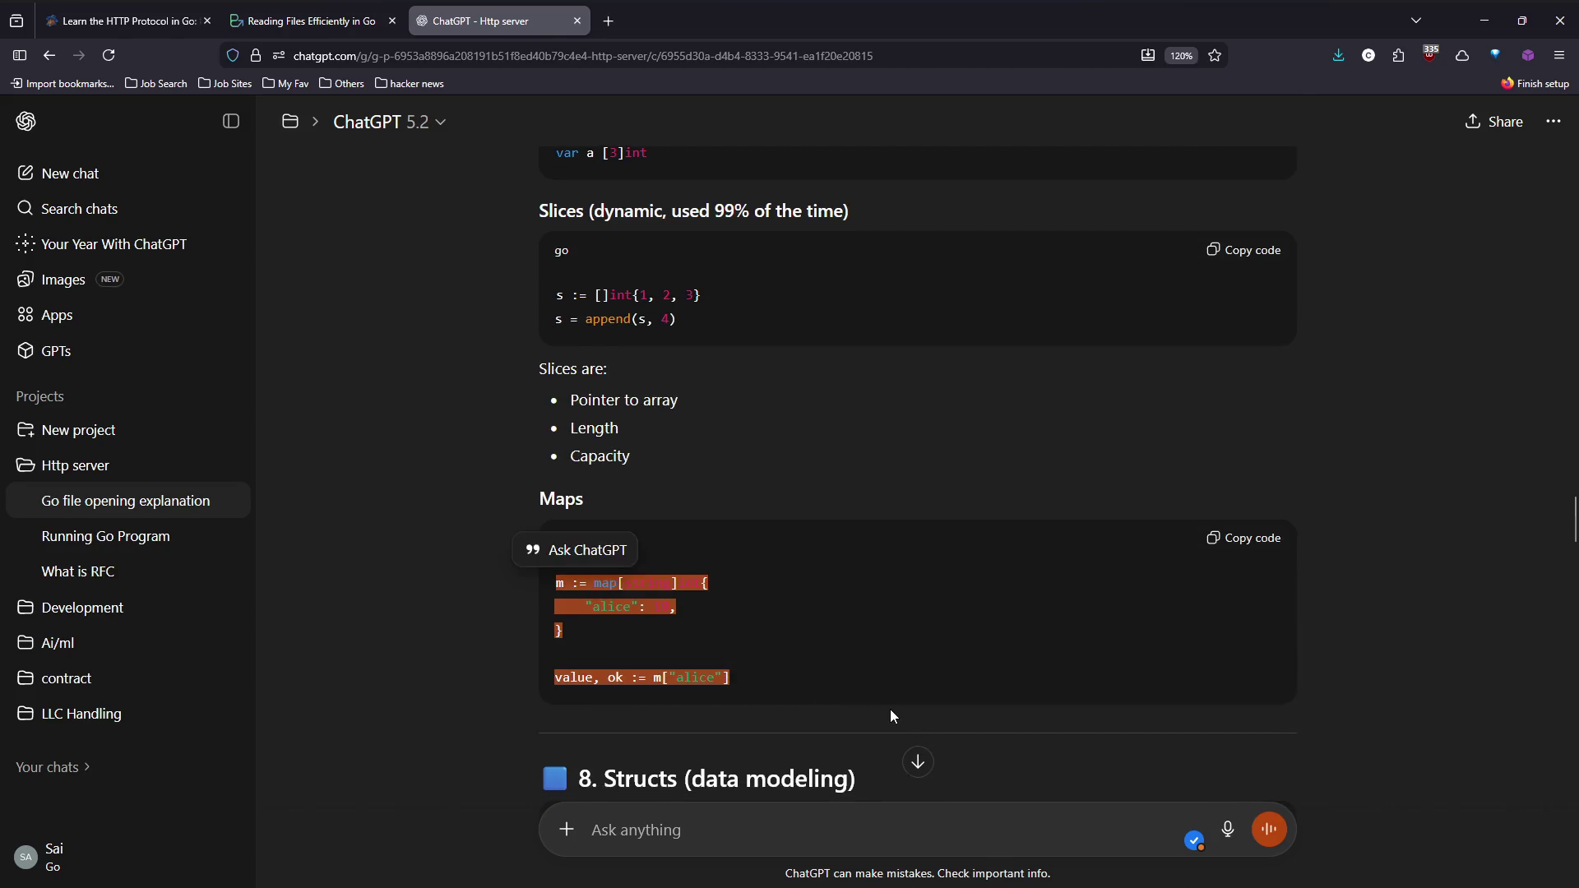
pyautogui.click(890, 709)
pyautogui.scroll(-4, 880, 710)
pyautogui.moveTo(719, 682)
pyautogui.mouseDown()
pyautogui.moveTo(451, 614)
pyautogui.moveTo(567, 683)
pyautogui.moveTo(633, 692)
pyautogui.mouseUp()
pyautogui.click(452, 621)
pyautogui.scroll(-3, 633, 693)
pyautogui.moveTo(797, 559); pyautogui.dragTo(409, 523)
pyautogui.click(410, 523)
pyautogui.scroll(-2, 551, 627)
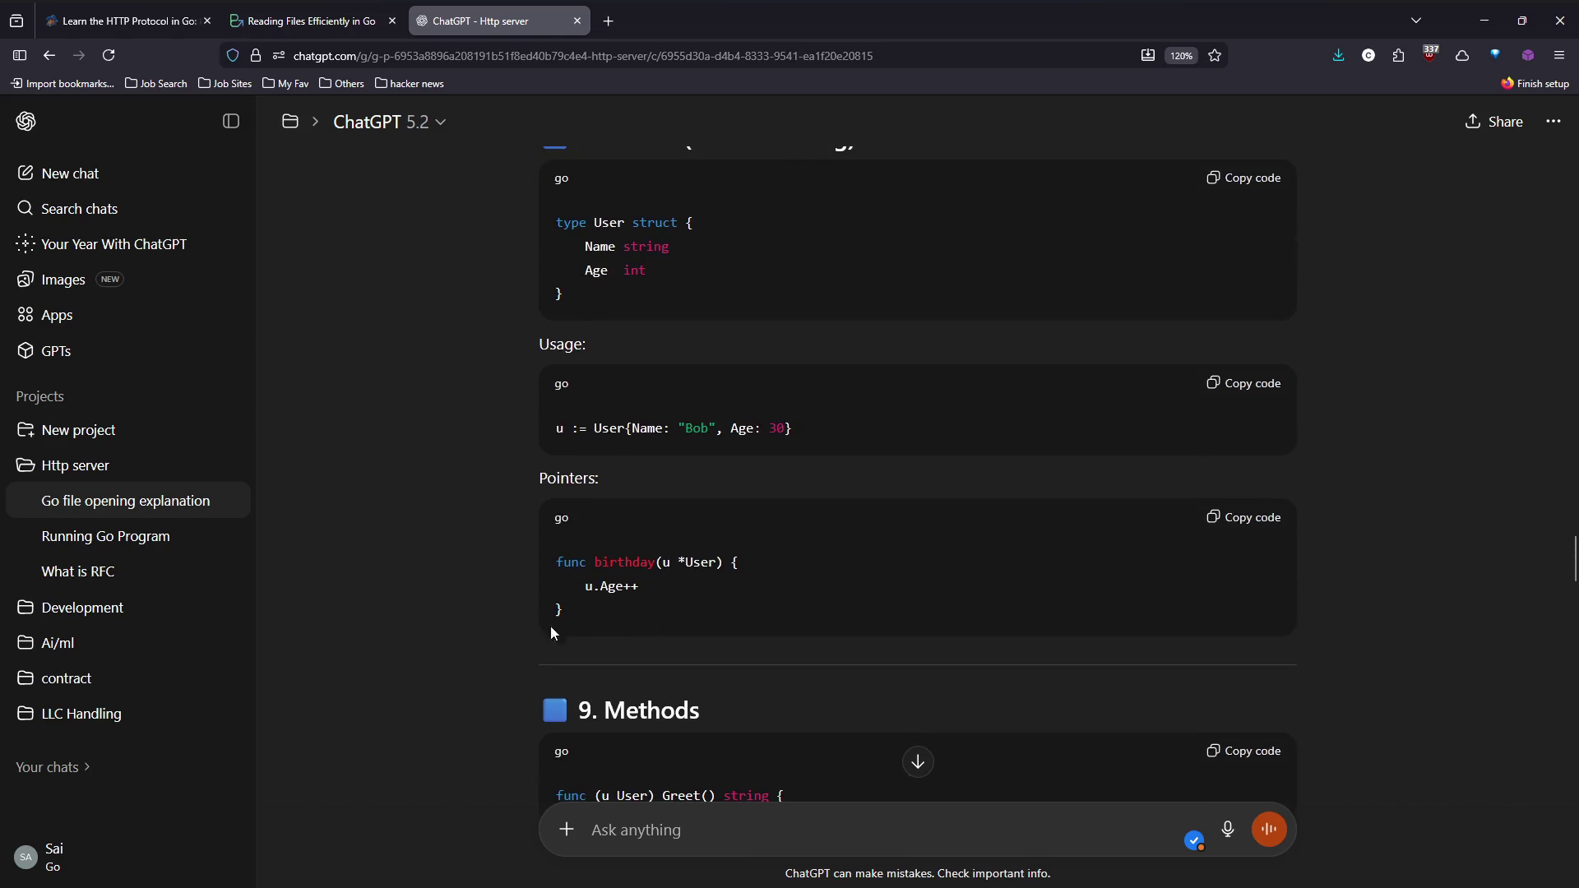
pyautogui.moveTo(623, 620); pyautogui.dragTo(492, 538)
pyautogui.click(491, 538)
pyautogui.scroll(-2, 551, 625)
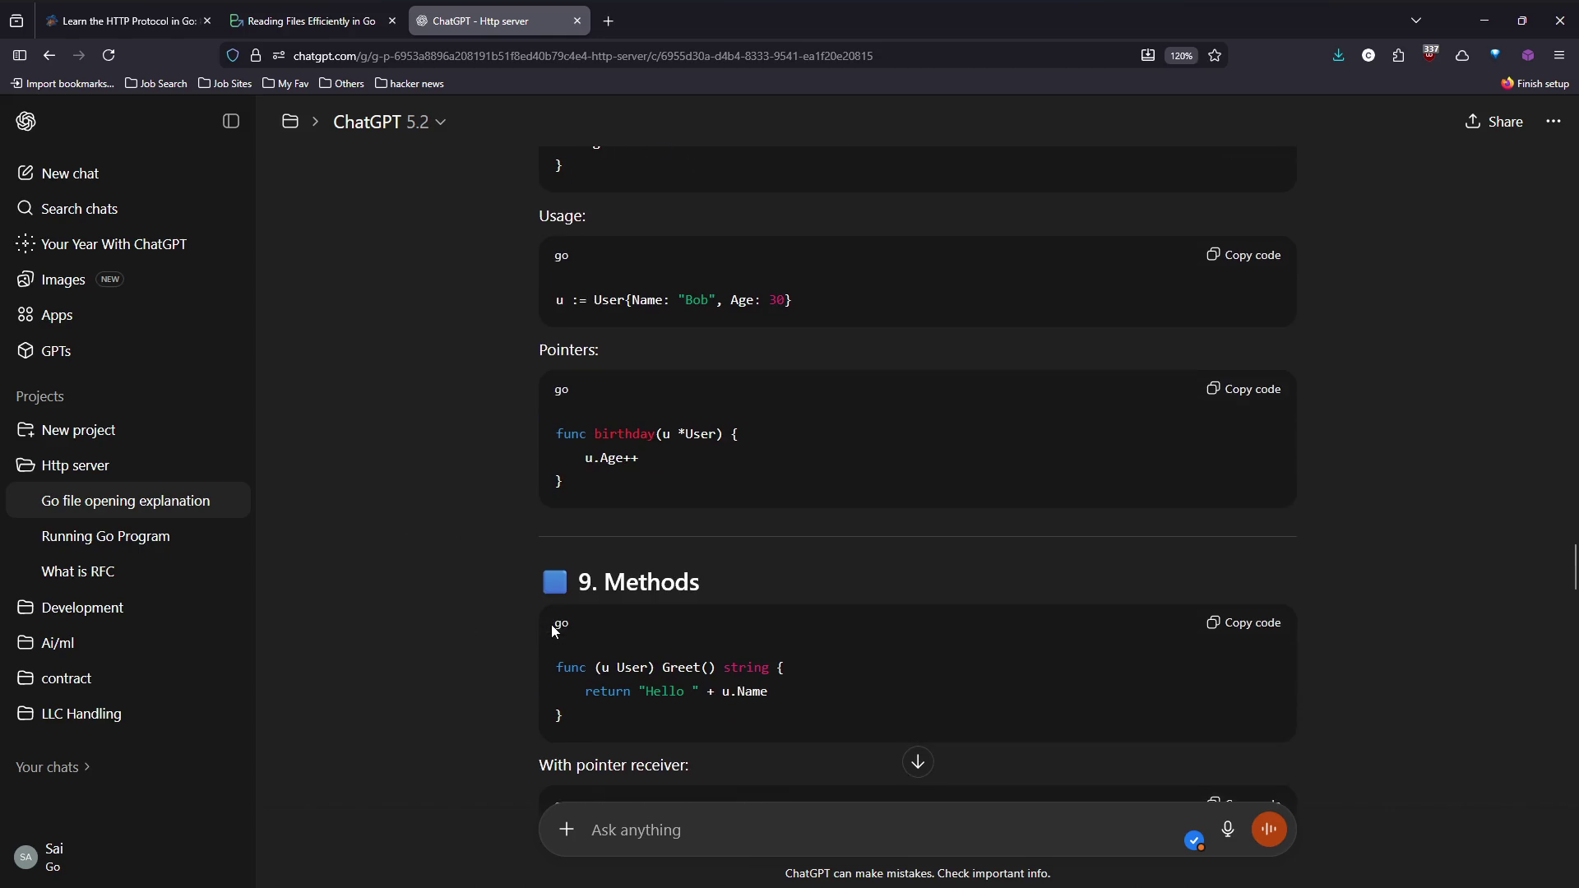
pyautogui.moveTo(550, 668); pyautogui.dragTo(584, 713)
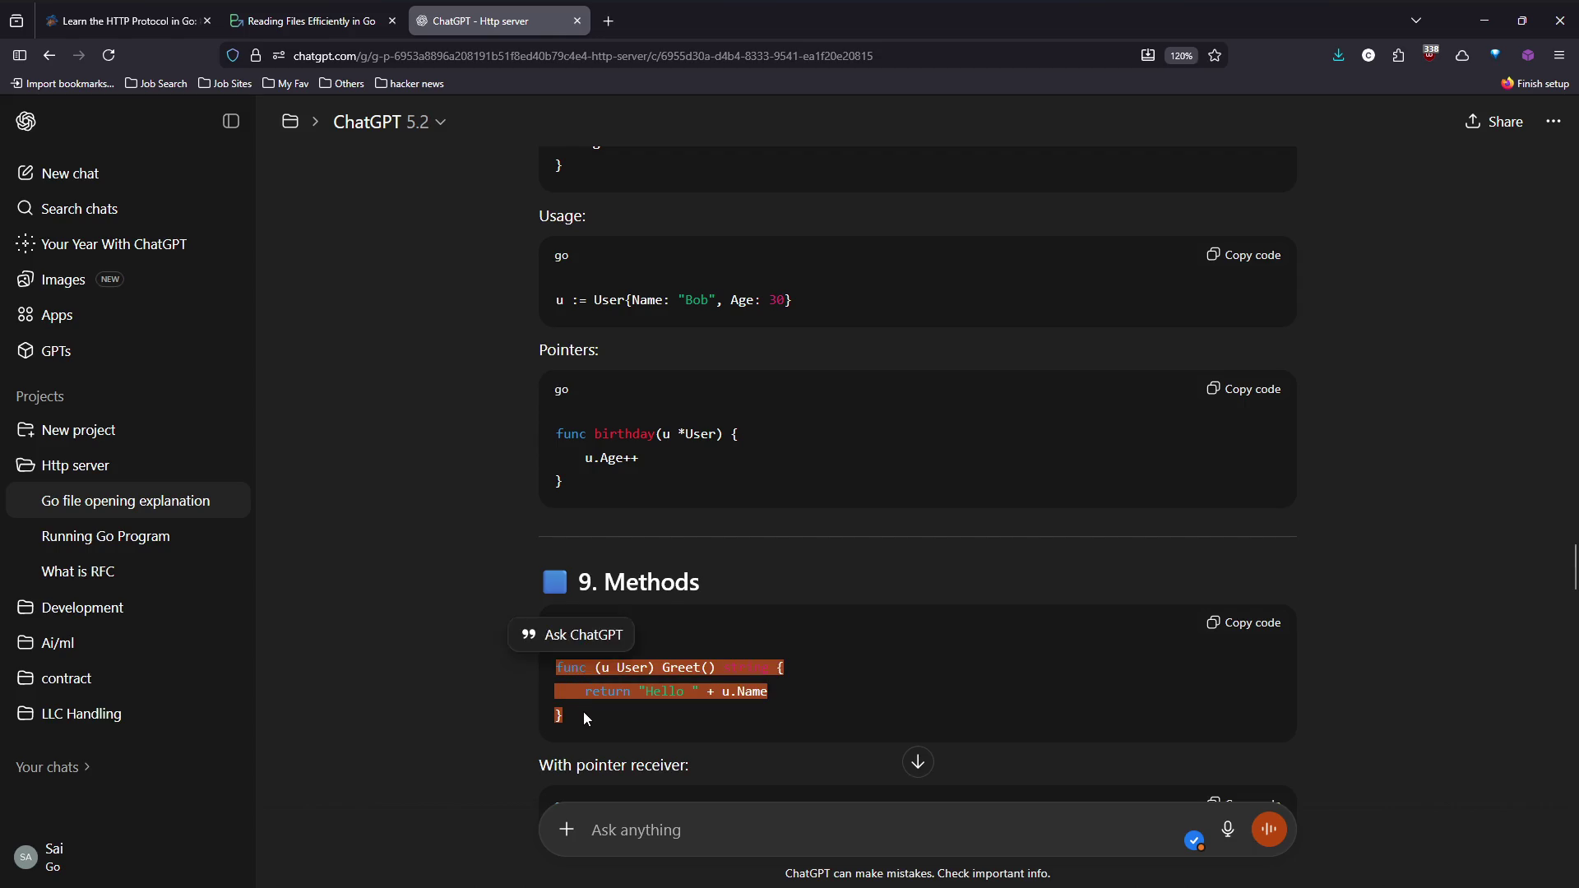
pyautogui.click(584, 713)
pyautogui.scroll(-4, 608, 719)
pyautogui.moveTo(549, 645); pyautogui.dragTo(554, 588)
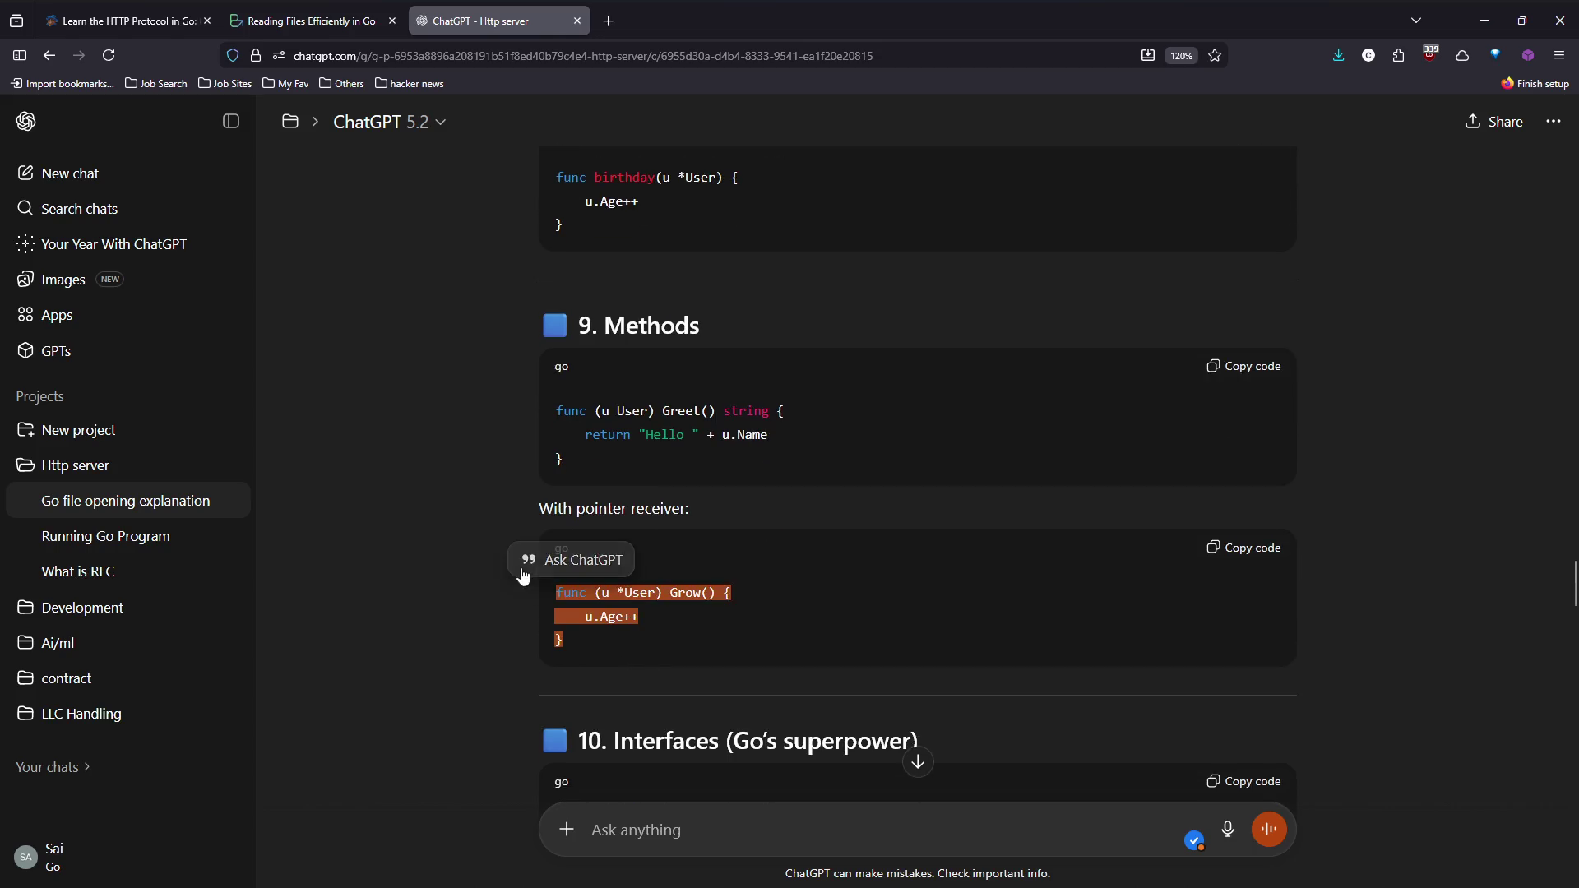
pyautogui.click(584, 556)
pyautogui.scroll(-4, 550, 717)
pyautogui.click(1271, 780)
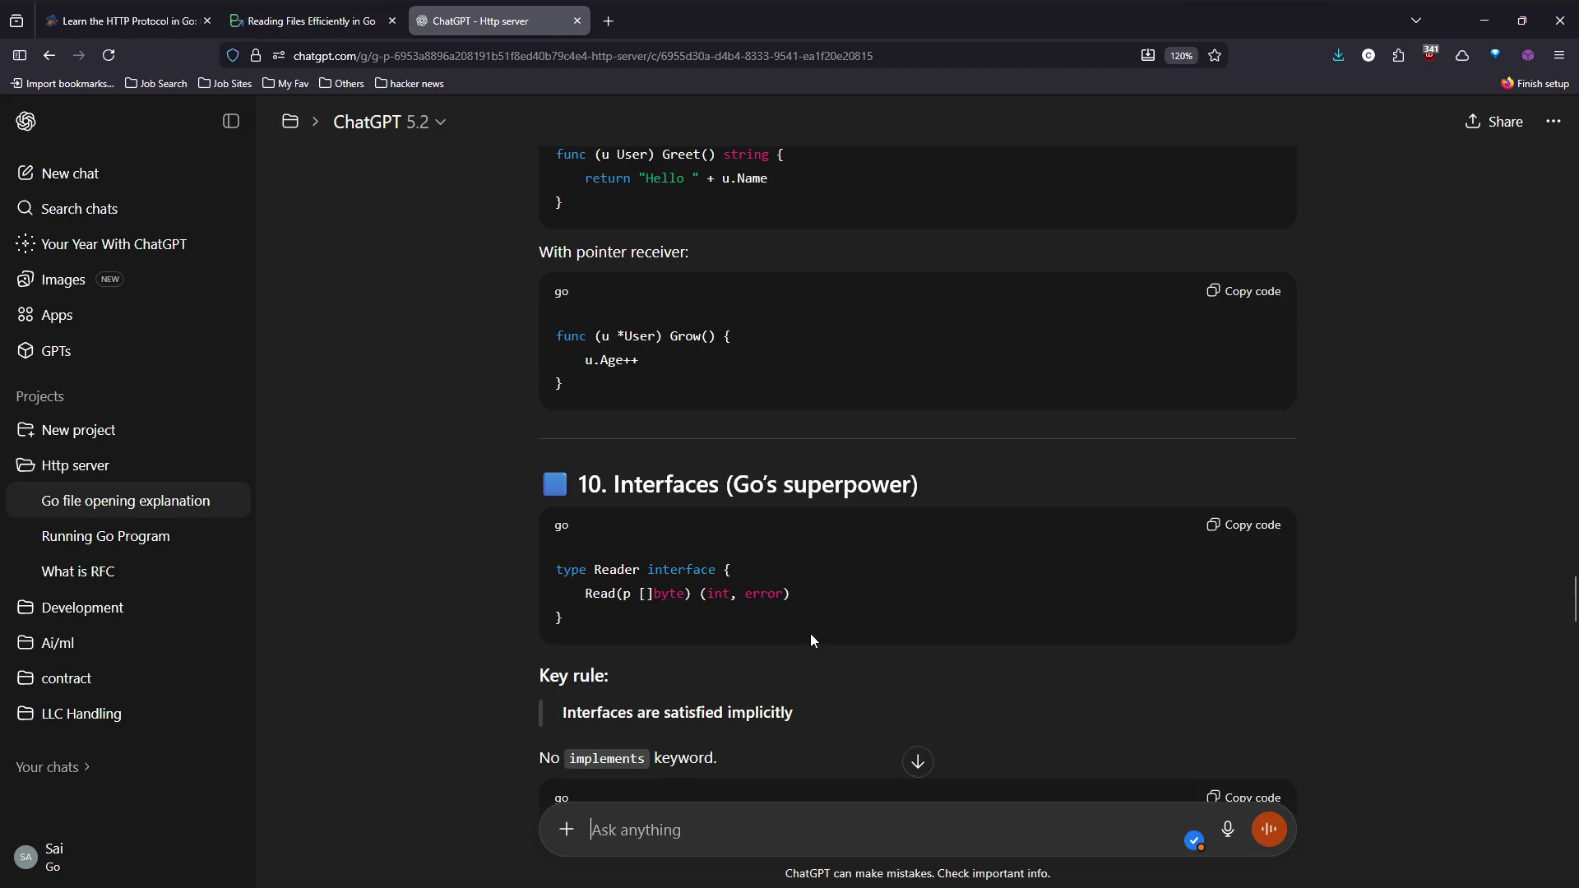
pyautogui.moveTo(556, 635)
pyautogui.mouseDown()
pyautogui.moveTo(554, 573)
pyautogui.moveTo(594, 689)
pyautogui.moveTo(544, 579)
pyautogui.mouseUp()
pyautogui.click(552, 576)
pyautogui.click(575, 620)
pyautogui.scroll(-3, 577, 633)
pyautogui.click(545, 578)
pyautogui.scroll(-5, 544, 580)
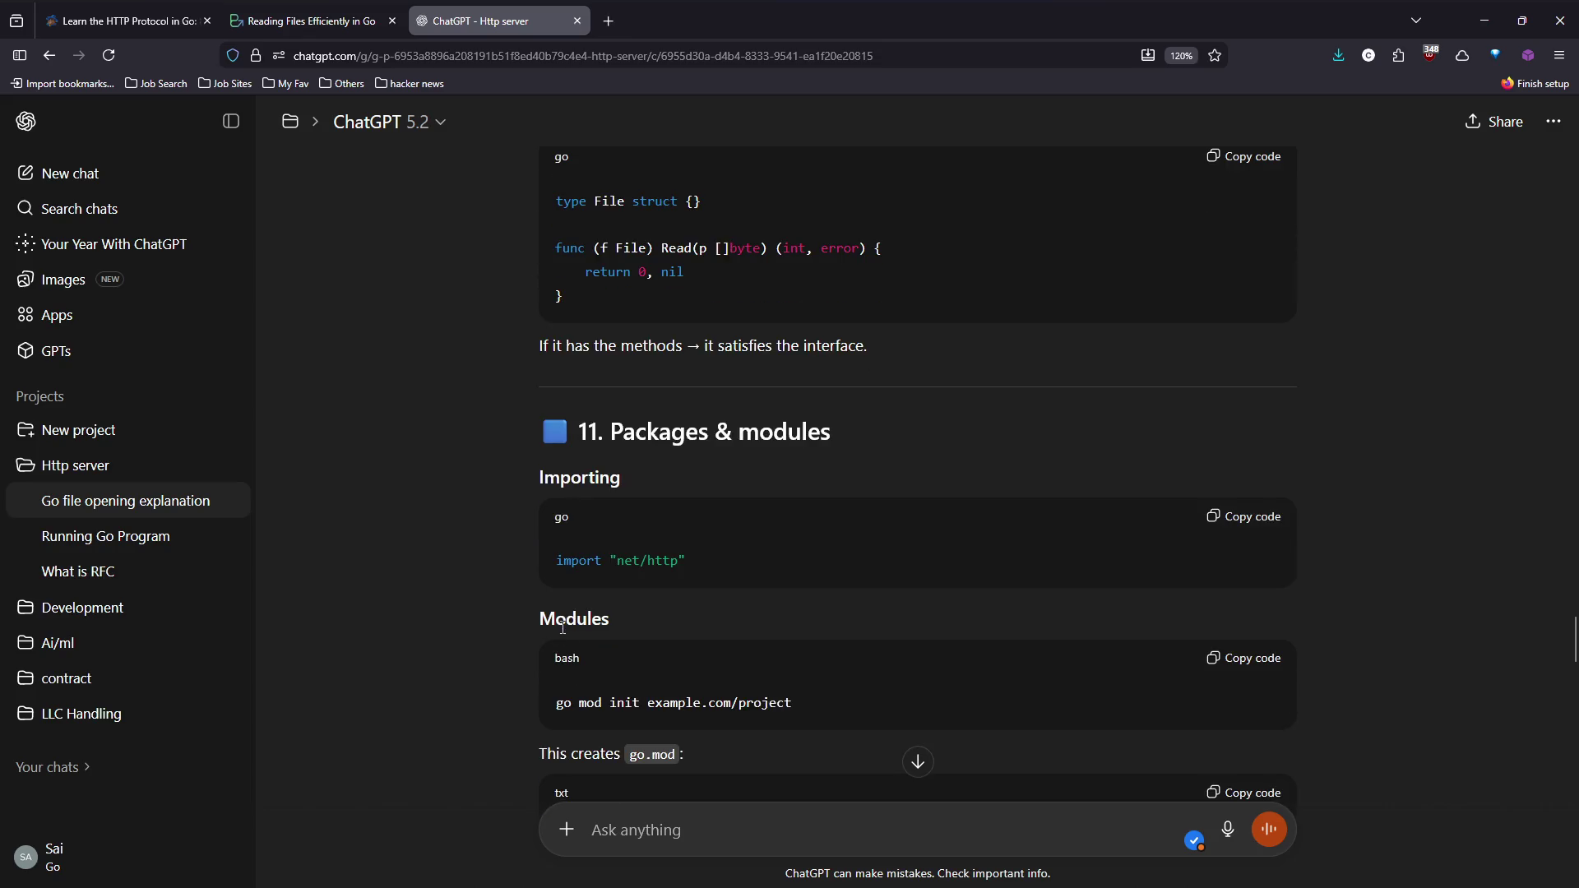
pyautogui.tripleClick(565, 559)
pyautogui.scroll(-2, 589, 639)
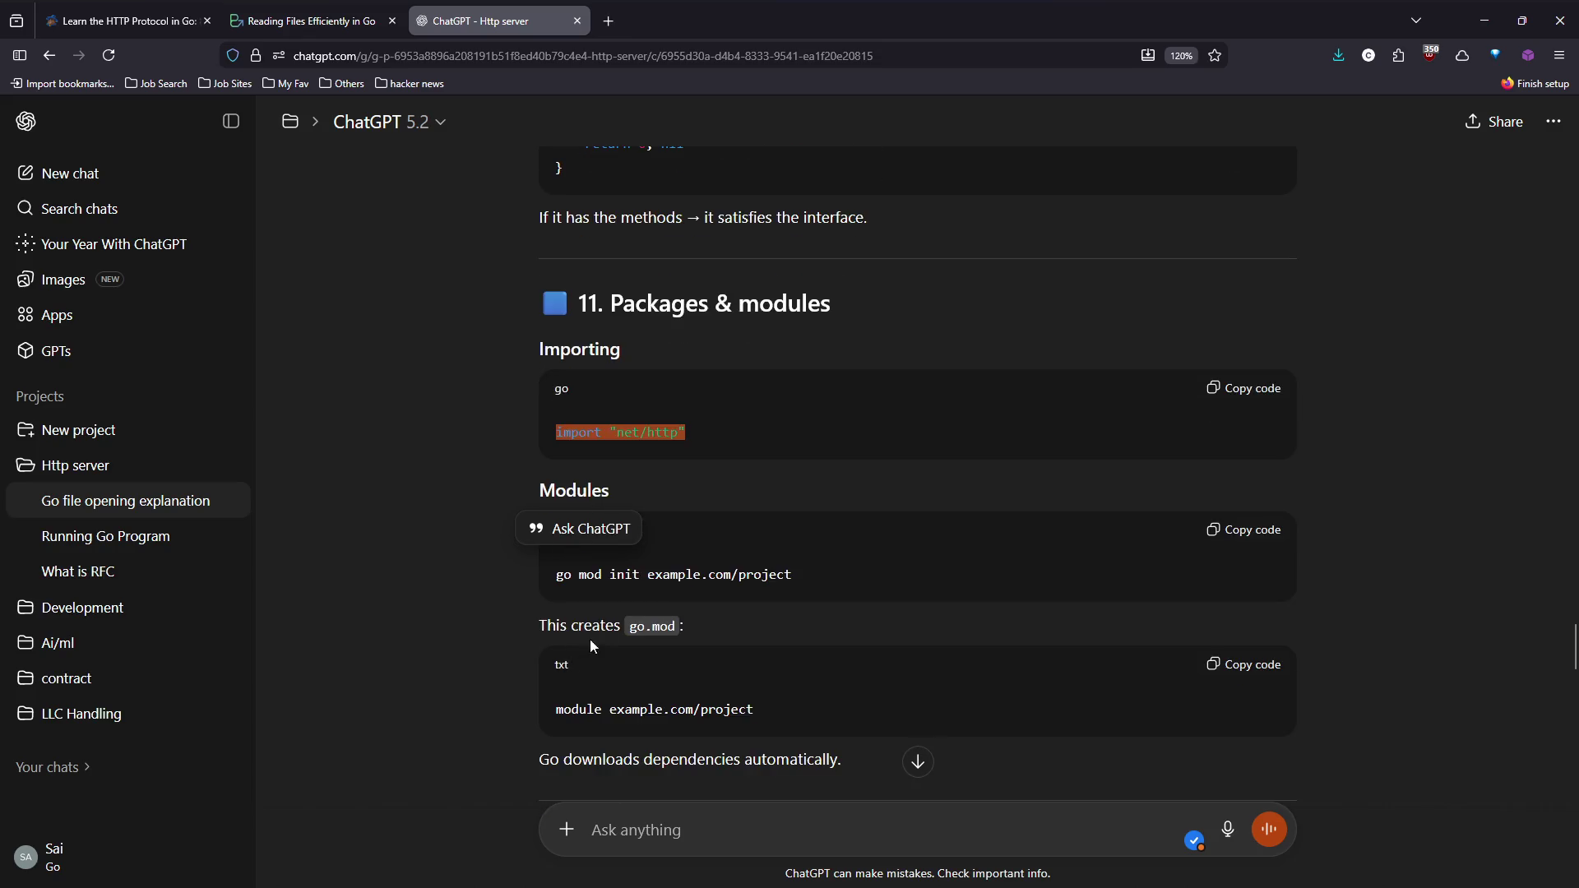
pyautogui.tripleClick(727, 574)
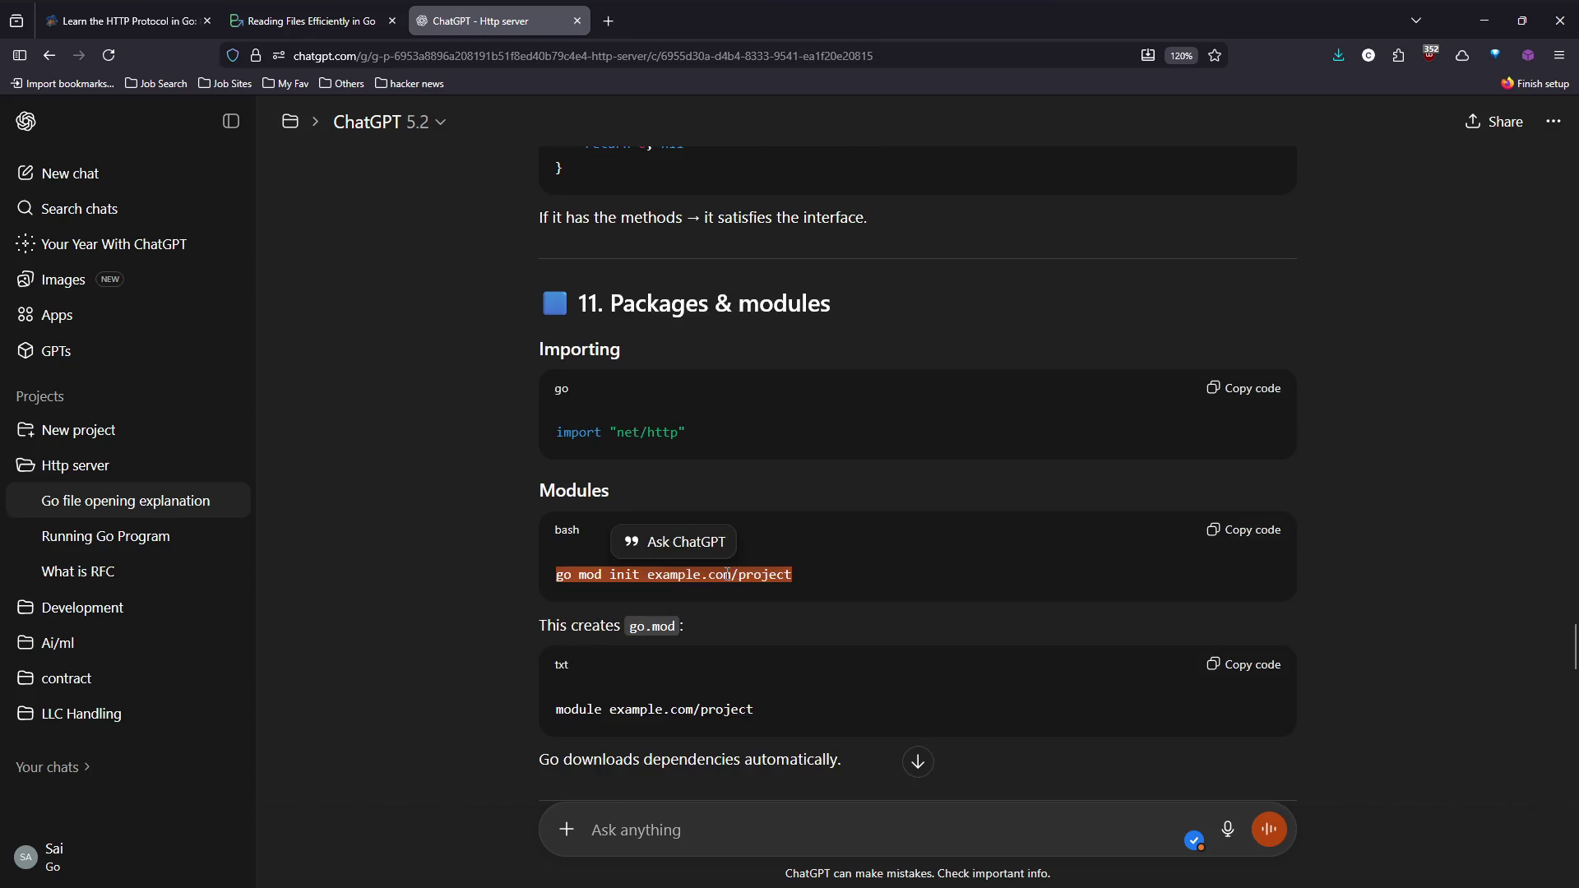
pyautogui.tripleClick(702, 713)
pyautogui.scroll(-5, 701, 718)
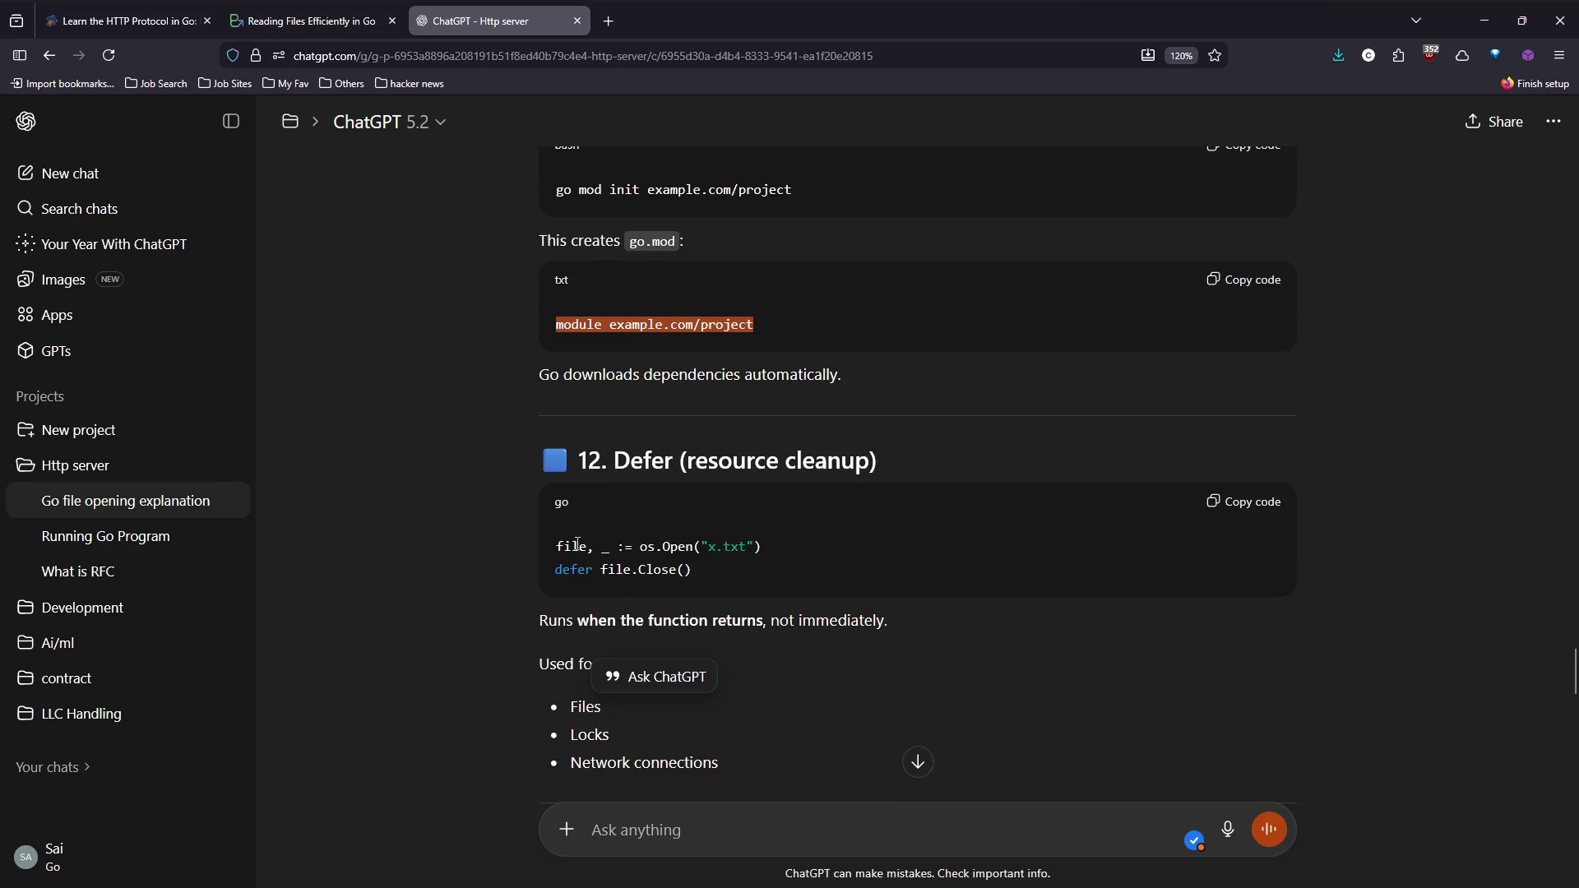
pyautogui.moveTo(712, 575); pyautogui.dragTo(520, 536)
pyautogui.click(520, 535)
pyautogui.scroll(-3, 531, 535)
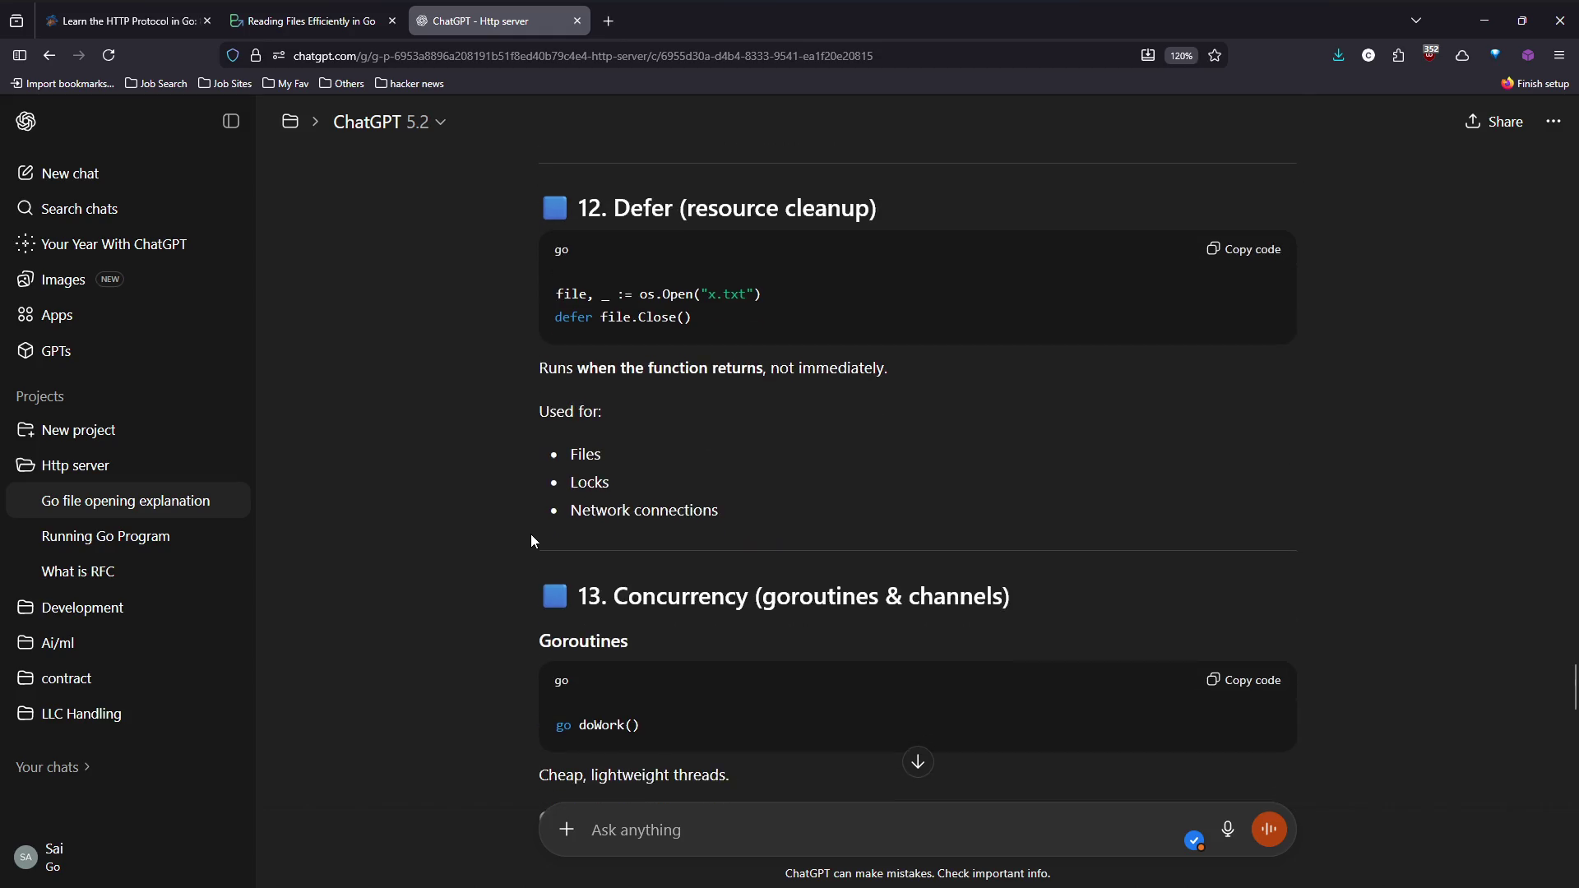
pyautogui.scroll(-2, 540, 545)
pyautogui.moveTo(703, 609); pyautogui.dragTo(486, 580)
pyautogui.click(487, 581)
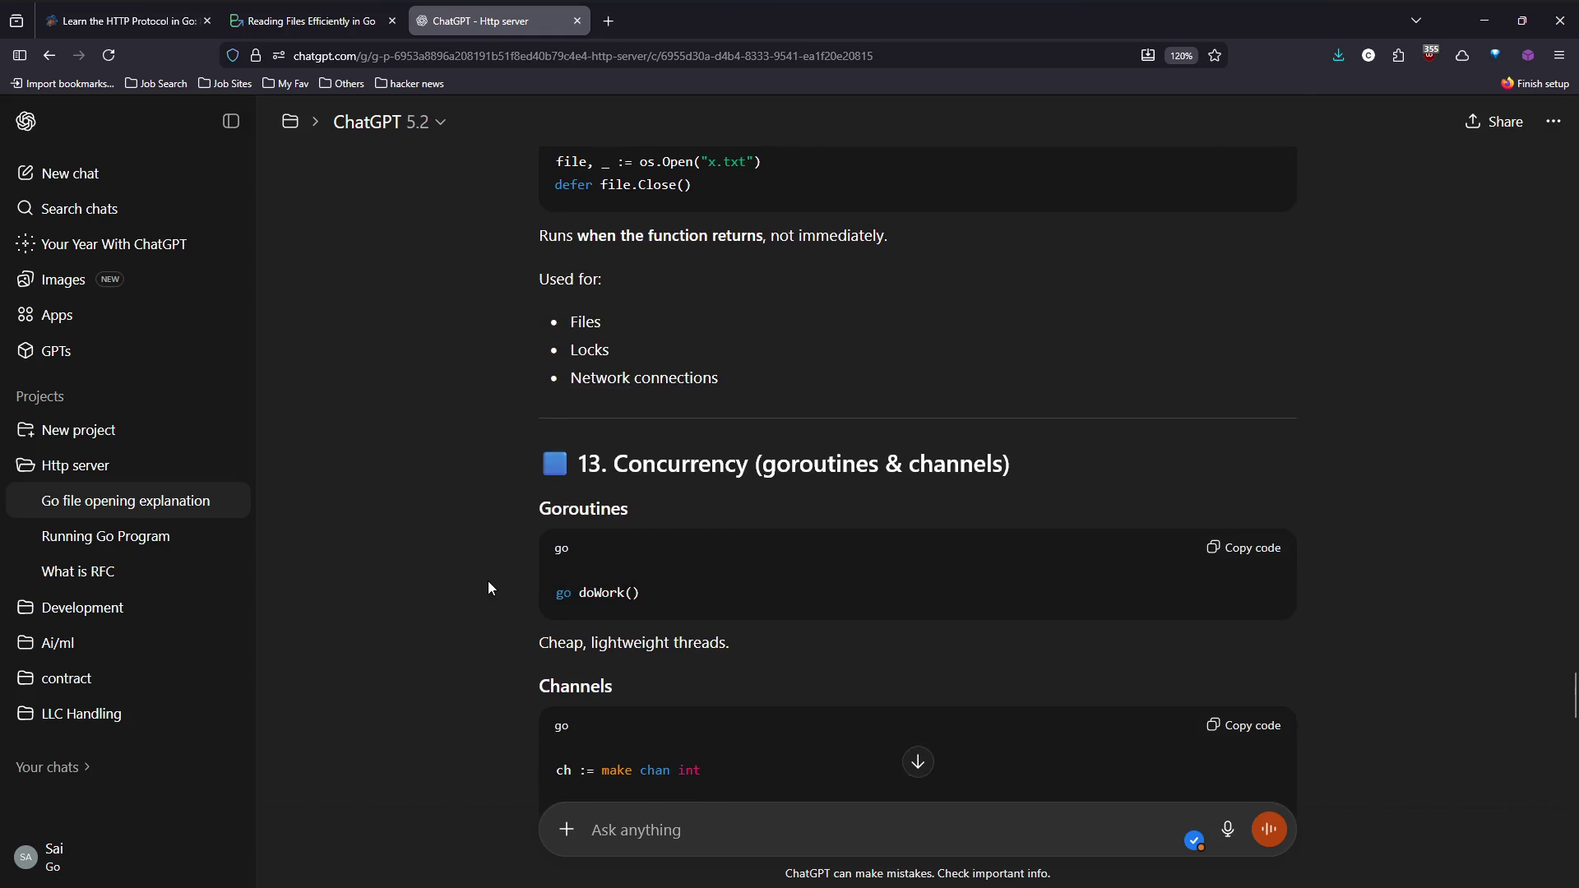
pyautogui.scroll(-3, 550, 565)
pyautogui.moveTo(530, 508)
pyautogui.mouseDown()
pyautogui.moveTo(610, 624)
pyautogui.moveTo(667, 659)
pyautogui.mouseUp()
pyautogui.click(666, 659)
pyautogui.scroll(-3, 666, 660)
pyautogui.scroll(-2, 666, 659)
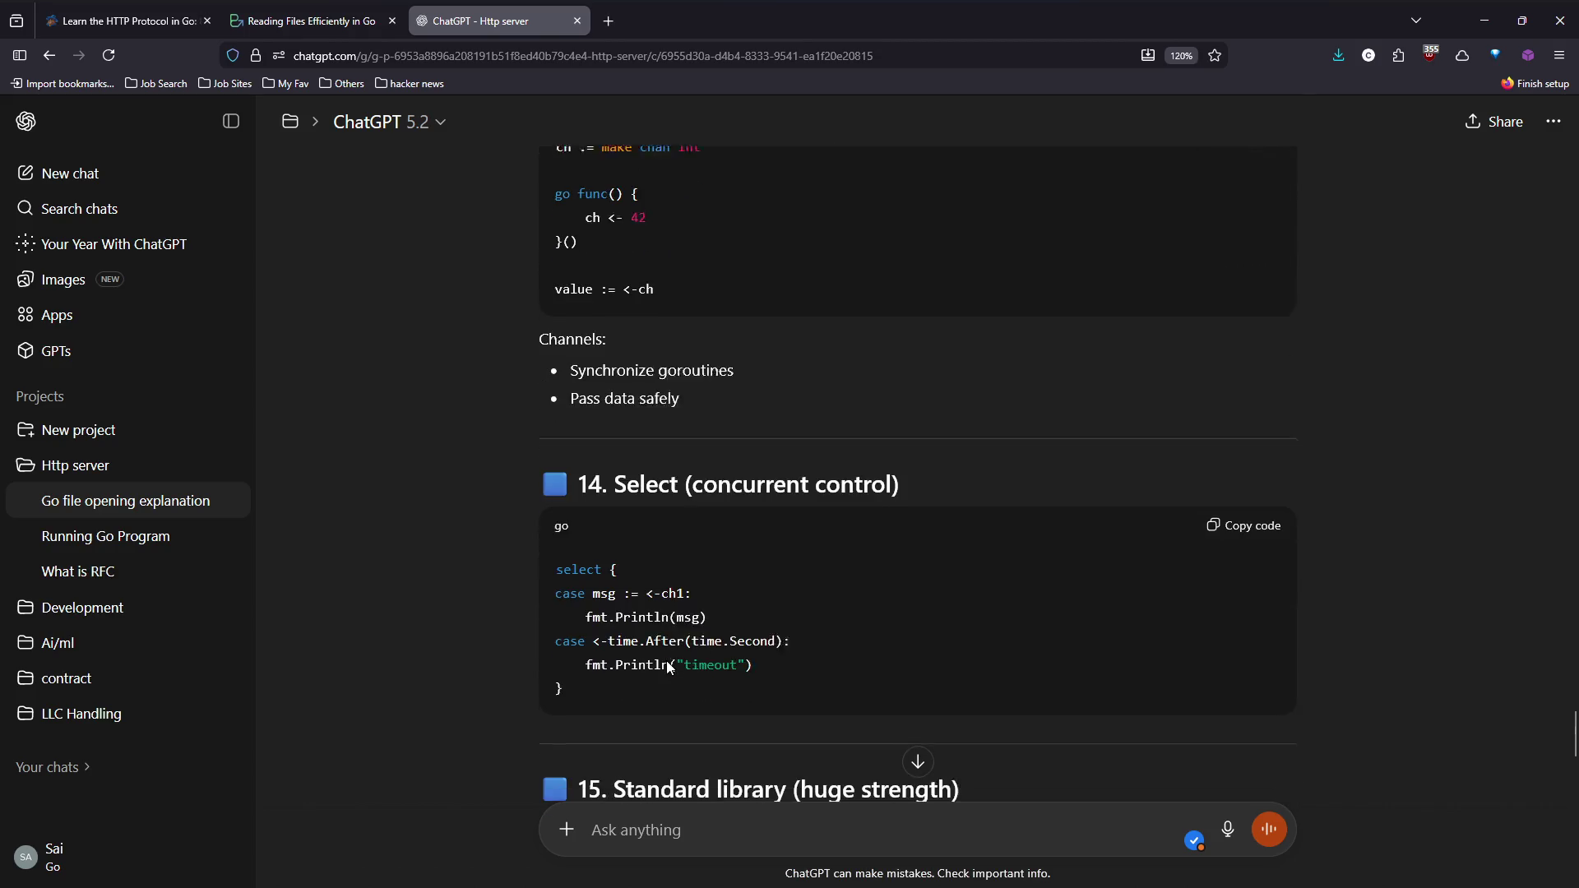
pyautogui.moveTo(544, 551); pyautogui.dragTo(602, 669)
pyautogui.click(608, 678)
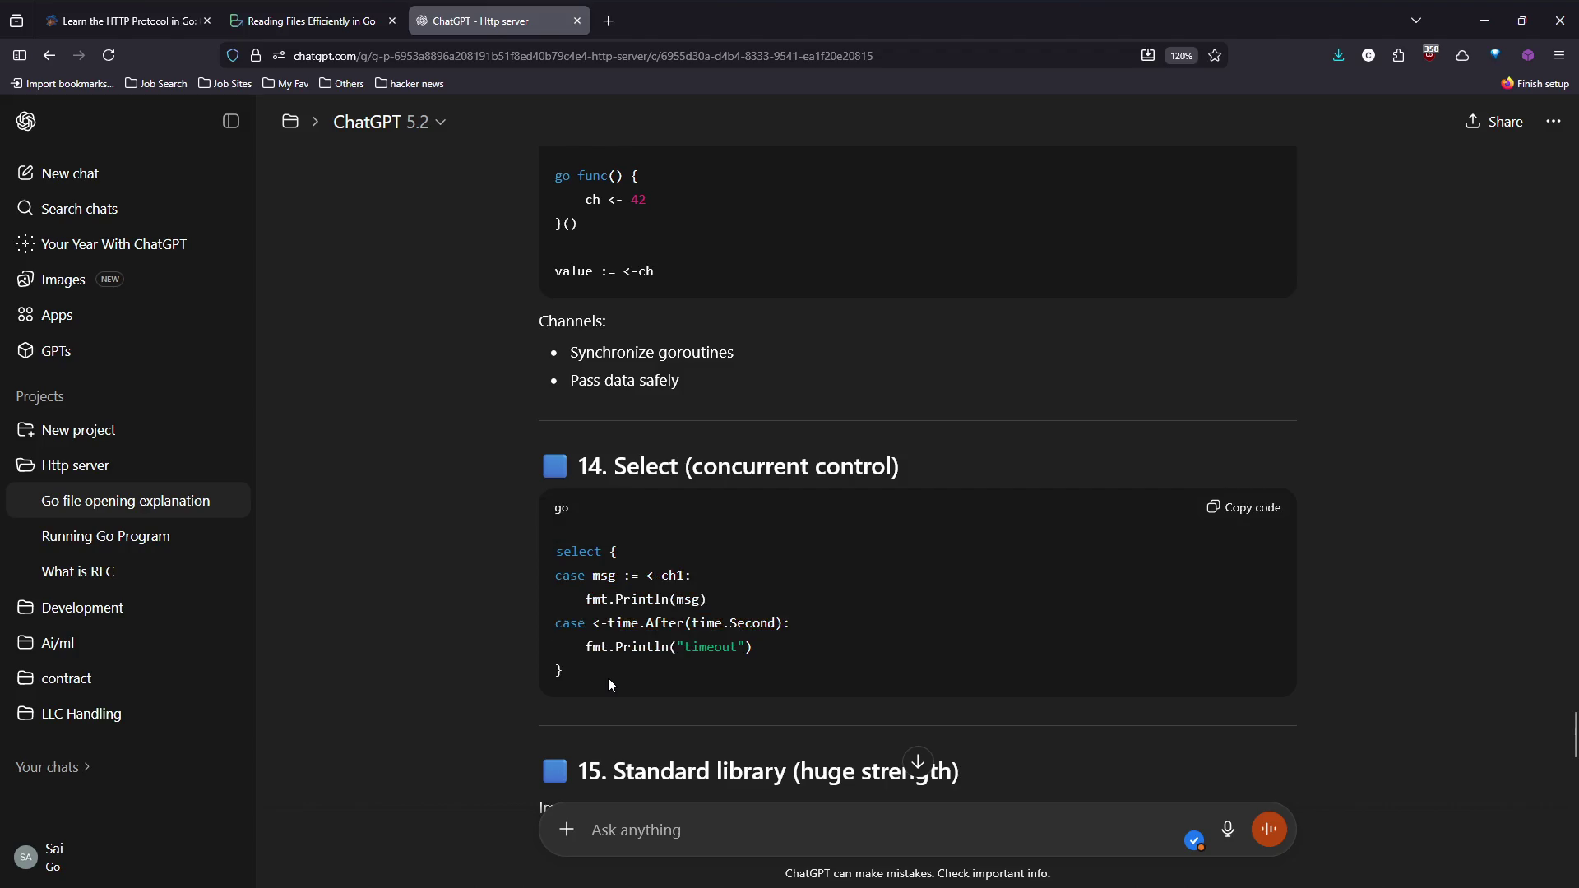
pyautogui.scroll(-3, 609, 677)
pyautogui.scroll(-5, 627, 592)
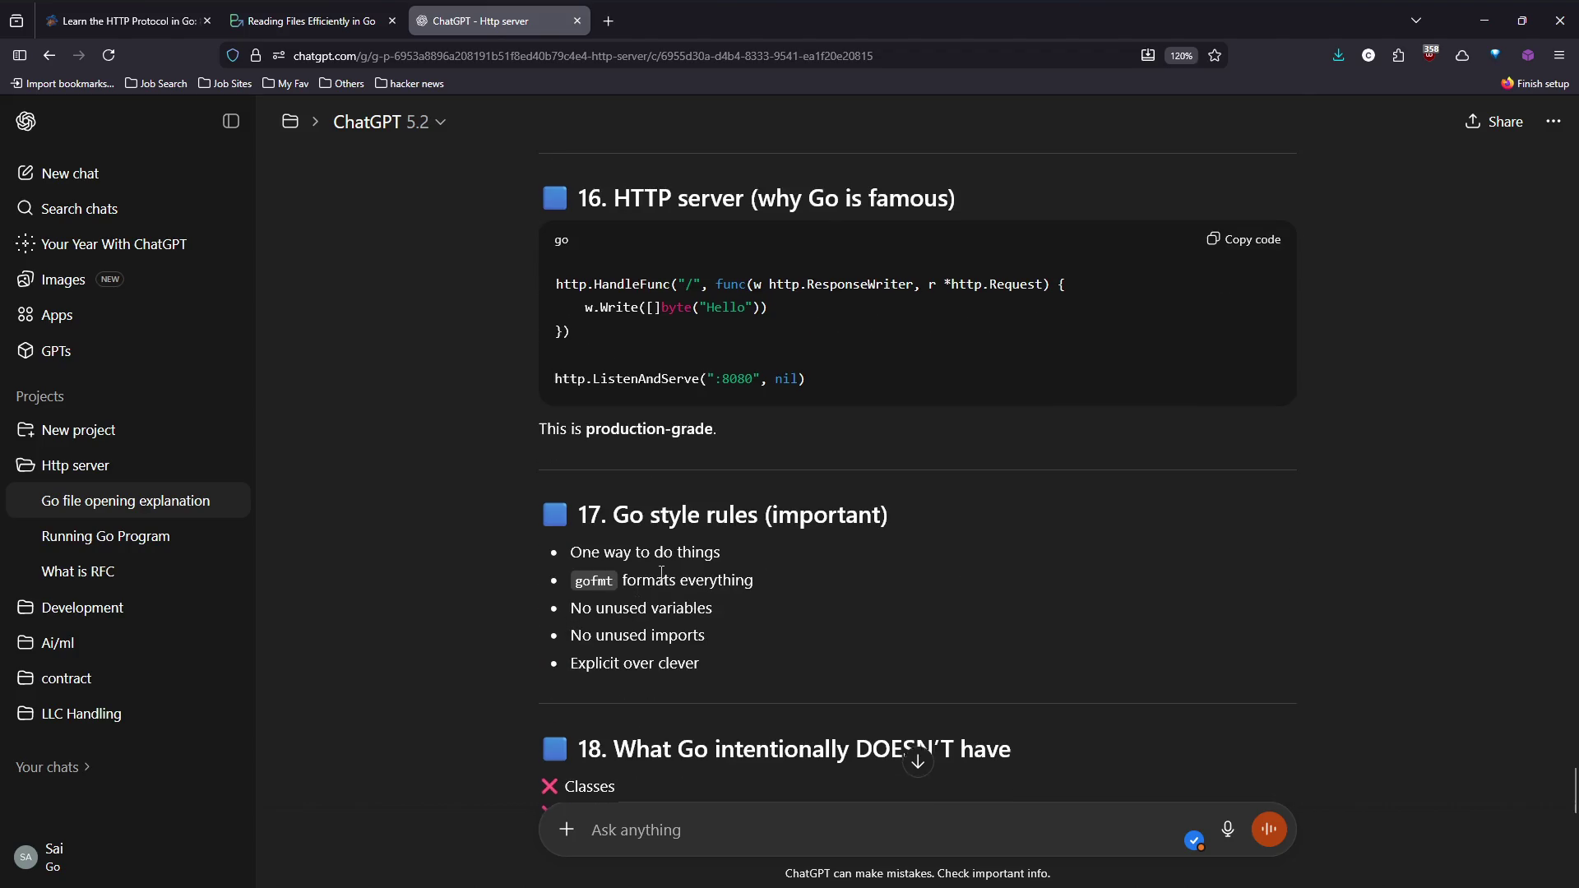
pyautogui.scroll(3, 614, 618)
pyautogui.moveTo(859, 653)
pyautogui.mouseDown()
pyautogui.moveTo(696, 610)
pyautogui.moveTo(526, 508)
pyautogui.mouseUp()
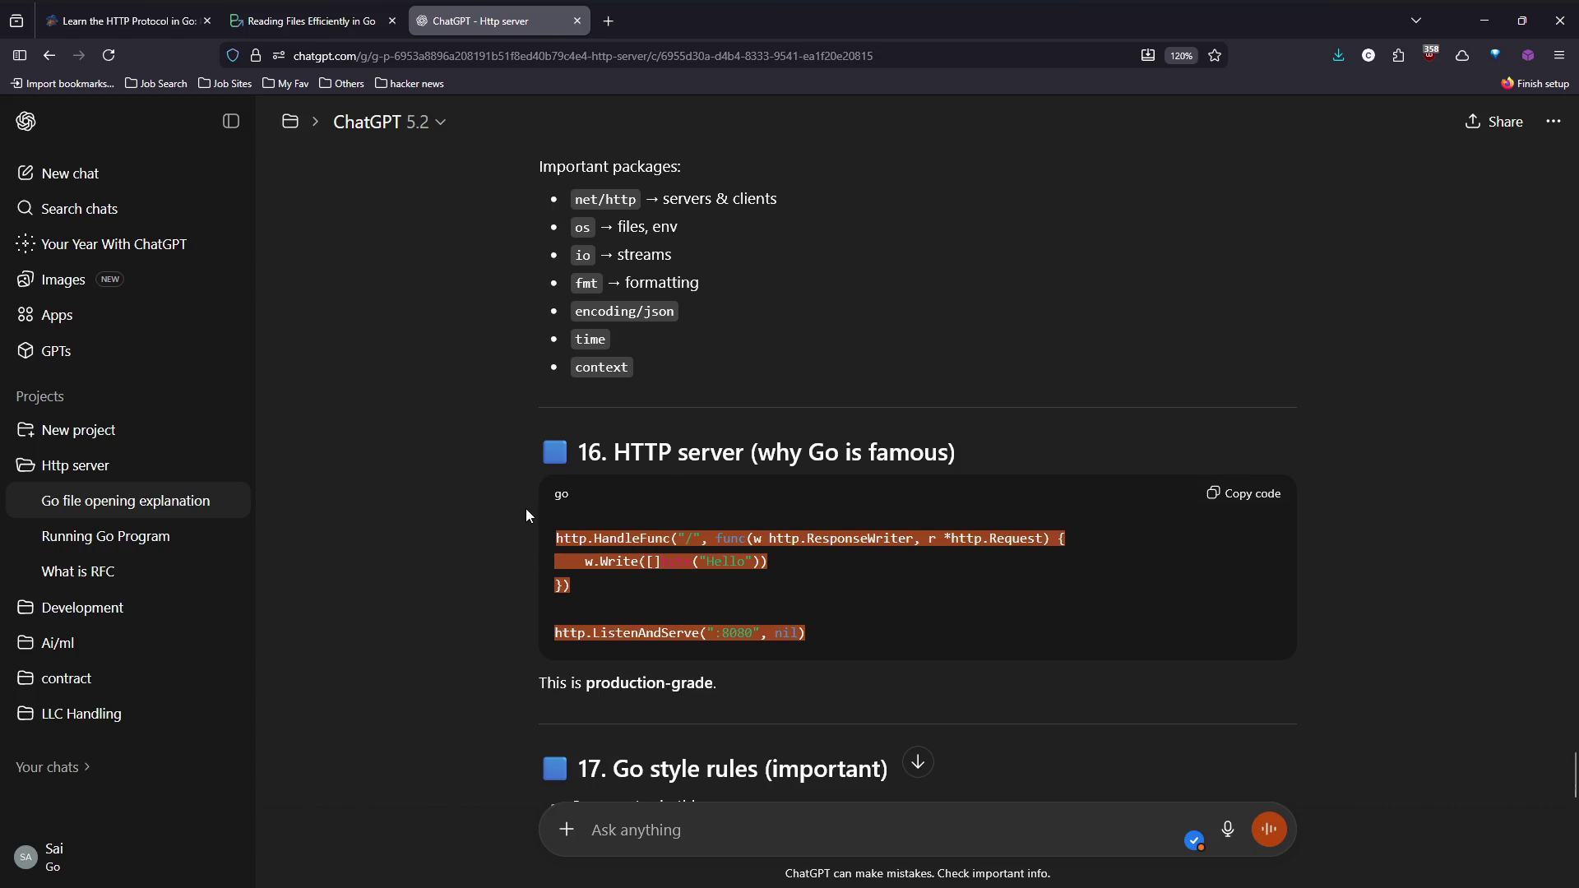
pyautogui.click(541, 541)
pyautogui.moveTo(600, 561); pyautogui.dragTo(882, 621)
pyautogui.click(882, 622)
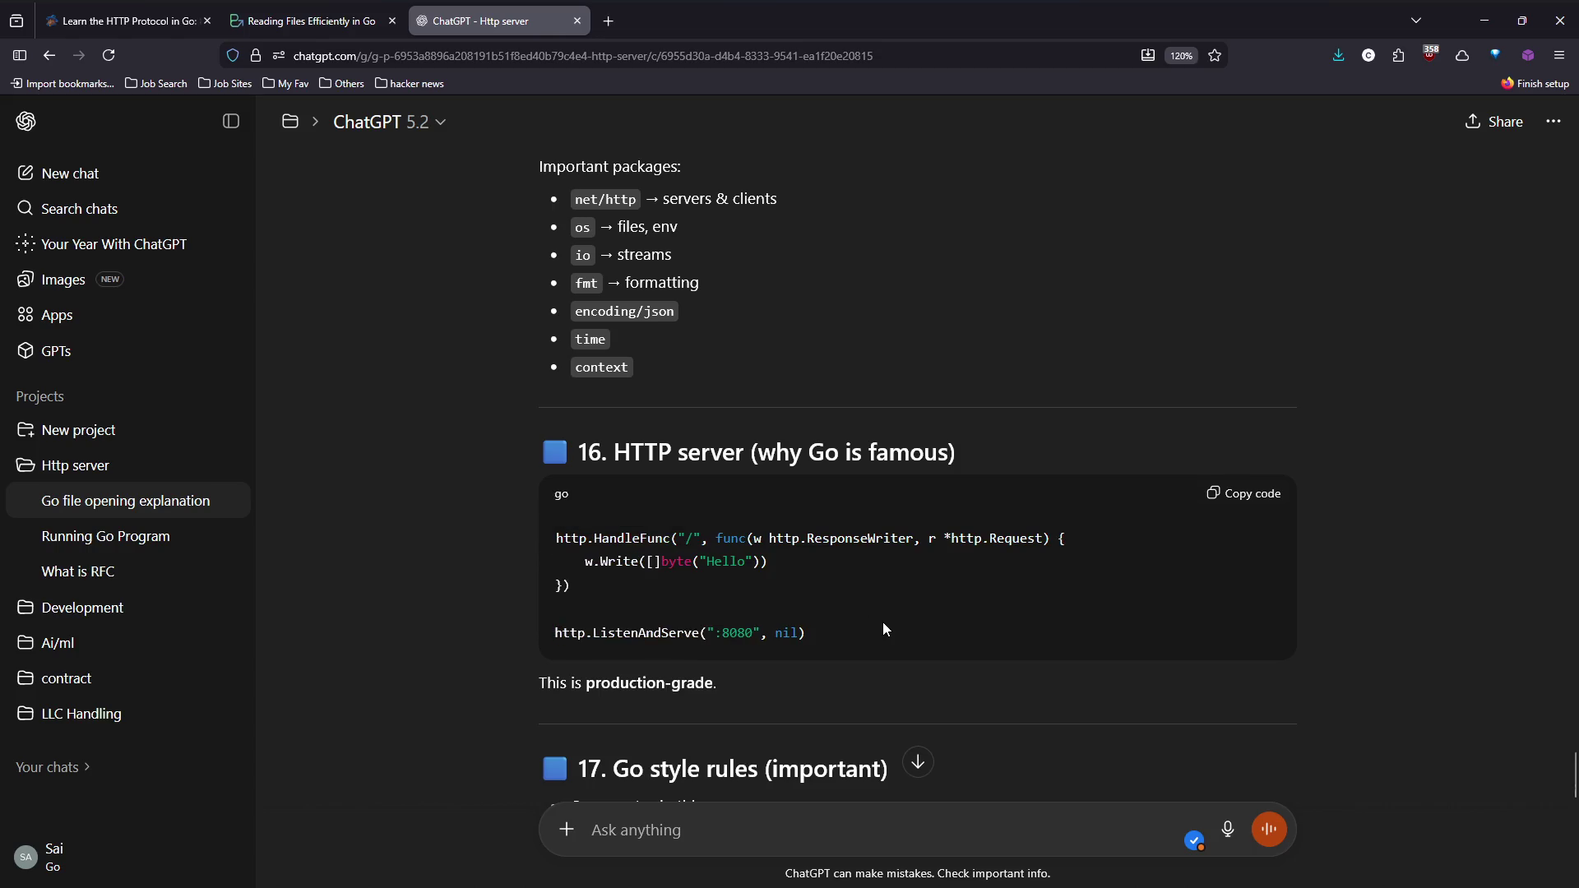
pyautogui.scroll(-6, 882, 622)
pyautogui.scroll(-8, 880, 627)
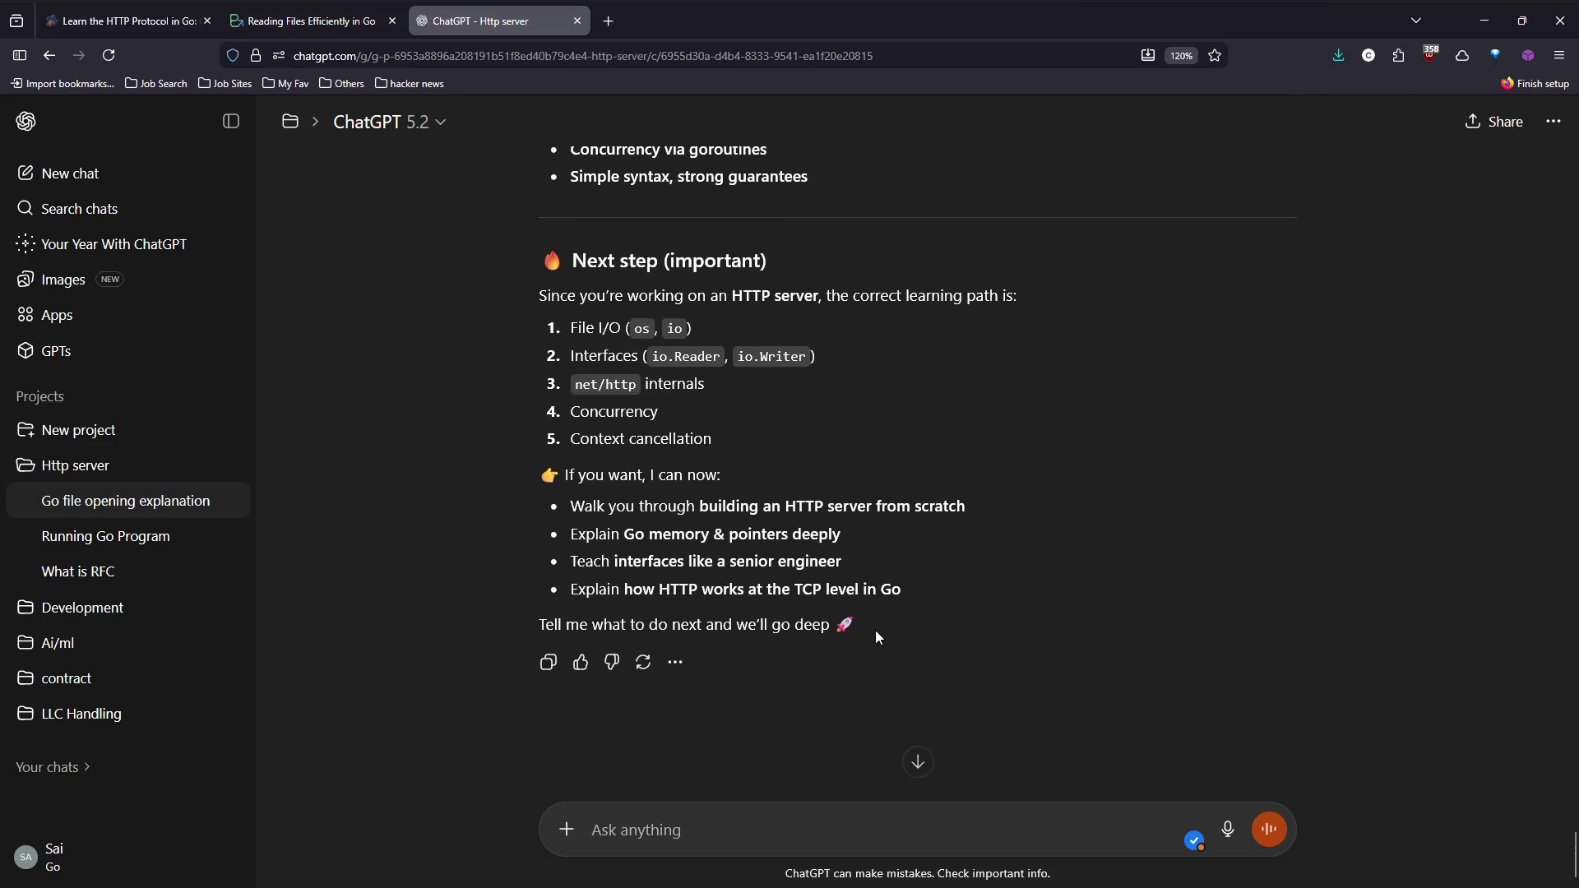
# Step: Highlight and clear the HTTP server, select statement and Defer code blocks while scrolling up
pyautogui.scroll(14, 873, 636)
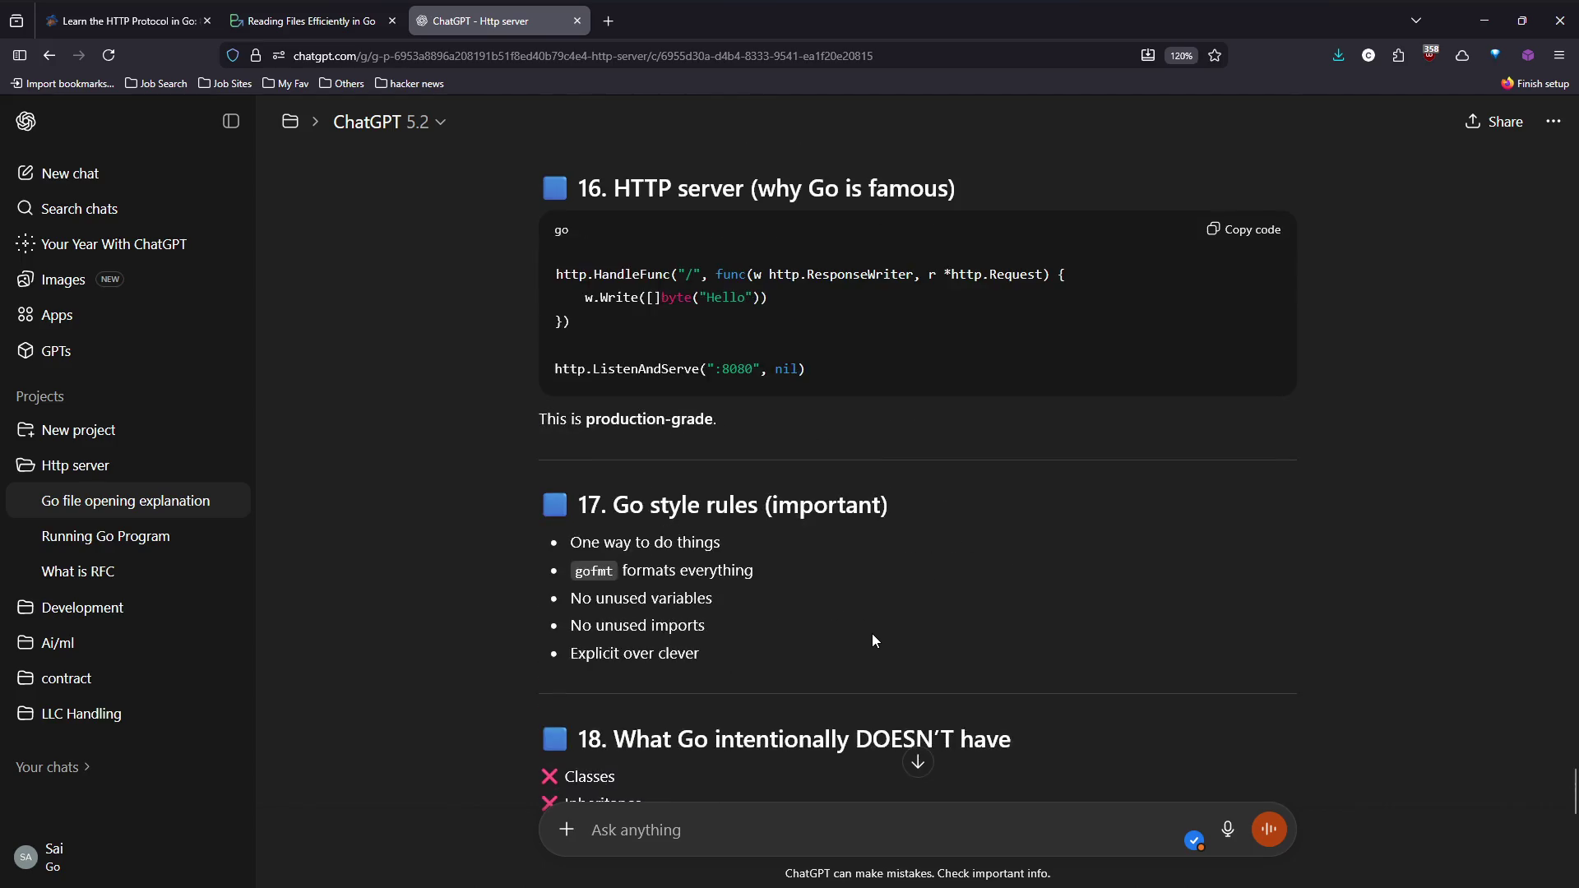
pyautogui.moveTo(873, 628)
pyautogui.mouseDown()
pyautogui.moveTo(540, 535)
pyautogui.moveTo(882, 639)
pyautogui.mouseUp()
pyautogui.click(883, 642)
pyautogui.scroll(6, 875, 670)
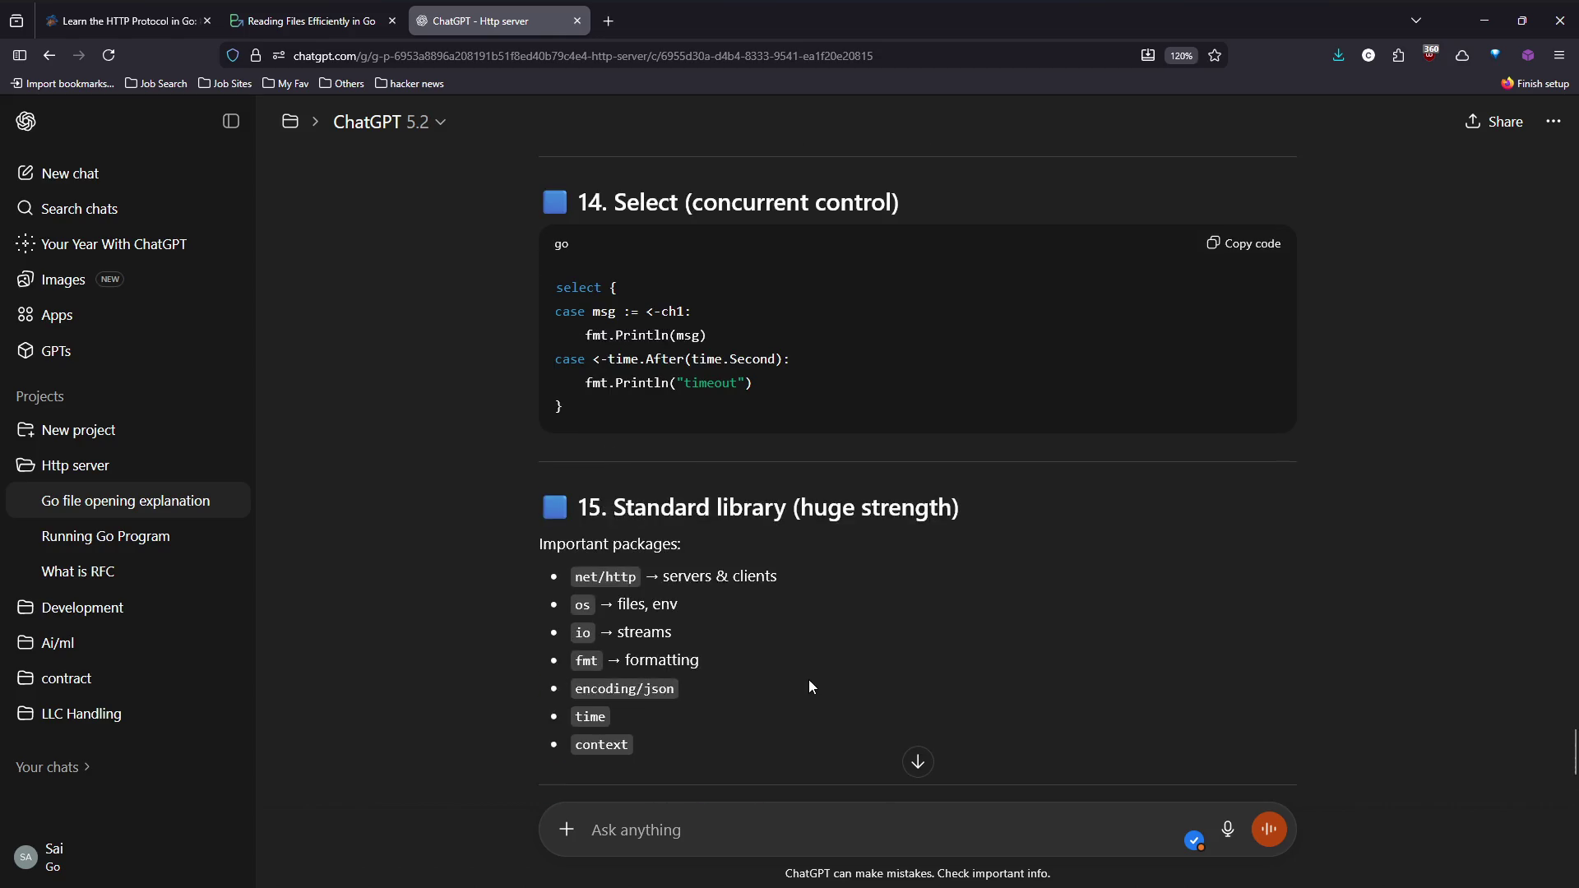
pyautogui.moveTo(565, 533)
pyautogui.mouseDown()
pyautogui.moveTo(544, 418)
pyautogui.moveTo(669, 516)
pyautogui.moveTo(639, 533)
pyautogui.mouseUp()
pyautogui.click(545, 418)
pyautogui.click(639, 533)
pyautogui.scroll(13, 639, 533)
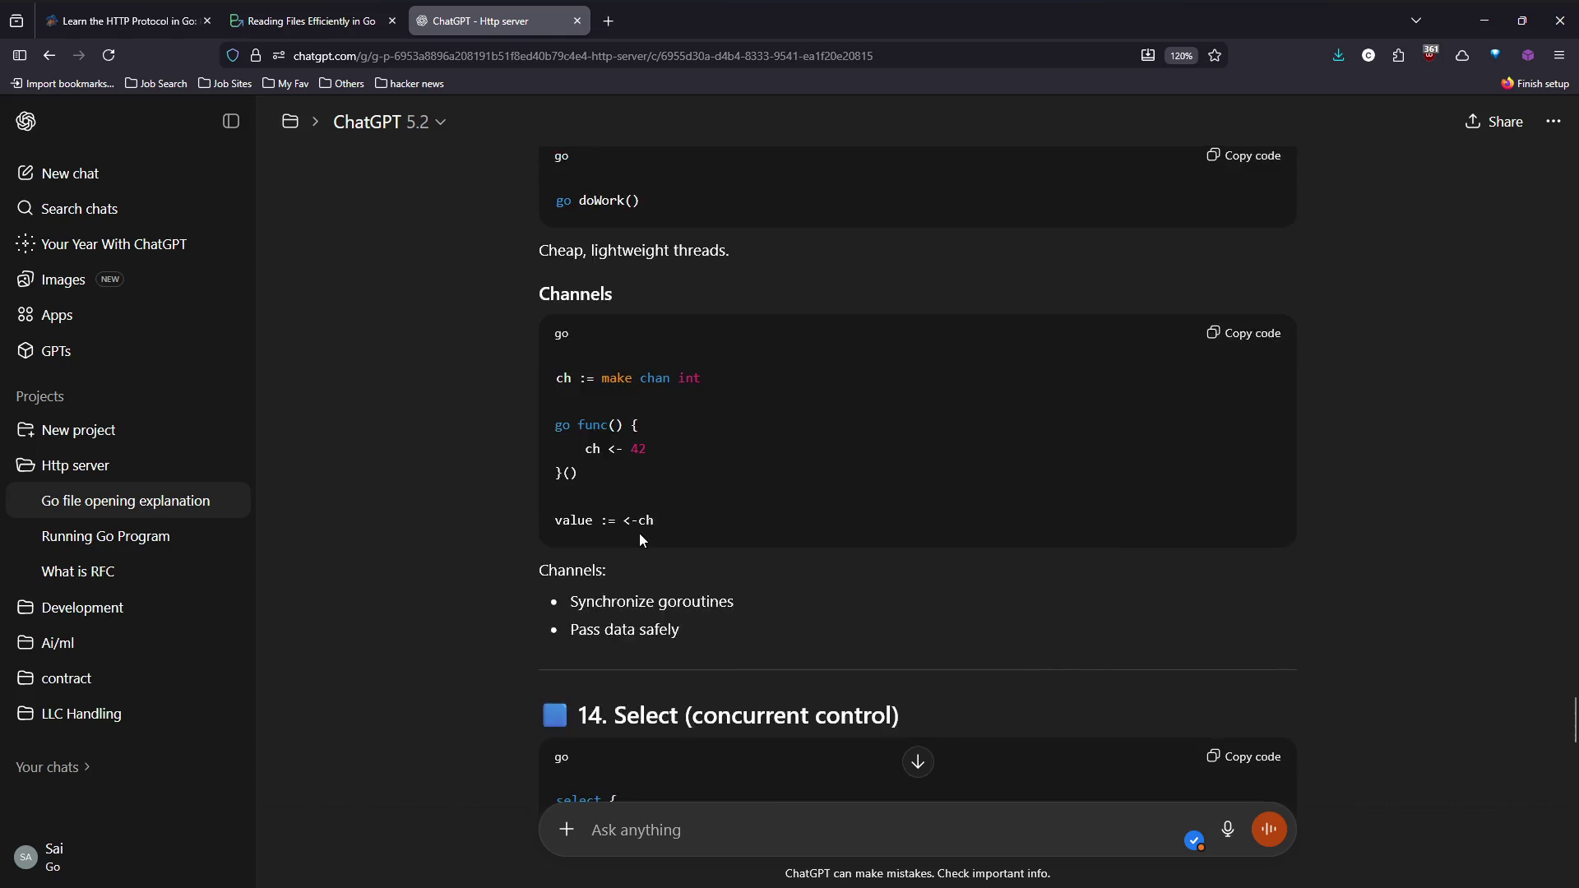
pyautogui.scroll(1, 639, 535)
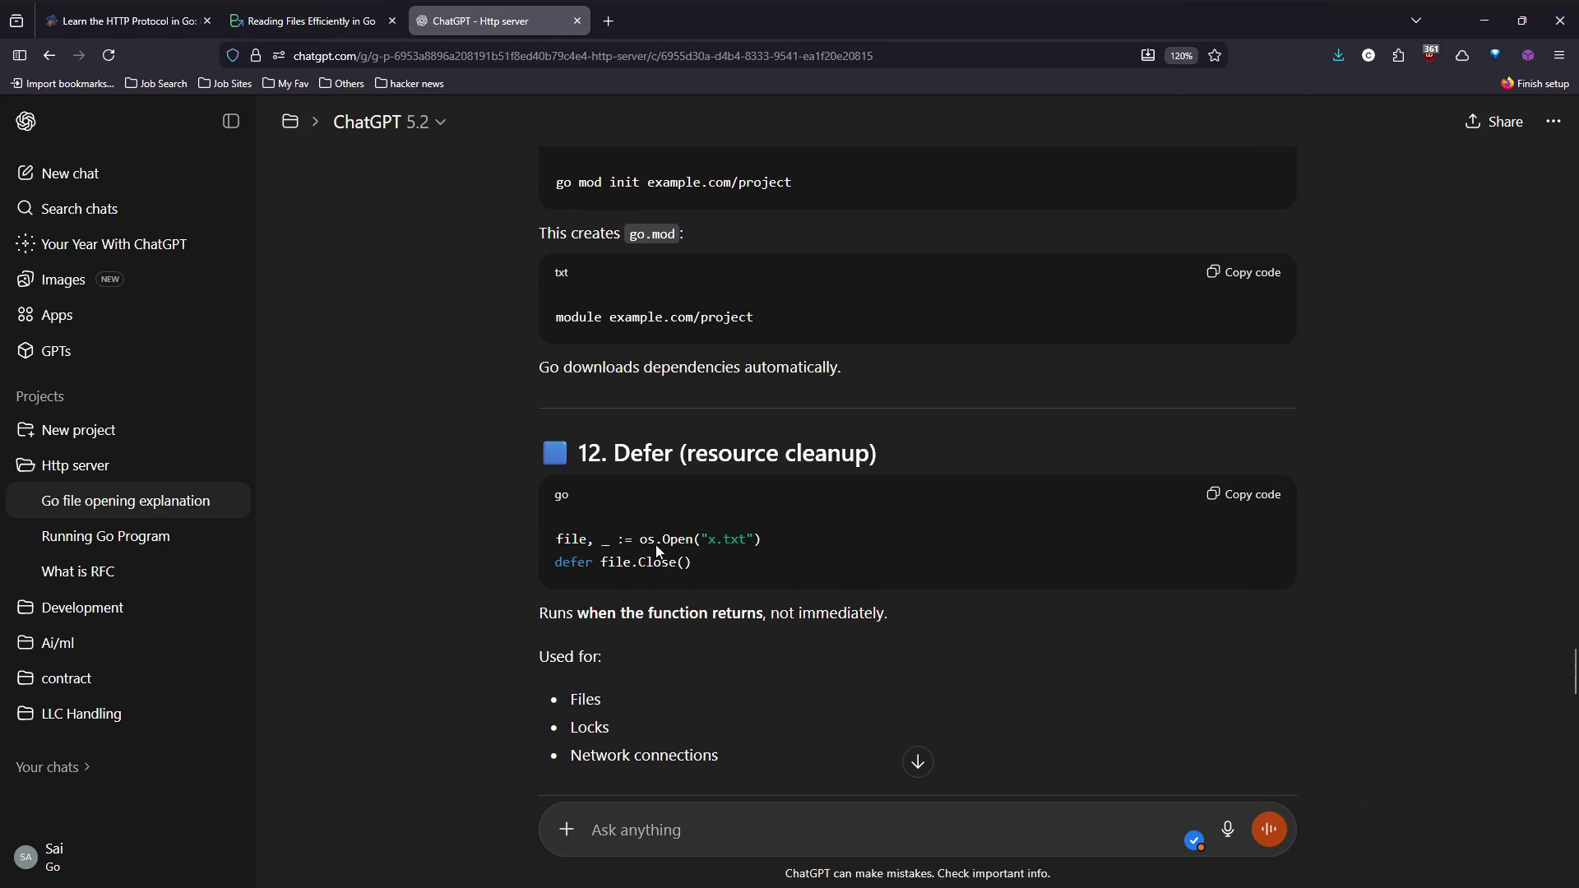
pyautogui.moveTo(746, 585); pyautogui.dragTo(501, 527)
pyautogui.click(500, 526)
# Step: Highlight and clear the module line, go mod init line and import "net/http" line
pyautogui.scroll(6, 807, 577)
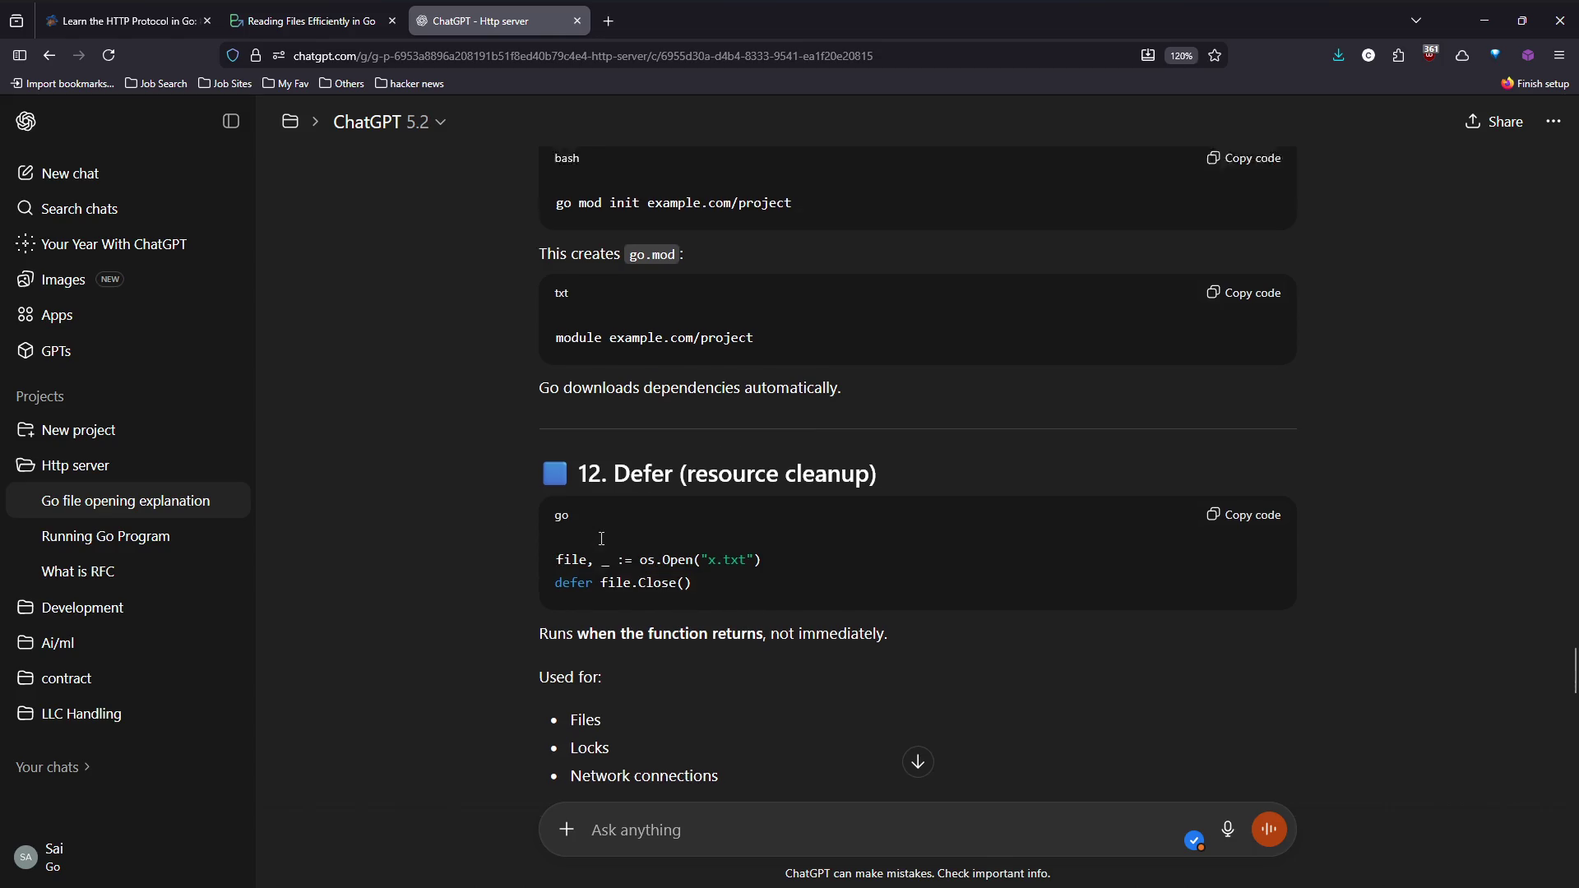
pyautogui.moveTo(807, 582); pyautogui.dragTo(343, 580)
pyautogui.click(343, 580)
pyautogui.scroll(5, 797, 583)
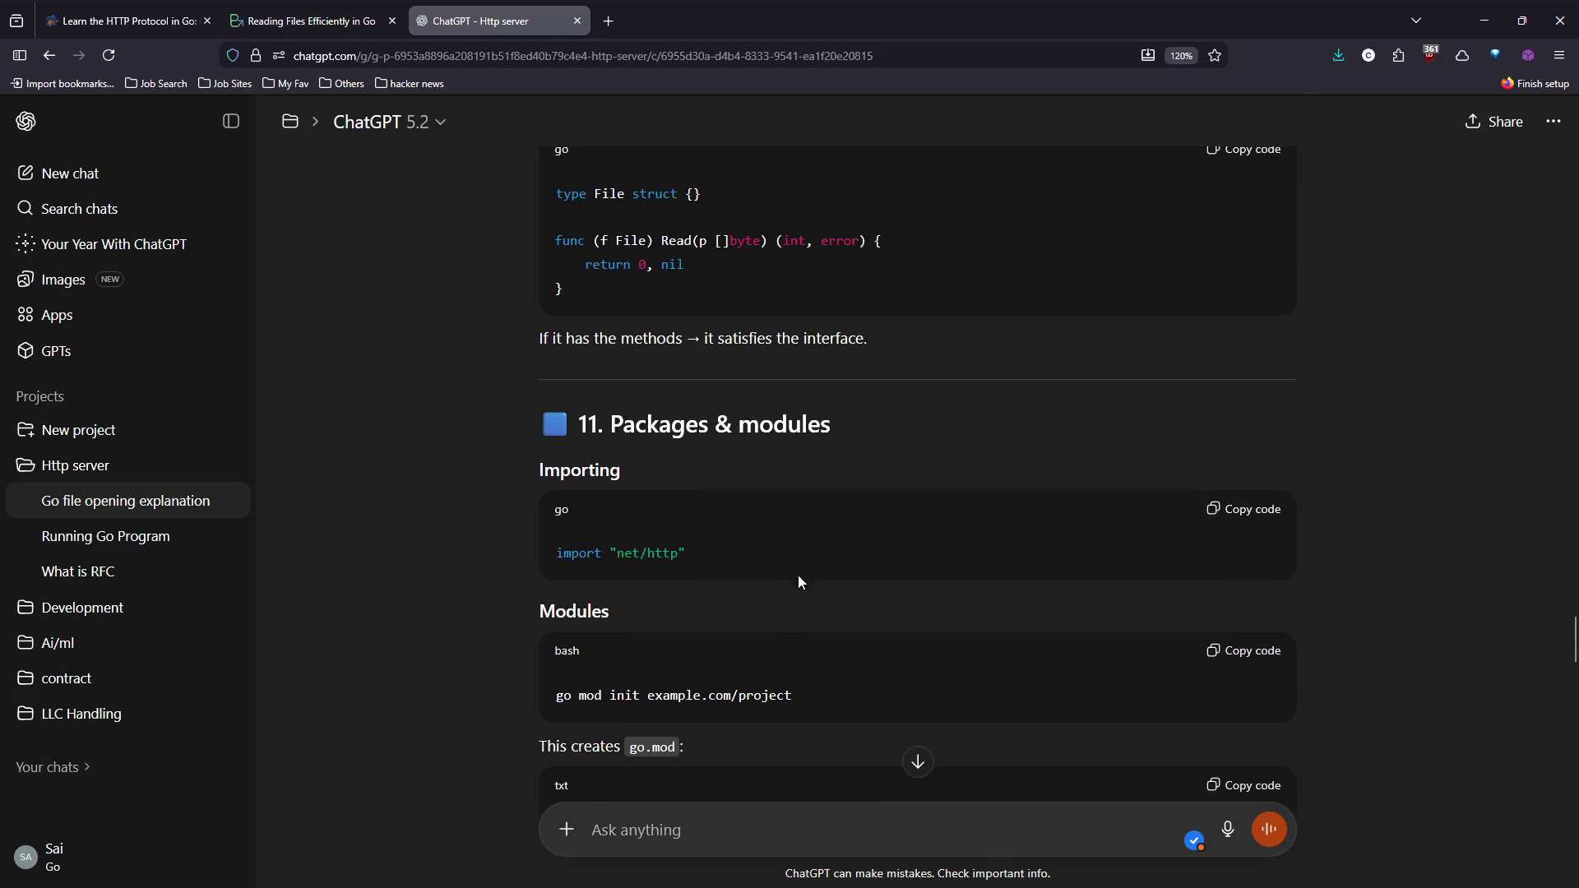
pyautogui.moveTo(845, 708); pyautogui.dragTo(369, 659)
pyautogui.click(368, 660)
pyautogui.moveTo(739, 564); pyautogui.dragTo(461, 551)
pyautogui.click(461, 551)
# Step: Highlight and clear the File struct Read method, Reader interface, Grow() and Greet() code
pyautogui.scroll(5, 740, 543)
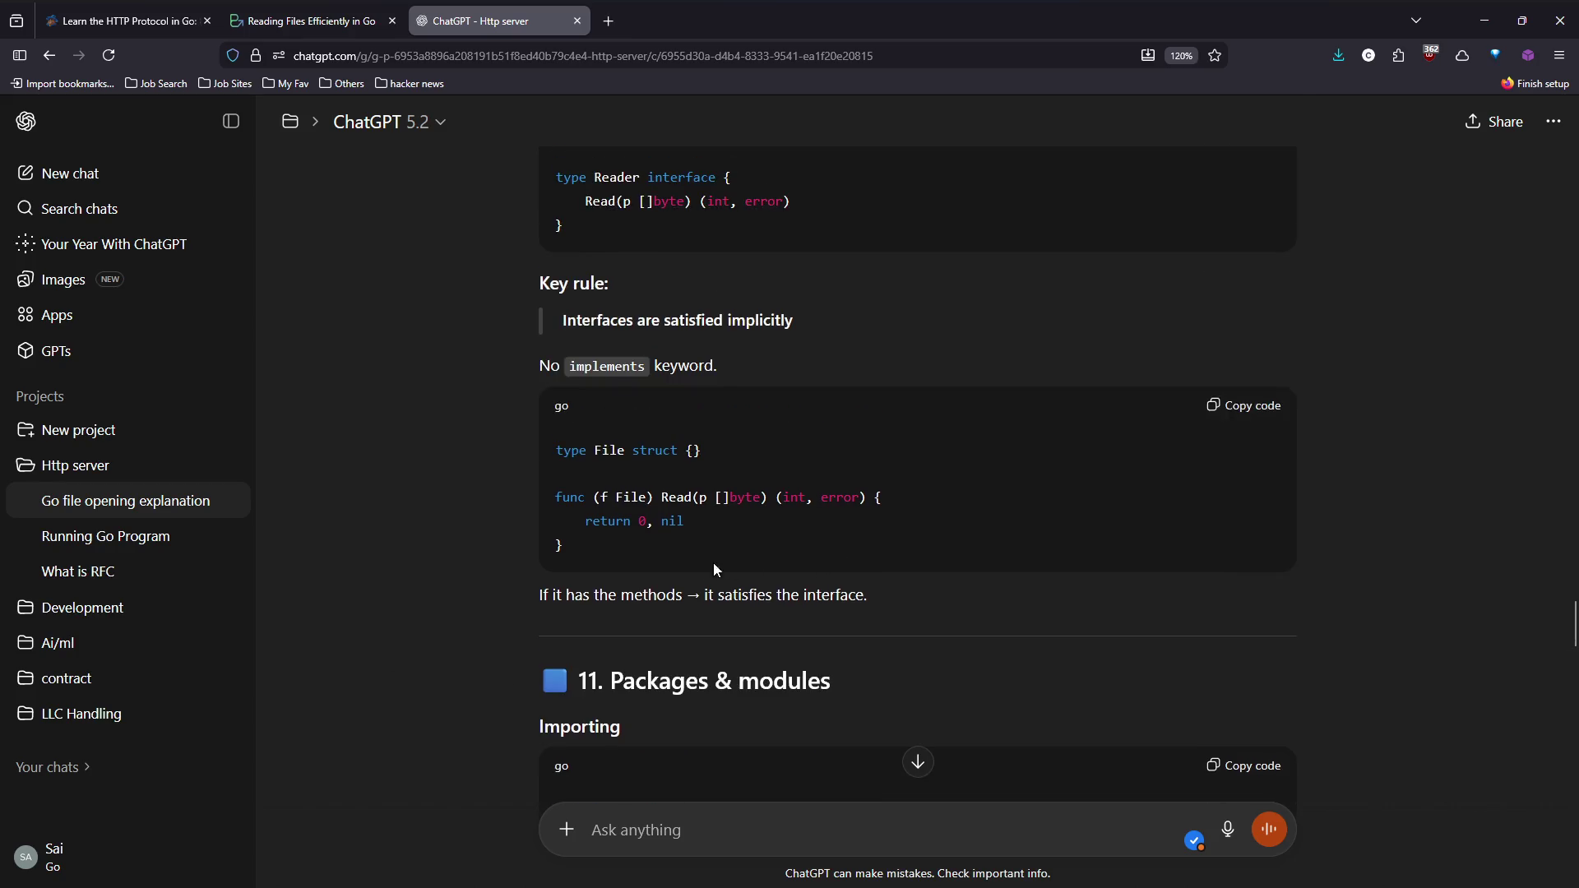
pyautogui.moveTo(694, 563)
pyautogui.mouseDown()
pyautogui.moveTo(466, 528)
pyautogui.moveTo(382, 436)
pyautogui.mouseUp()
pyautogui.click(382, 436)
pyautogui.moveTo(497, 432); pyautogui.dragTo(635, 571)
pyautogui.click(635, 571)
pyautogui.scroll(5, 635, 571)
pyautogui.moveTo(791, 587); pyautogui.dragTo(546, 568)
pyautogui.click(546, 573)
pyautogui.scroll(3, 546, 573)
pyautogui.moveTo(641, 609)
pyautogui.mouseDown()
pyautogui.moveTo(541, 572)
pyautogui.moveTo(500, 510)
pyautogui.mouseUp()
pyautogui.click(643, 592)
pyautogui.scroll(2, 643, 592)
pyautogui.click(501, 510)
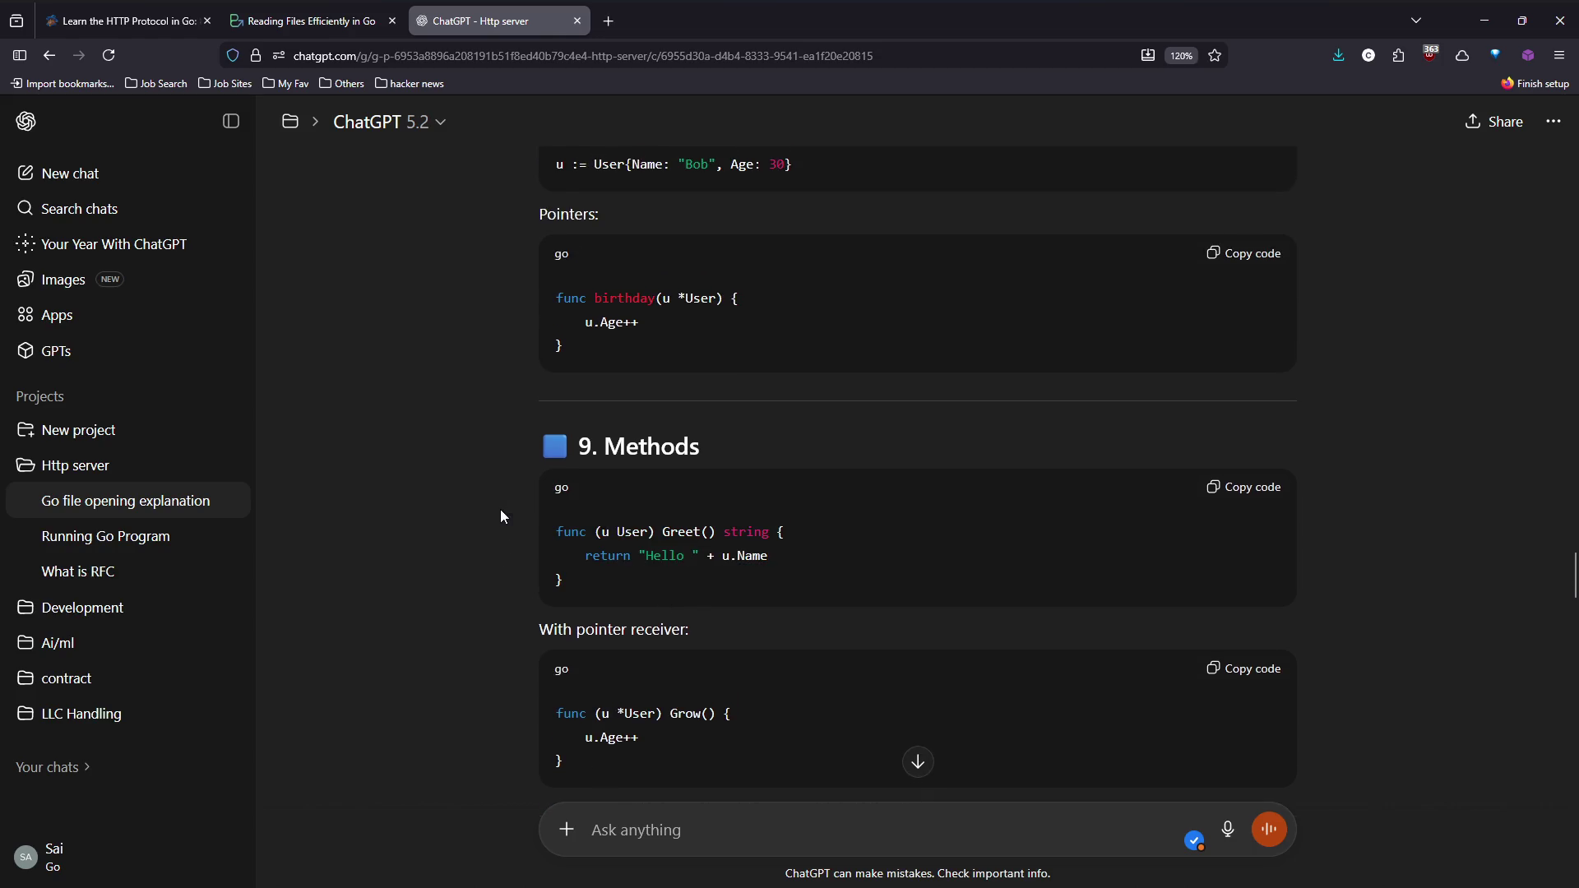
# Step: Select the birthday(u *User) pointer code and quote it with Ask ChatGPT
pyautogui.scroll(3, 500, 510)
pyautogui.moveTo(567, 605); pyautogui.dragTo(529, 533)
pyautogui.click(621, 522)
pyautogui.scroll(2, 794, 547)
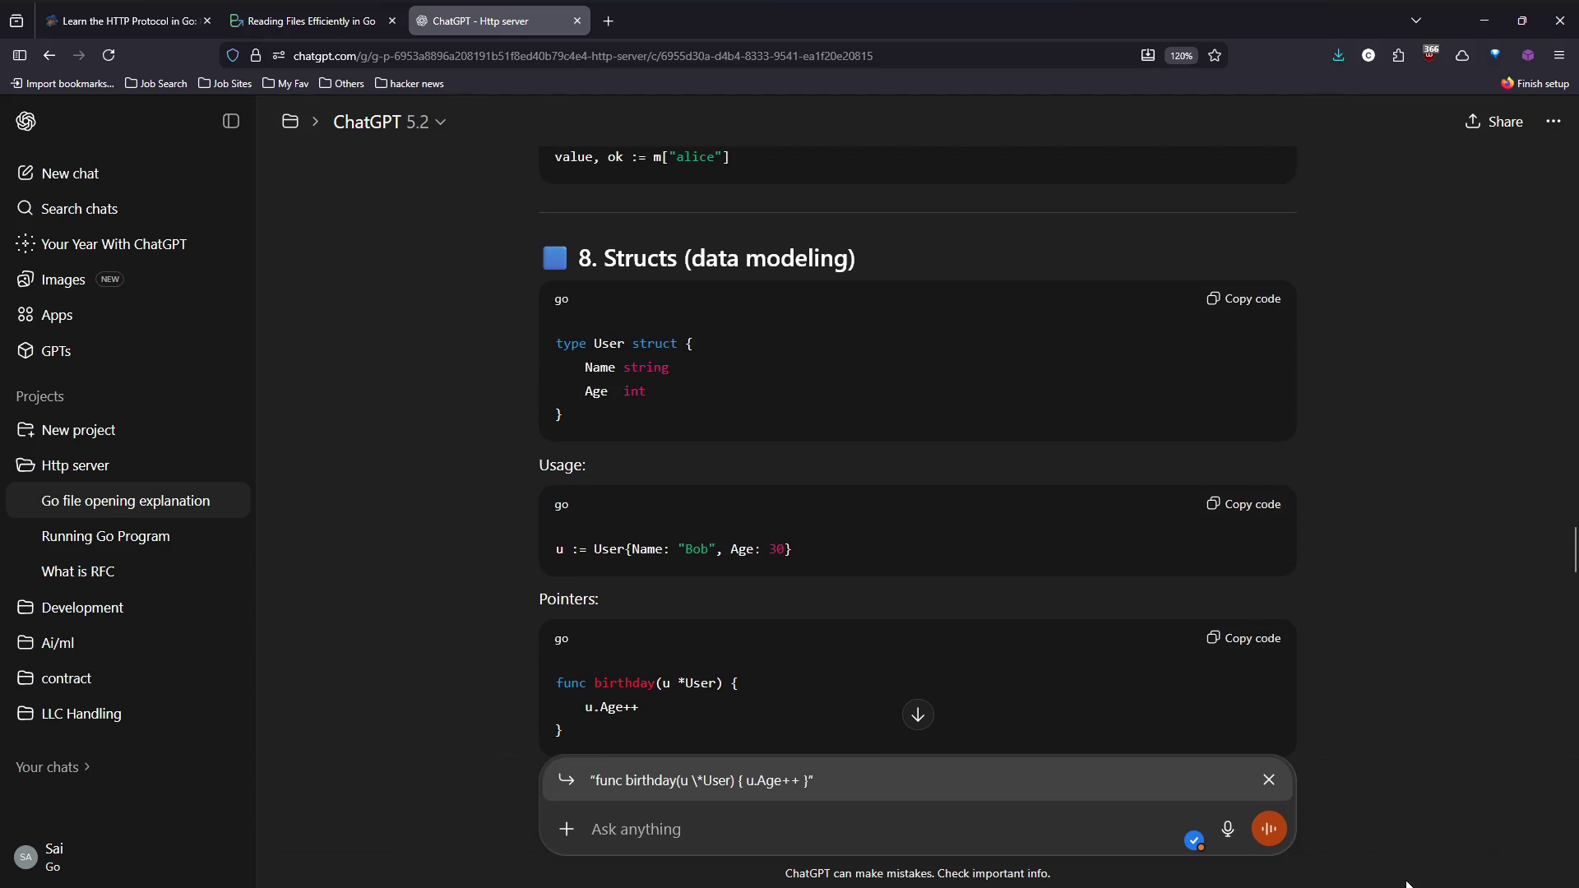
# Step: Remove the quoted birthday() snippet from the message draft
pyautogui.click(1268, 778)
pyautogui.moveTo(988, 544); pyautogui.dragTo(441, 530)
pyautogui.click(441, 530)
# Step: Scroll up to section 7, Arrays, slices, maps, and highlight the Slices code
pyautogui.scroll(3, 556, 634)
pyautogui.moveTo(565, 651); pyautogui.dragTo(549, 603)
pyautogui.scroll(6, 732, 664)
pyautogui.moveTo(678, 568); pyautogui.dragTo(552, 544)
pyautogui.click(552, 543)
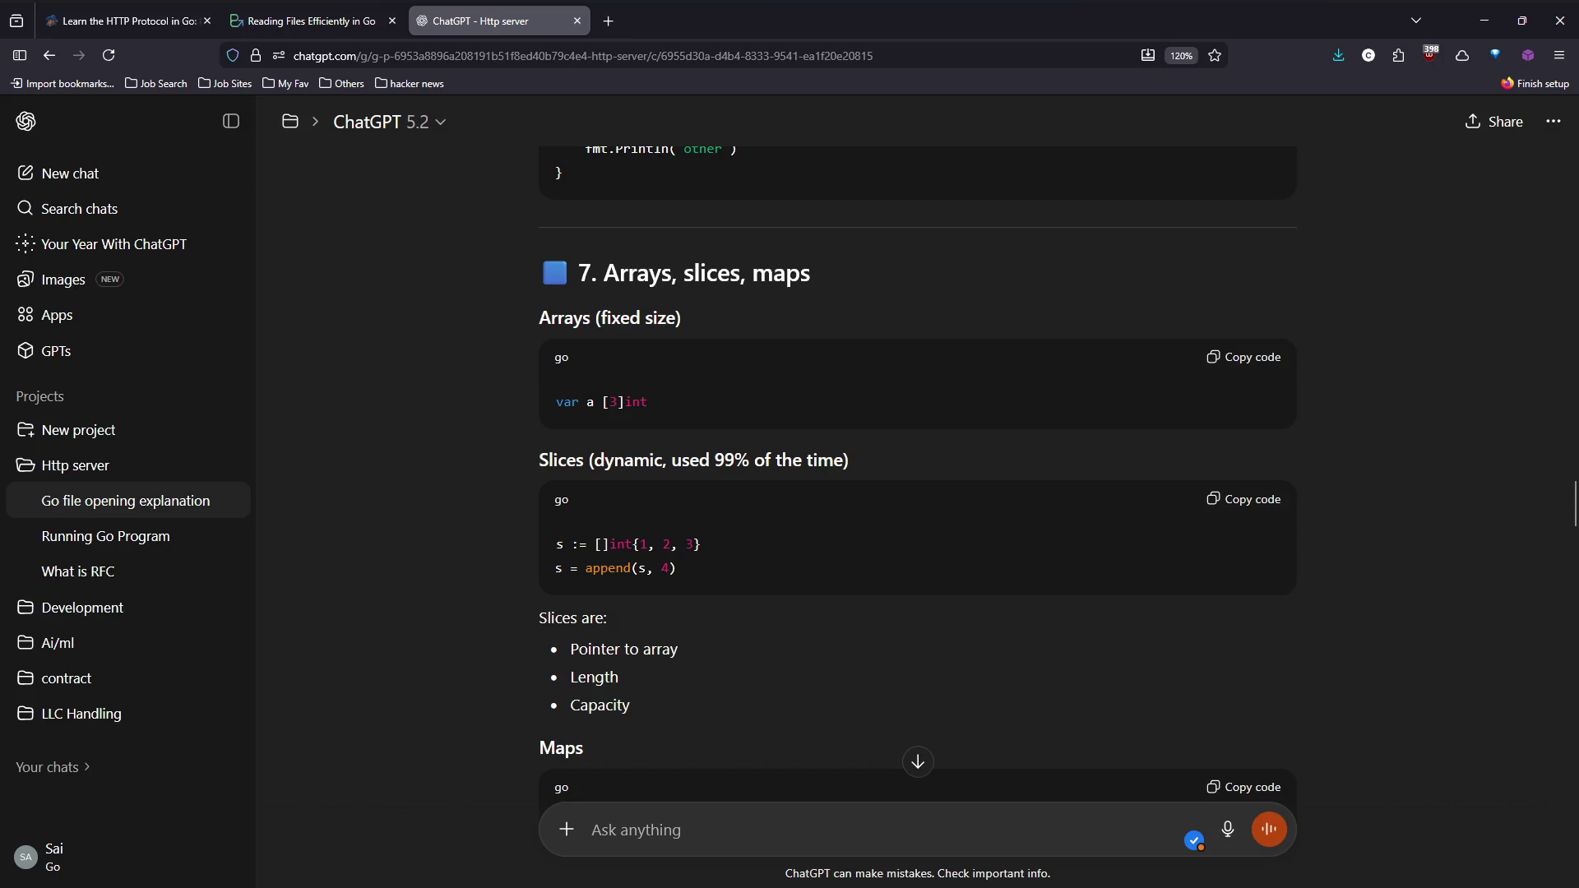
pyautogui.moveTo(353, 885)
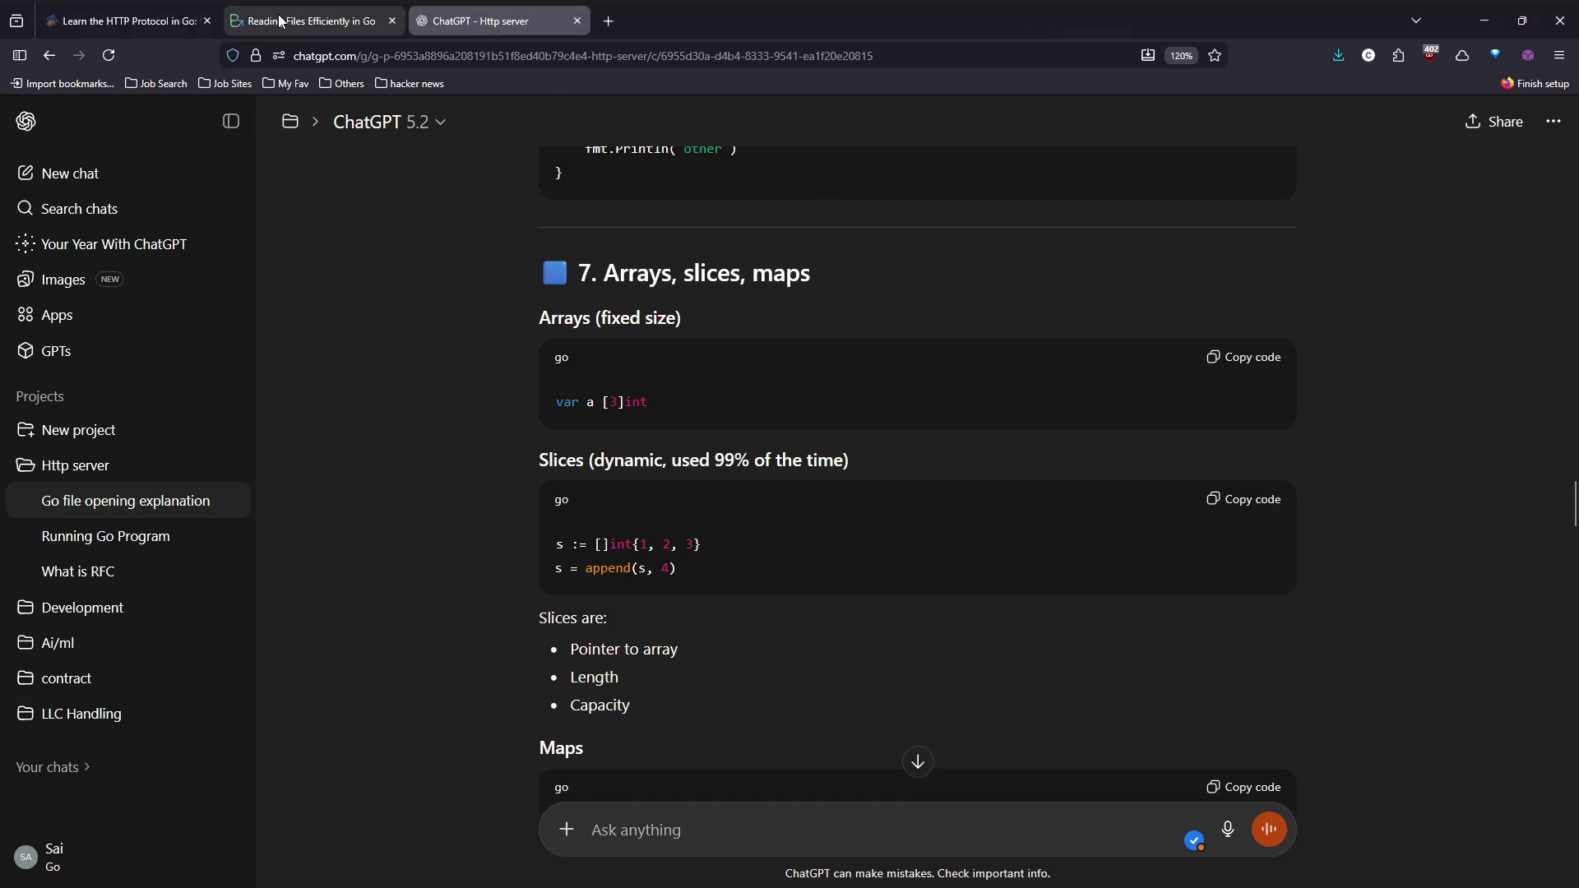
pyautogui.click(238, 13)
pyautogui.scroll(-2, 347, 417)
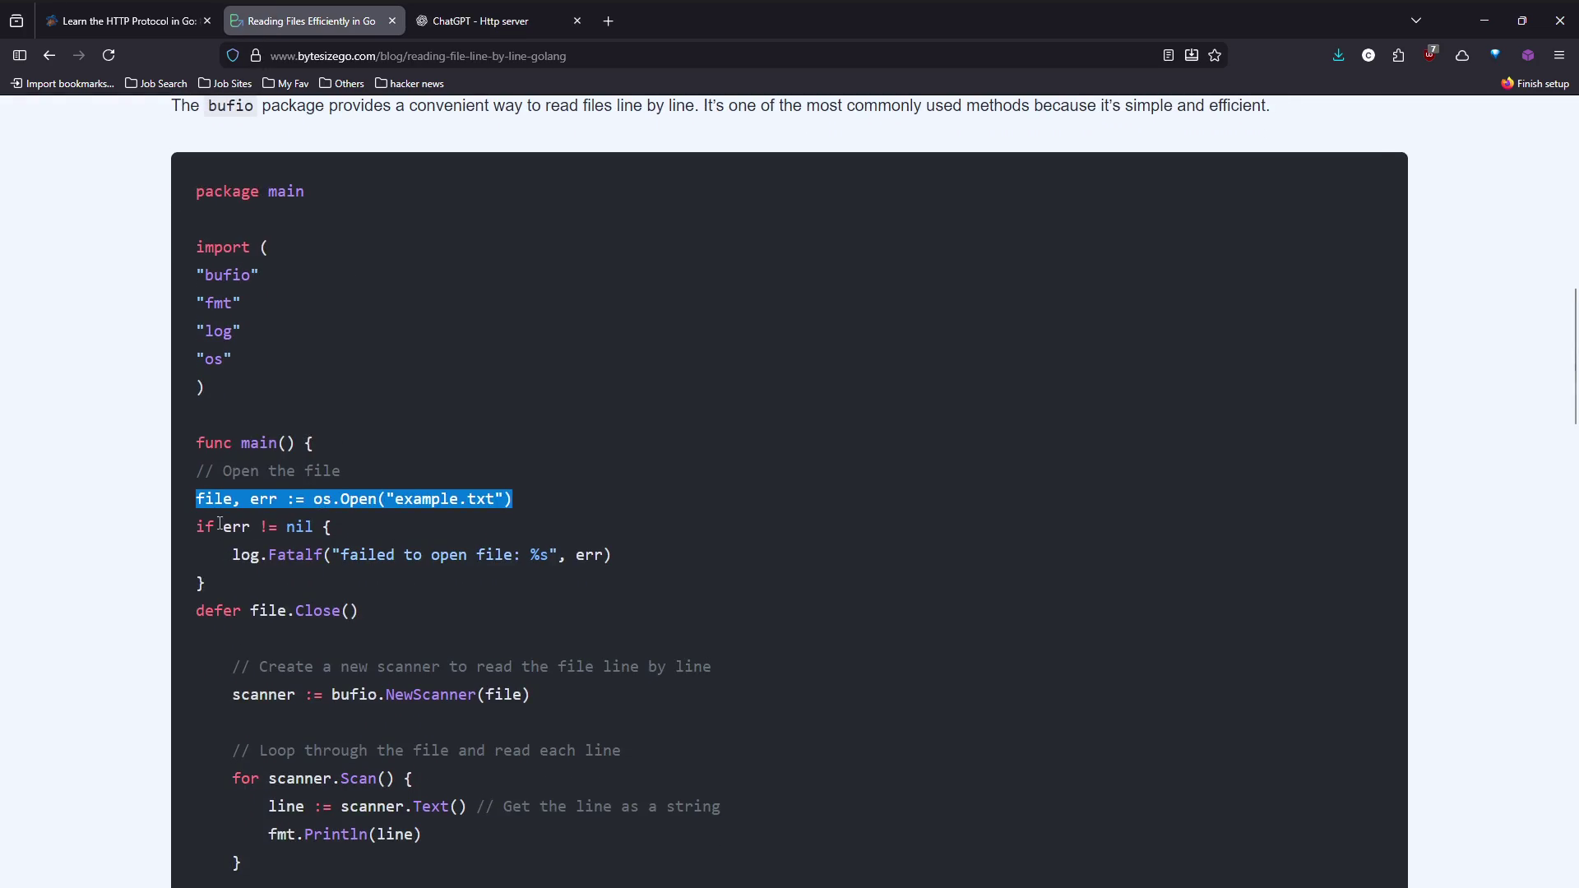
pyautogui.moveTo(221, 528); pyautogui.dragTo(254, 577)
pyautogui.click(255, 578)
pyautogui.click(466, 12)
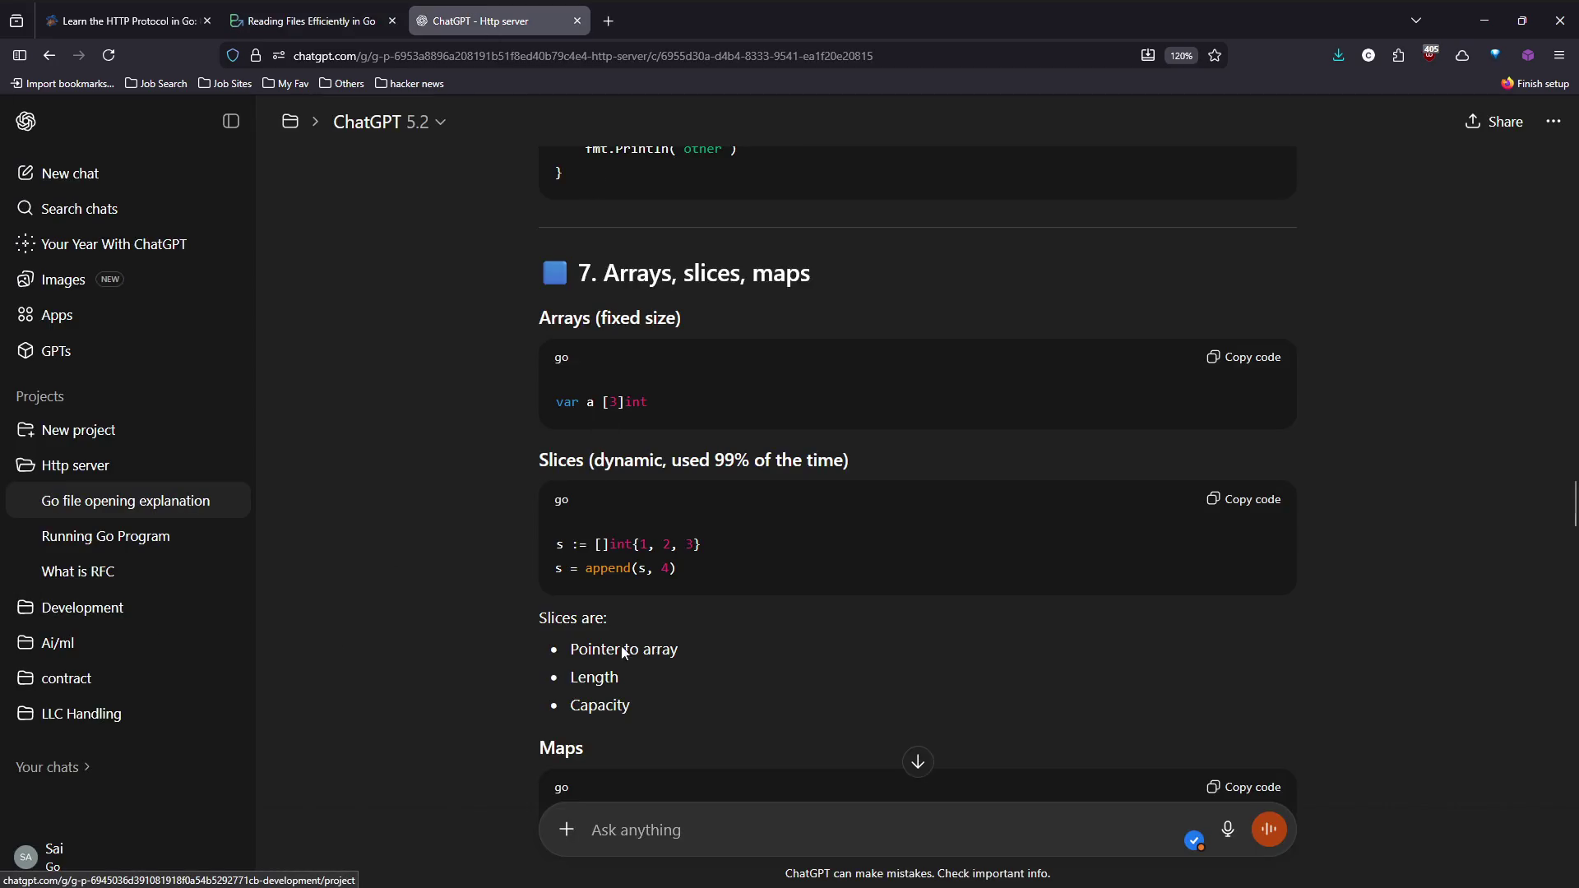
# Step: Highlight the var a [3]int array declaration in the Arrays section
pyautogui.scroll(-1, 737, 650)
pyautogui.scroll(-2, 737, 652)
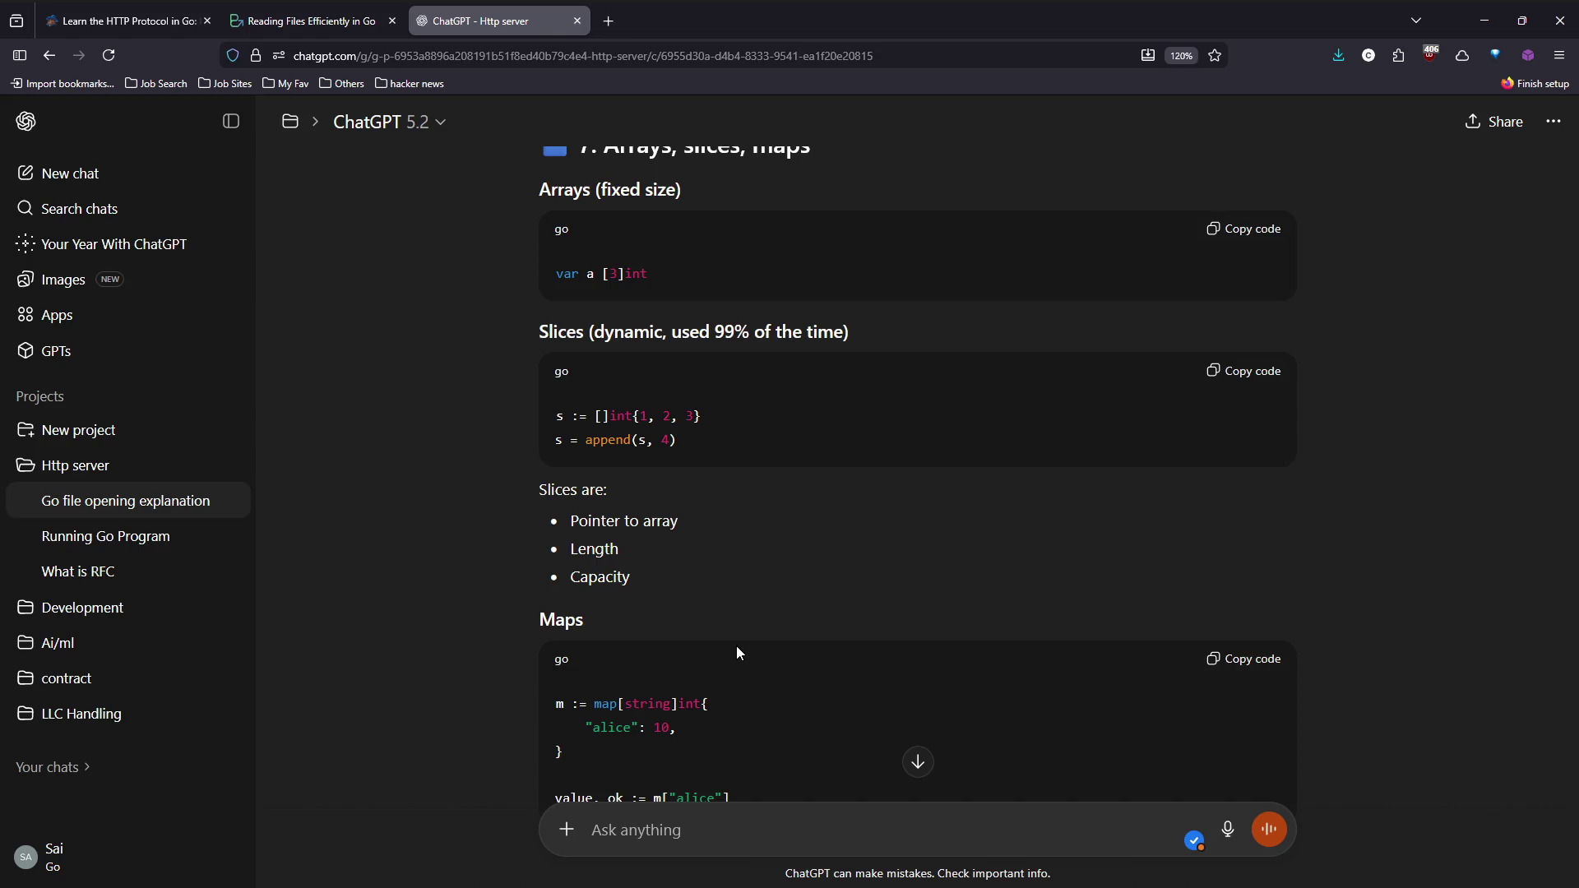
pyautogui.scroll(3, 615, 584)
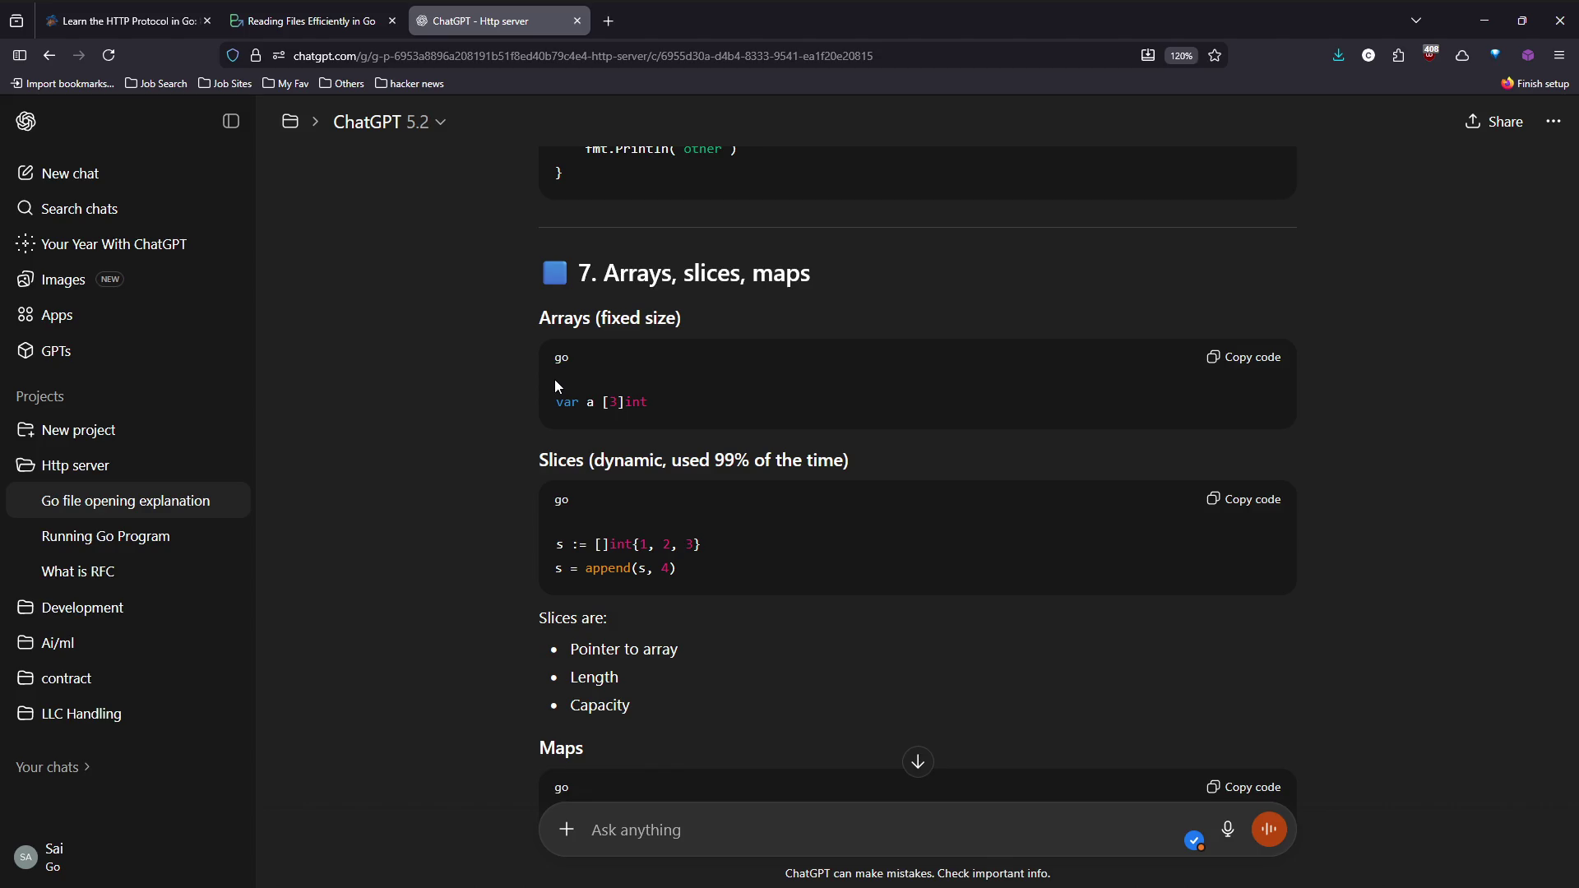
pyautogui.moveTo(555, 395); pyautogui.dragTo(669, 412)
pyautogui.click(688, 423)
# Step: Scroll up through sections 6 and 5 to the top of the crash-course answer
pyautogui.scroll(4, 713, 460)
pyautogui.scroll(5, 713, 467)
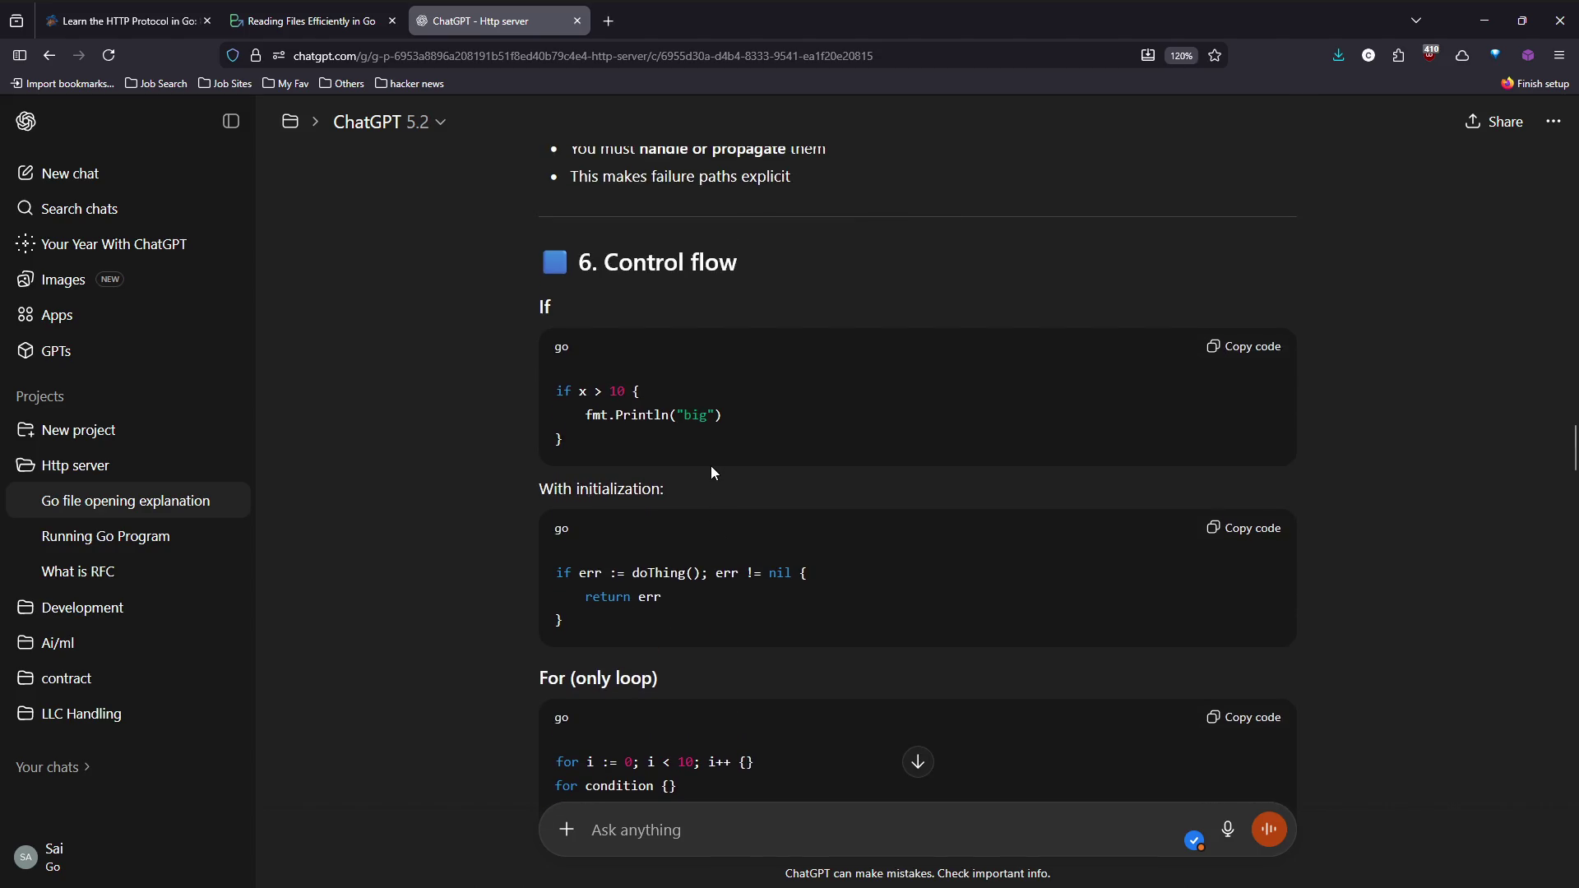
pyautogui.scroll(4, 711, 470)
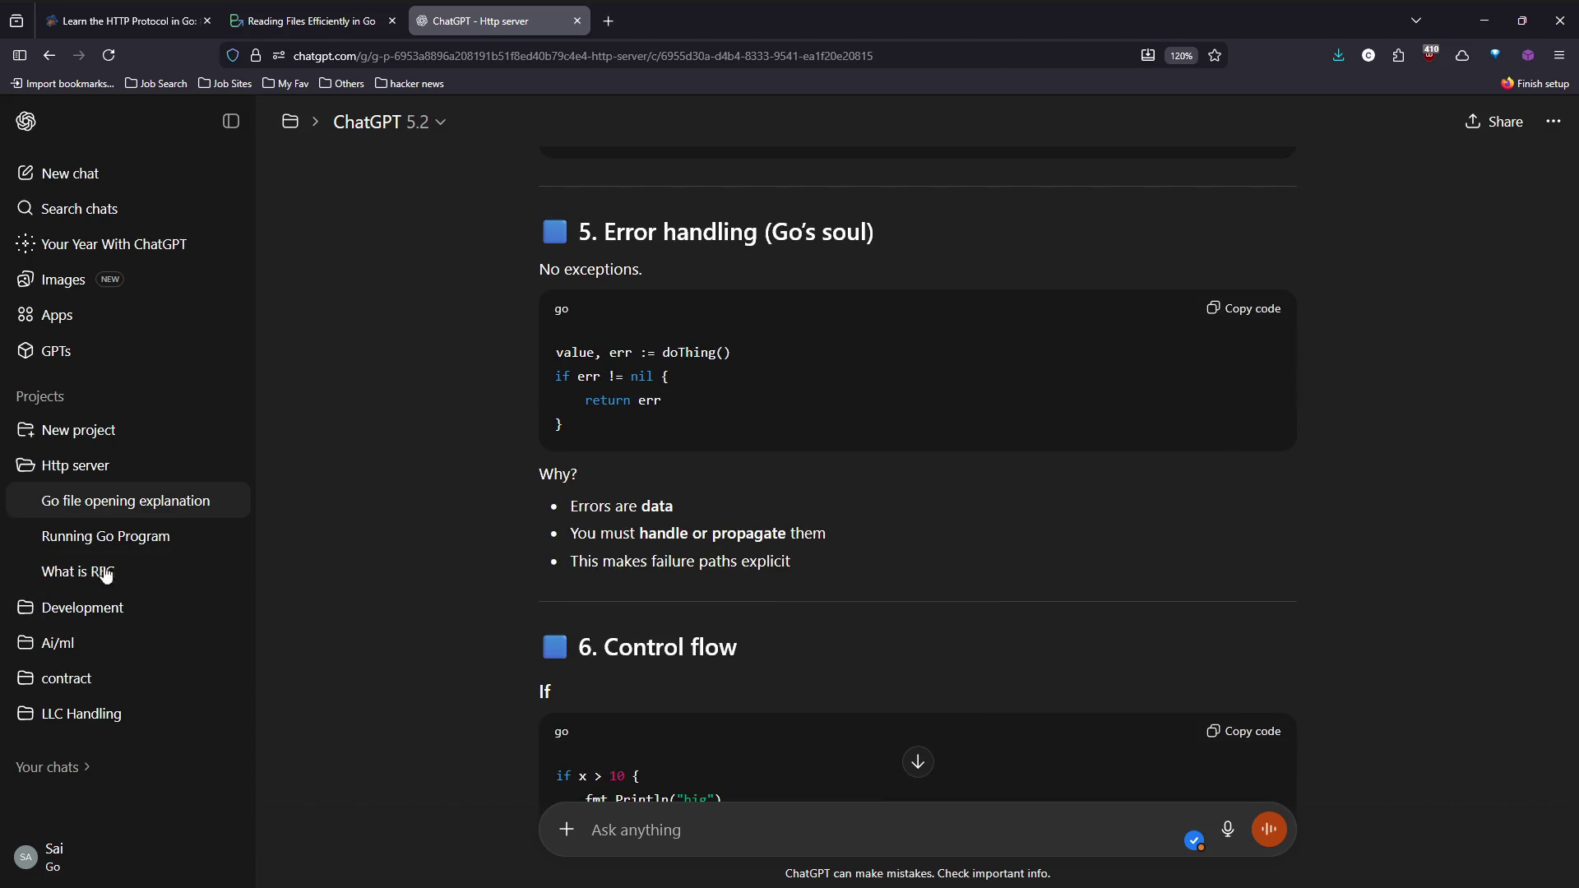
pyautogui.scroll(-4, 840, 540)
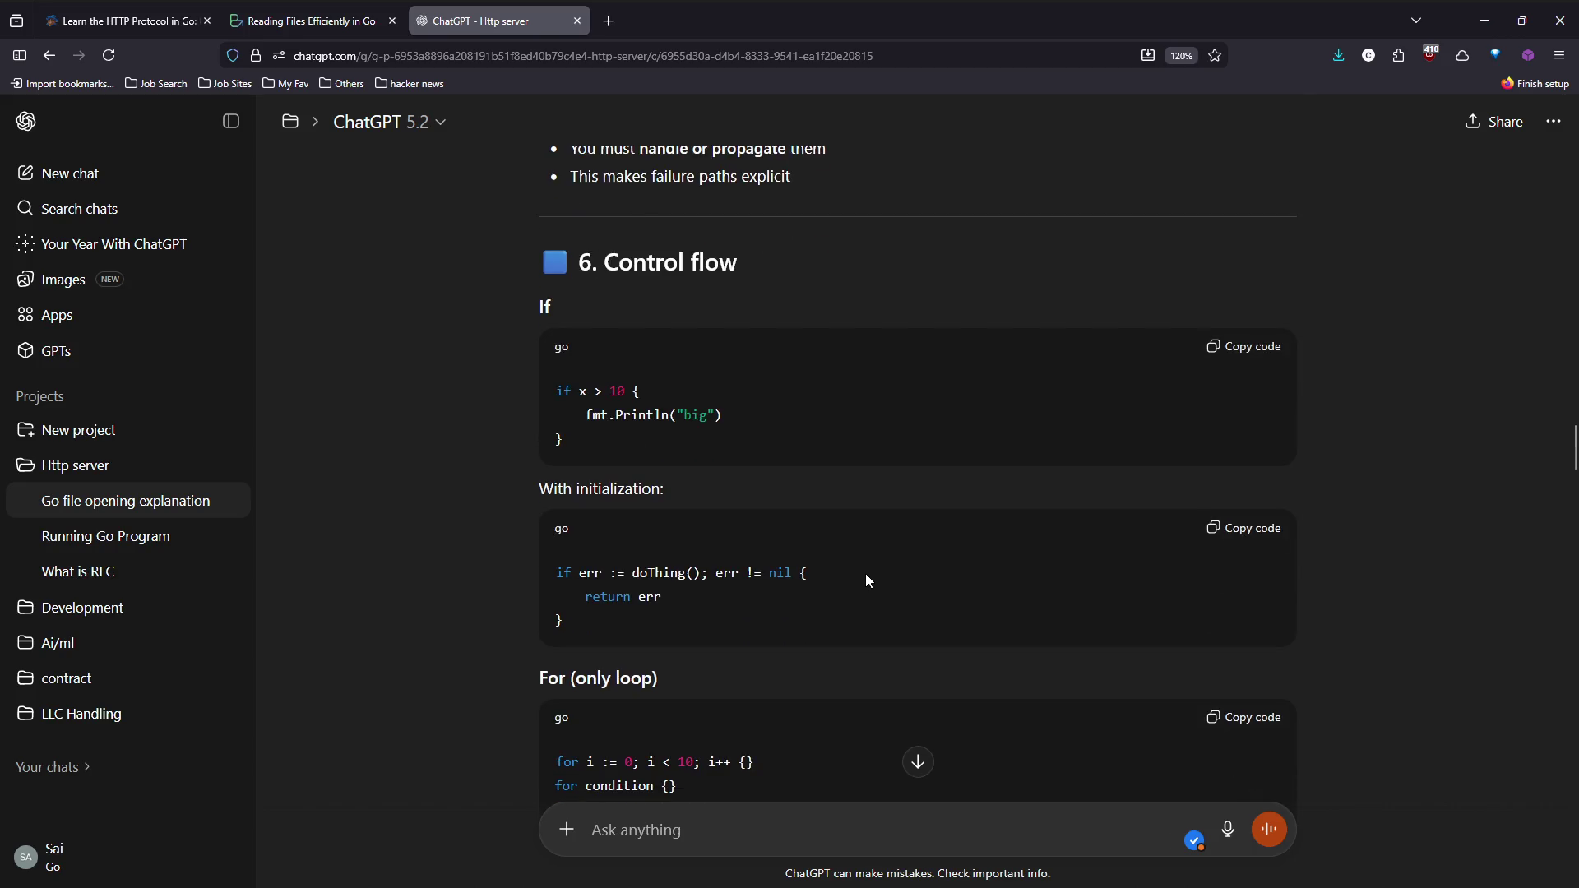
pyautogui.scroll(8, 865, 574)
pyautogui.scroll(20, 866, 574)
pyautogui.scroll(-6, 865, 574)
pyautogui.scroll(-3, 866, 575)
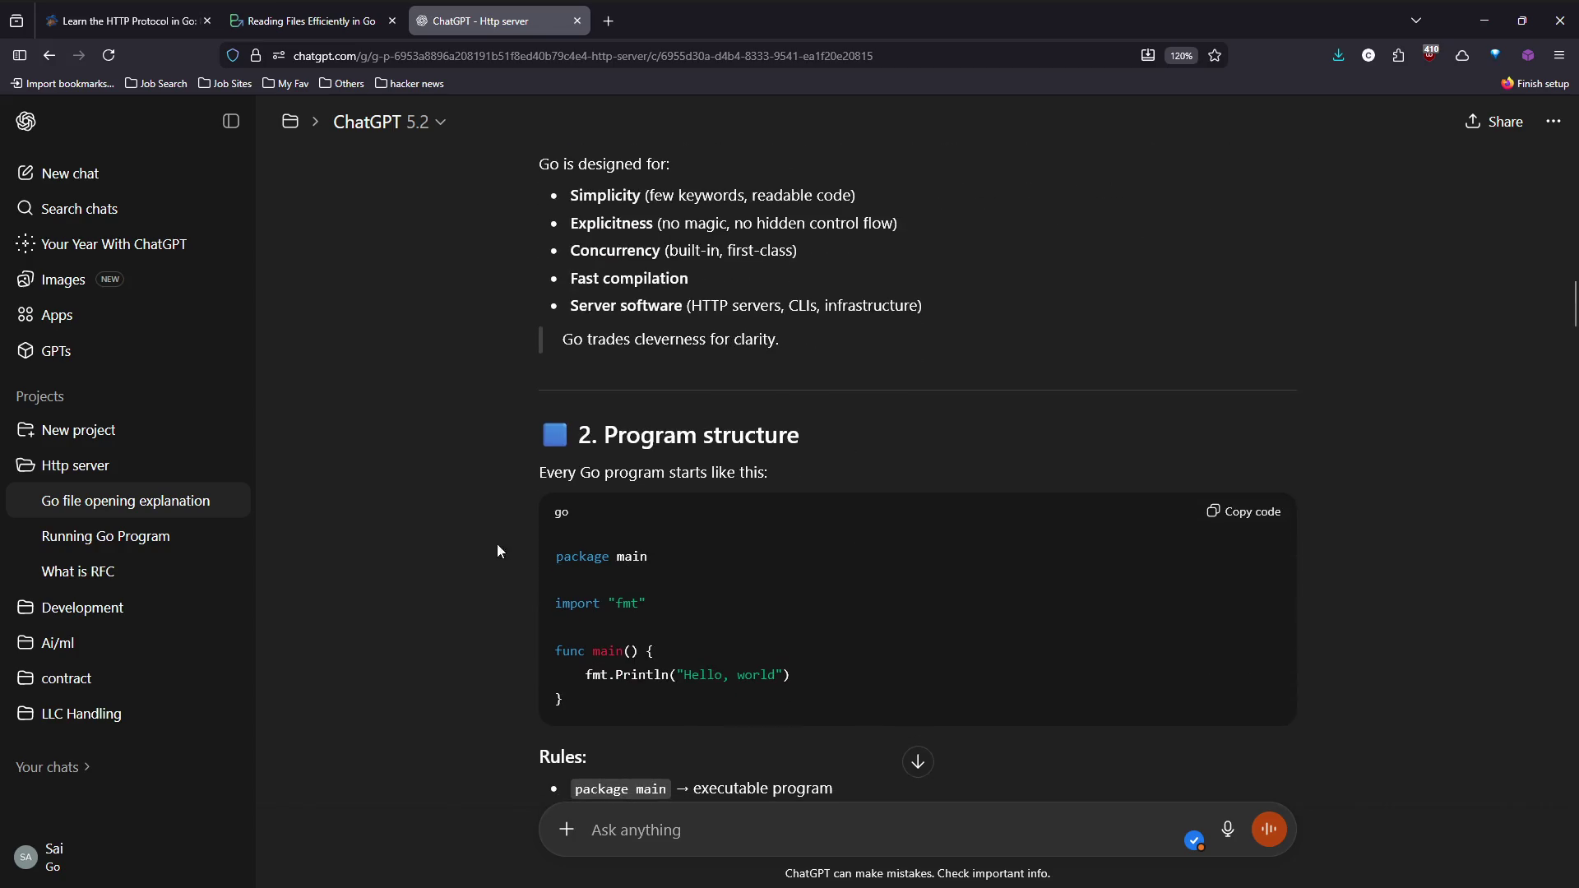
# Step: Highlight package main and the 'starts like this' line in the Program structure example
pyautogui.moveTo(563, 560); pyautogui.dragTo(706, 561)
pyautogui.click(706, 561)
pyautogui.moveTo(662, 474); pyautogui.dragTo(865, 477)
pyautogui.click(847, 493)
pyautogui.scroll(3, 623, 477)
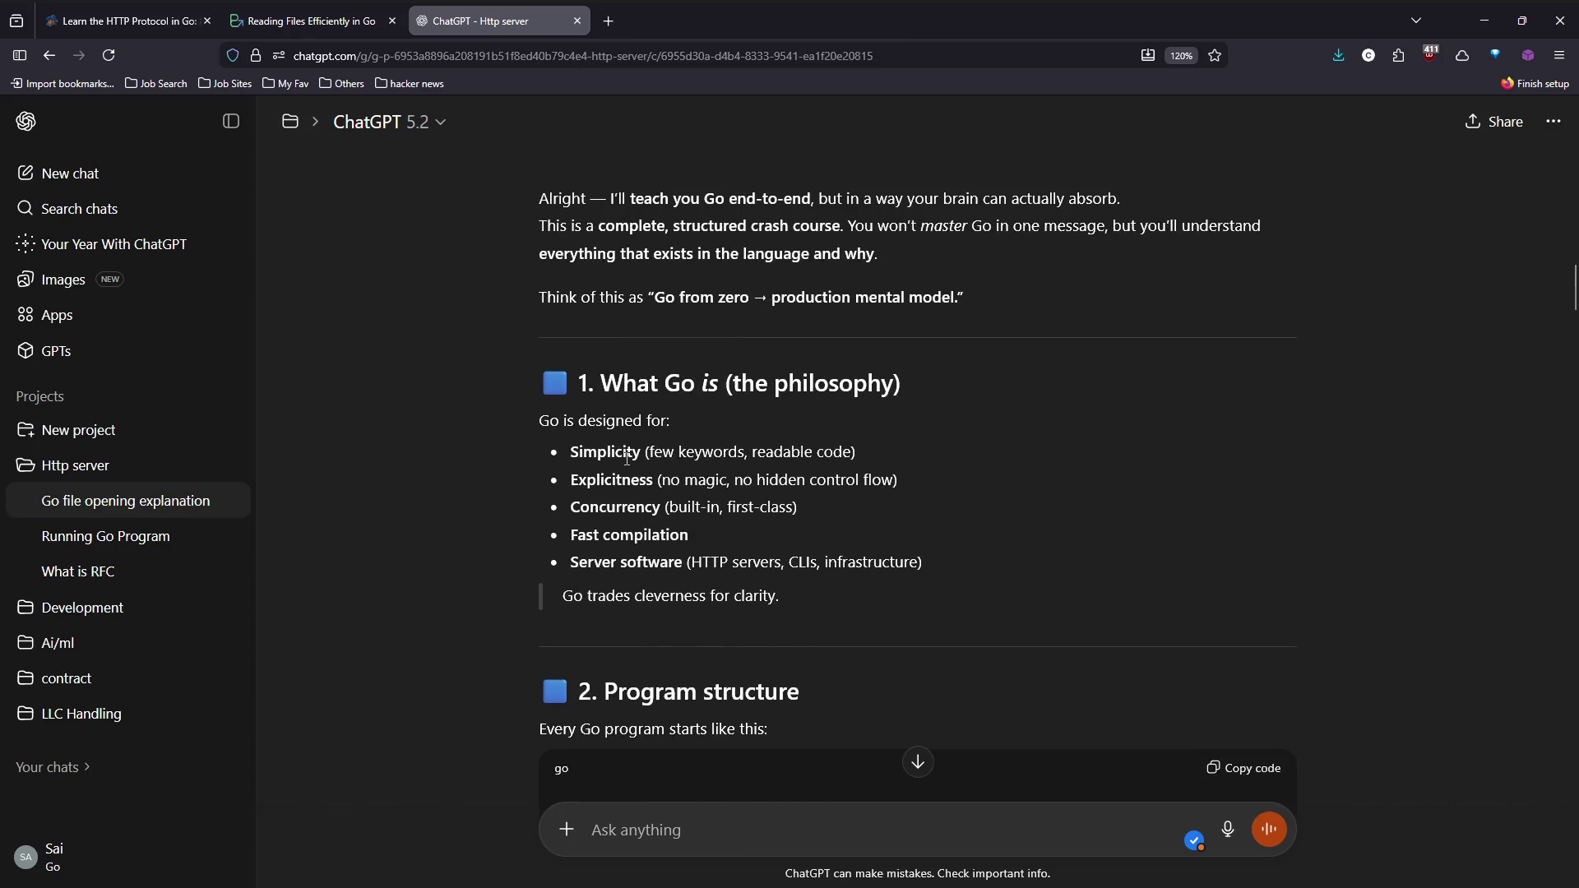
pyautogui.tripleClick(627, 456)
pyautogui.tripleClick(626, 488)
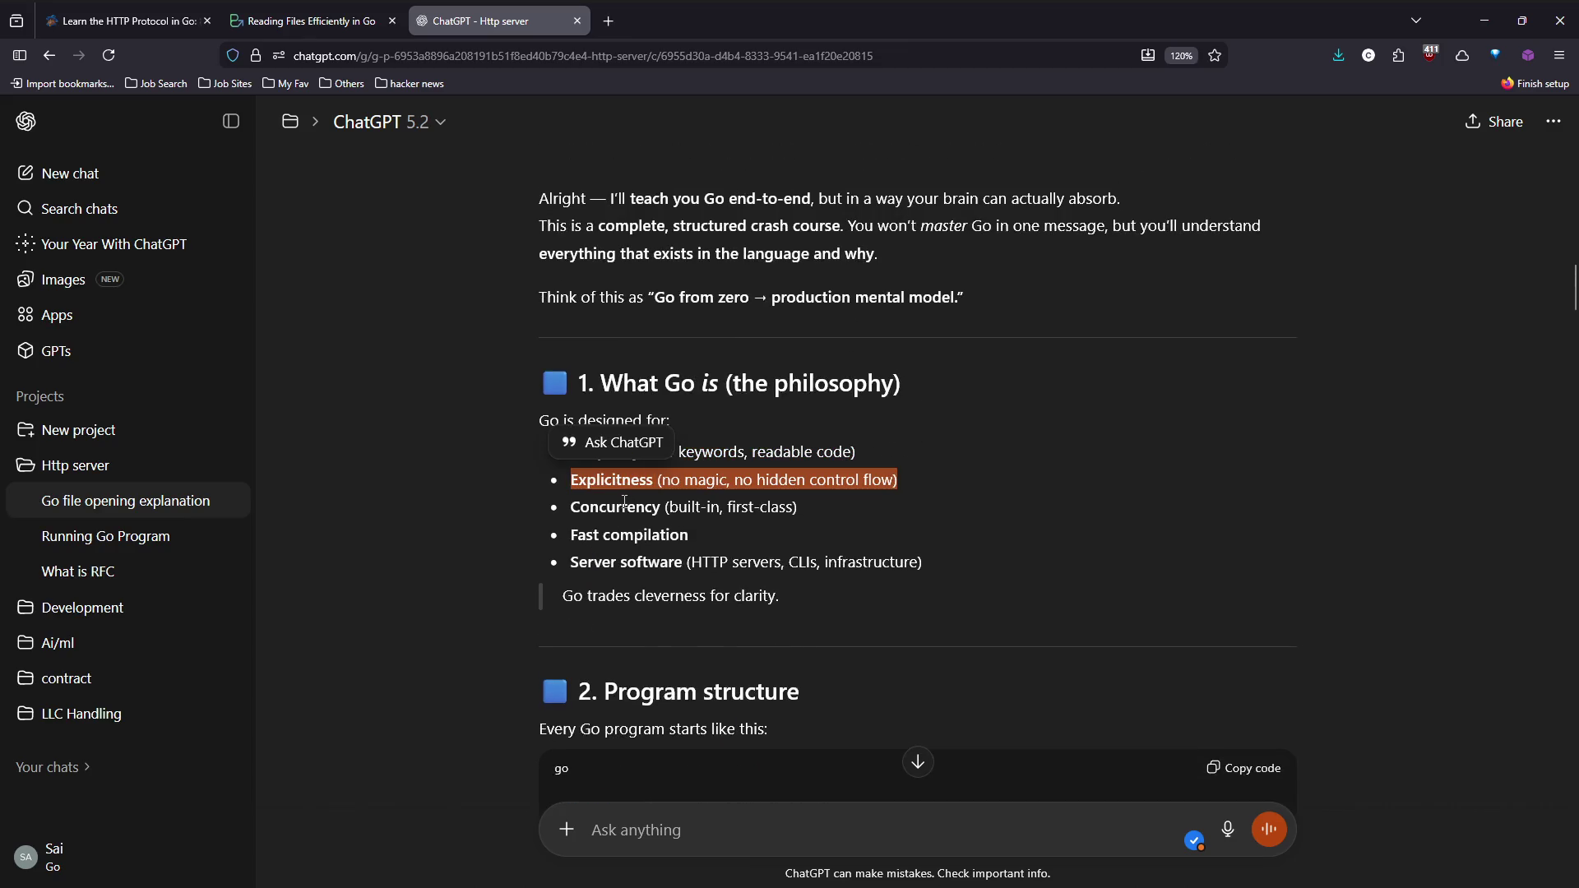
pyautogui.tripleClick(622, 511)
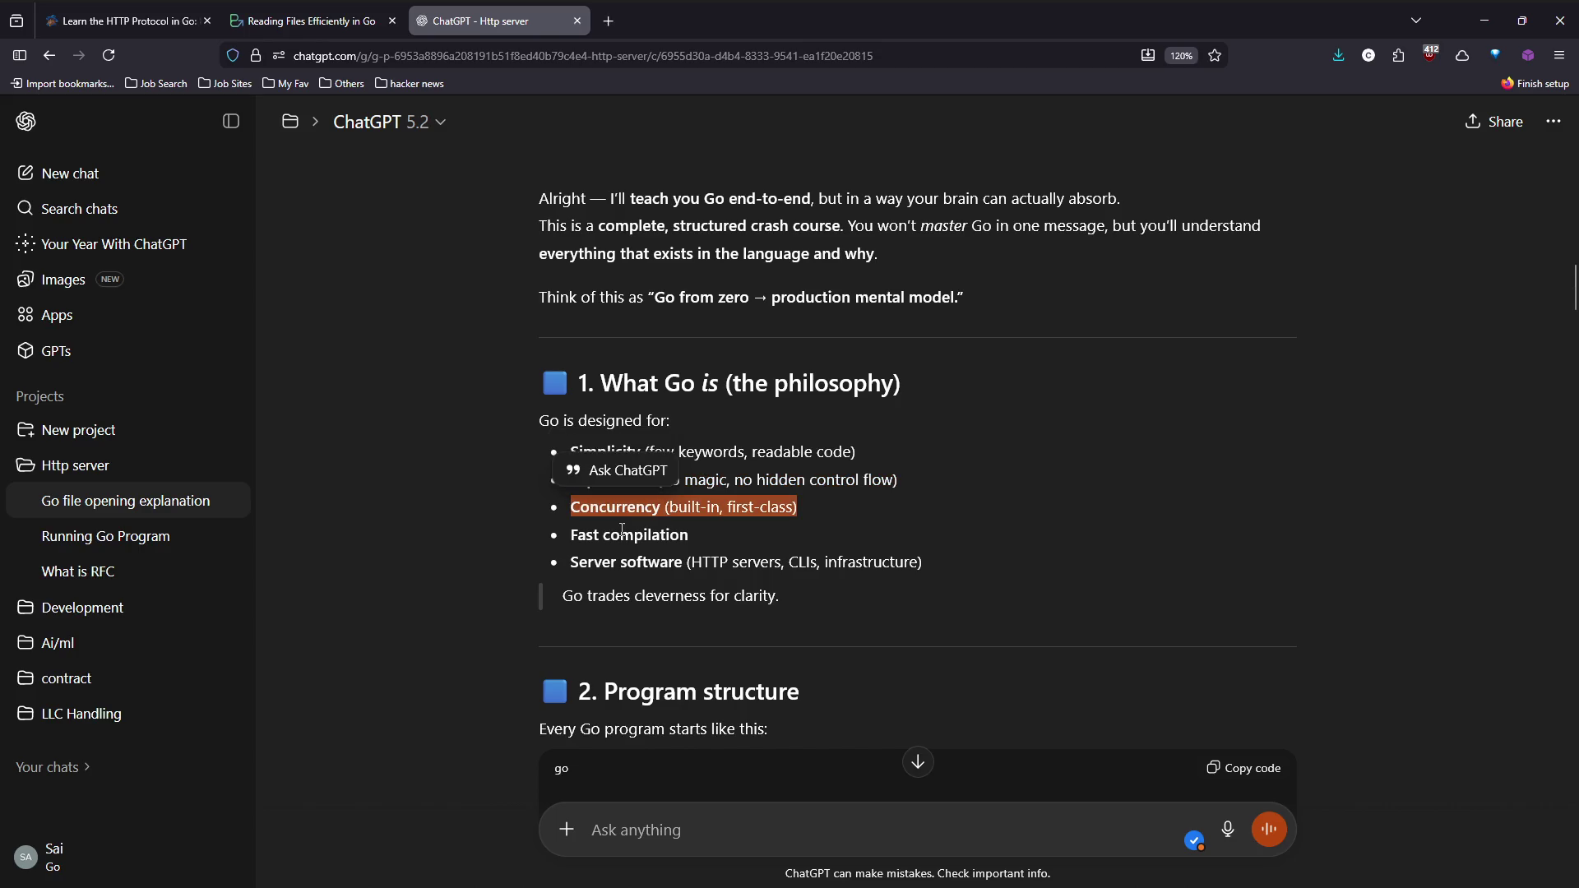
pyautogui.tripleClick(622, 541)
pyautogui.tripleClick(667, 569)
pyautogui.tripleClick(681, 597)
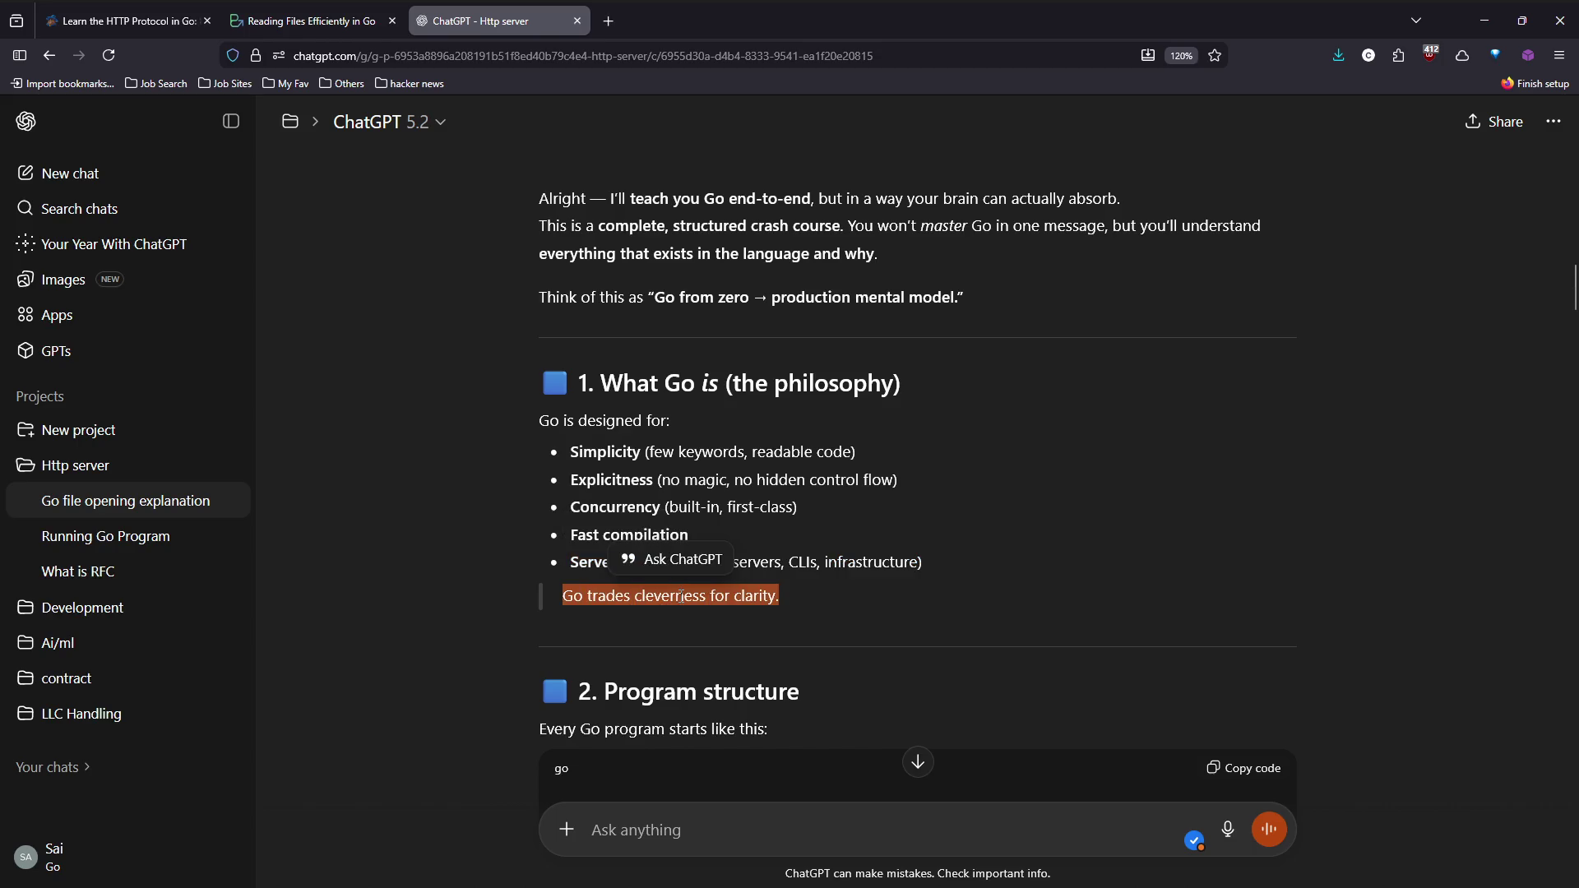
pyautogui.scroll(-3, 678, 633)
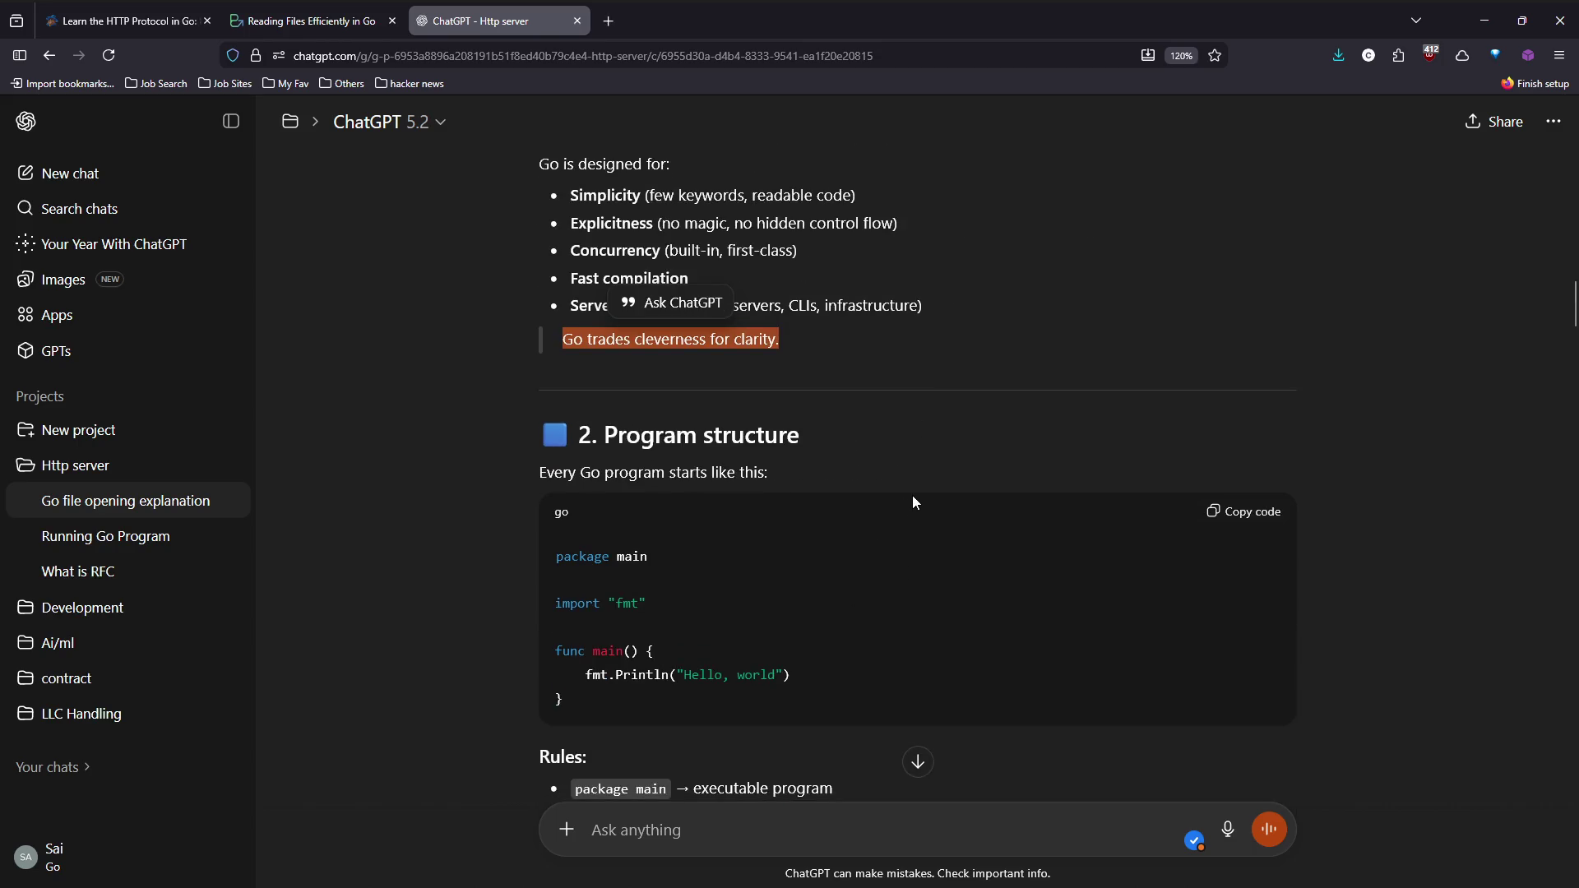
pyautogui.scroll(-2, 836, 559)
pyautogui.scroll(-3, 836, 553)
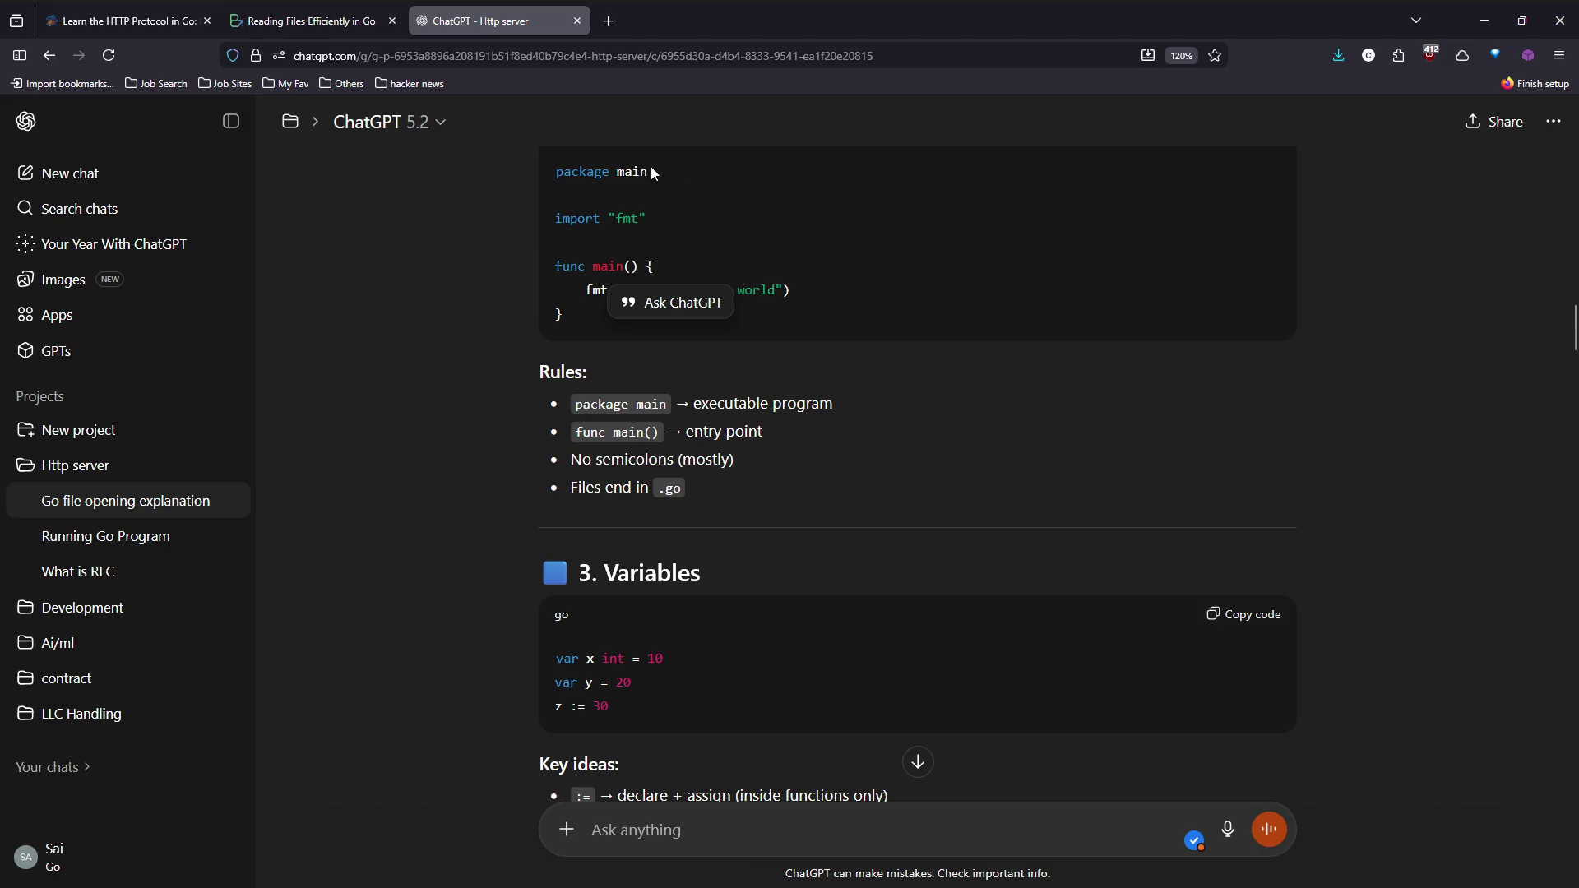
pyautogui.scroll(2, 580, 231)
pyautogui.moveTo(615, 217); pyautogui.dragTo(837, 232)
pyautogui.click(838, 232)
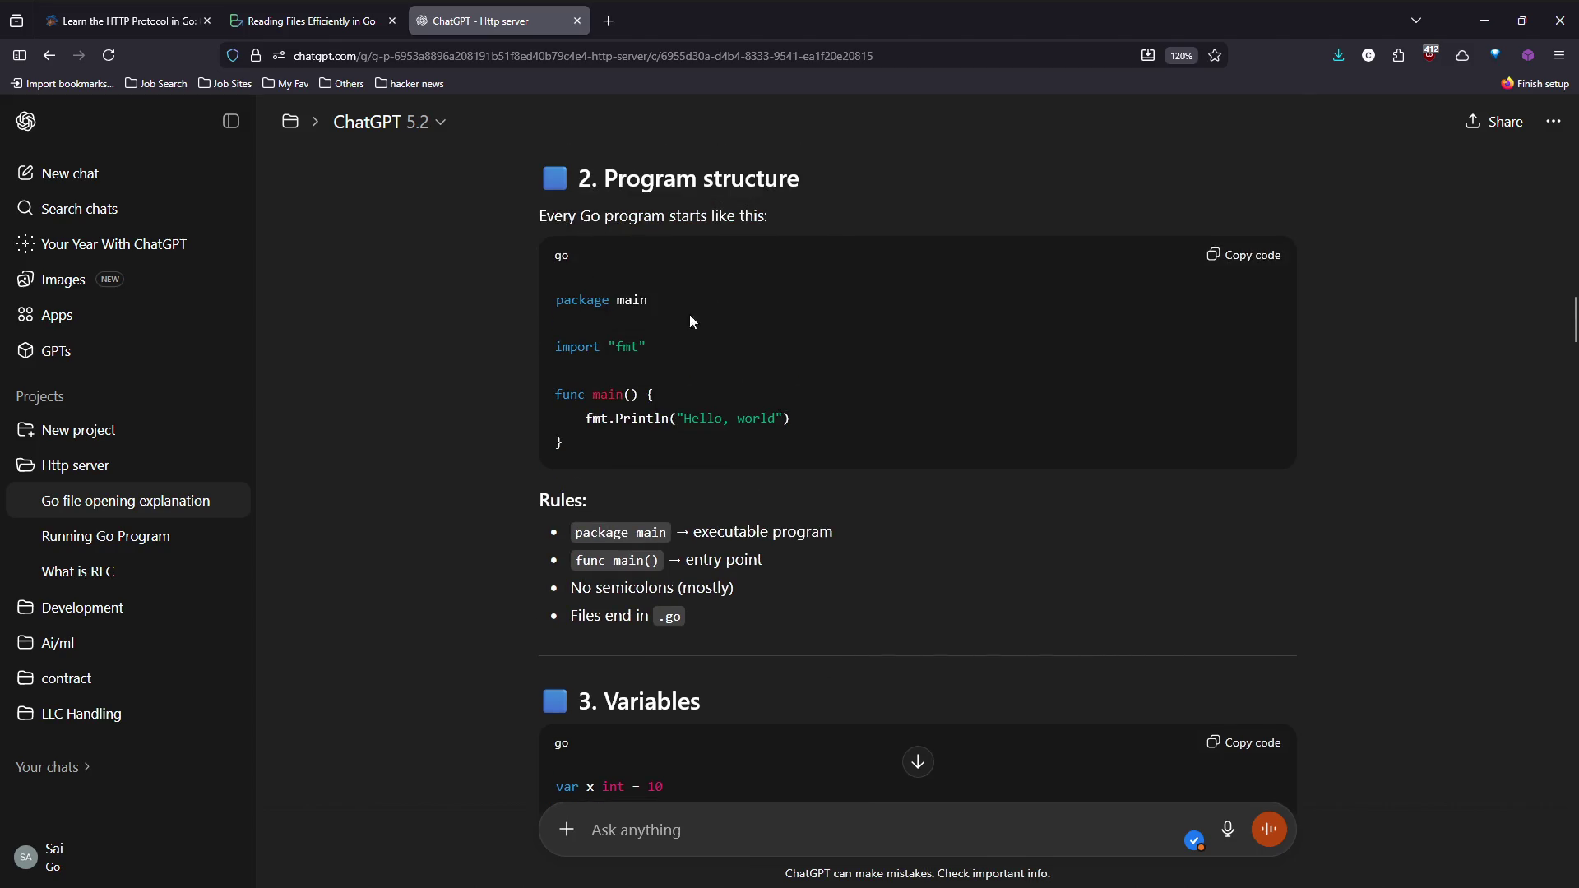
pyautogui.moveTo(607, 346)
pyautogui.mouseDown()
pyautogui.moveTo(693, 361)
pyautogui.moveTo(640, 460)
pyautogui.mouseUp()
pyautogui.click(692, 361)
pyautogui.click(641, 461)
pyautogui.moveTo(594, 535)
pyautogui.mouseDown()
pyautogui.moveTo(845, 544)
pyautogui.moveTo(570, 530)
pyautogui.mouseUp()
pyautogui.click(846, 544)
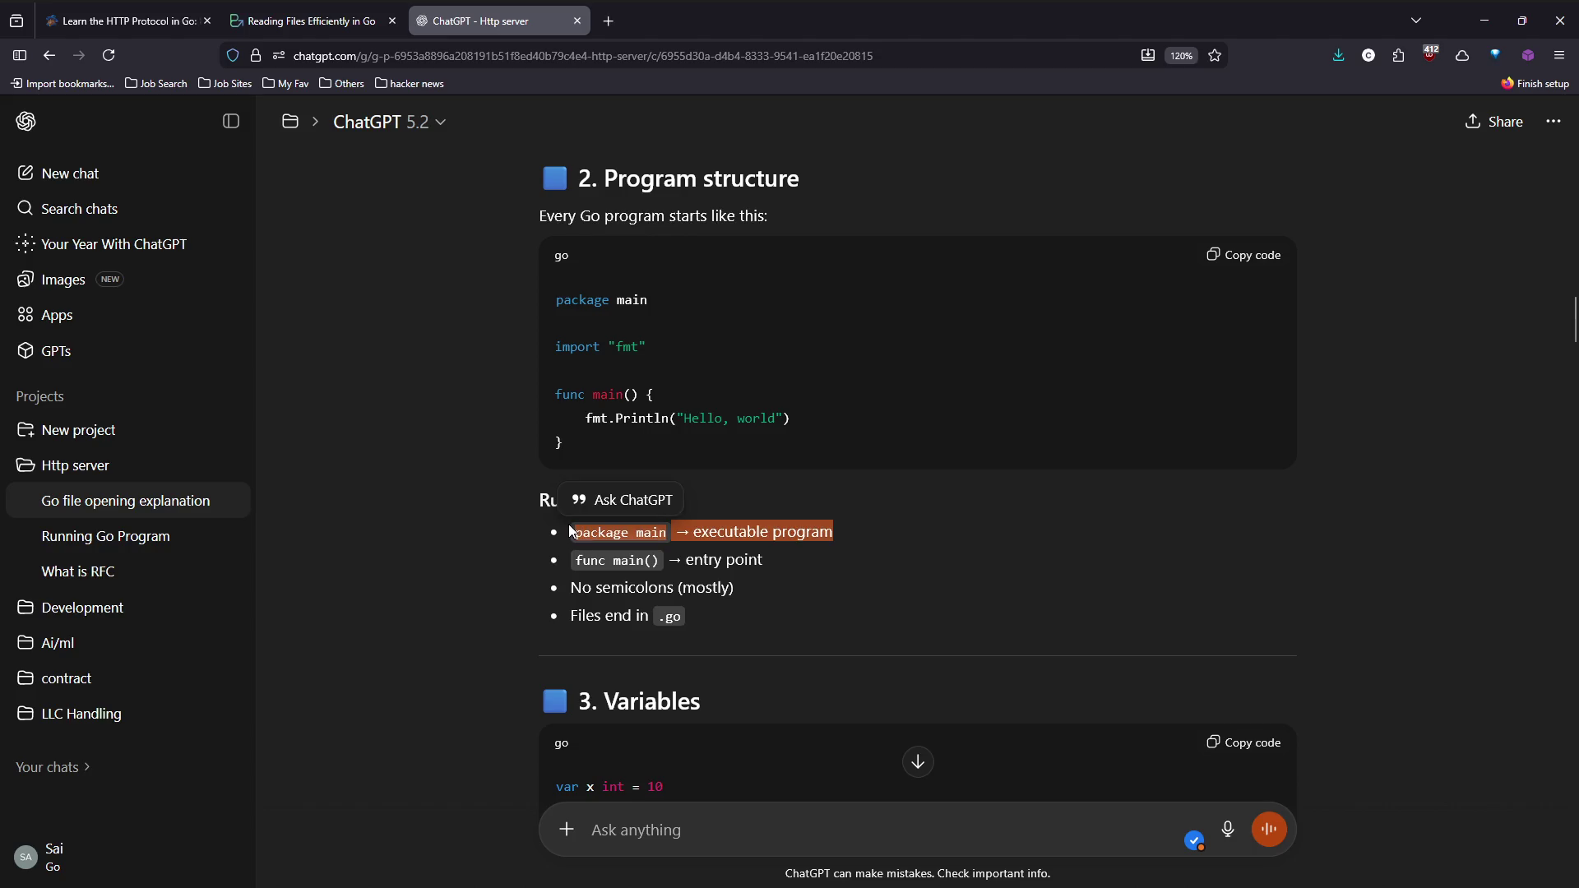
pyautogui.click(616, 562)
pyautogui.moveTo(590, 561); pyautogui.dragTo(857, 560)
pyautogui.click(857, 561)
pyautogui.doubleClick(634, 588)
pyautogui.click(733, 616)
pyautogui.moveTo(732, 589)
pyautogui.mouseDown()
pyautogui.moveTo(626, 587)
pyautogui.moveTo(735, 614)
pyautogui.mouseUp()
pyautogui.click(626, 587)
pyautogui.click(735, 616)
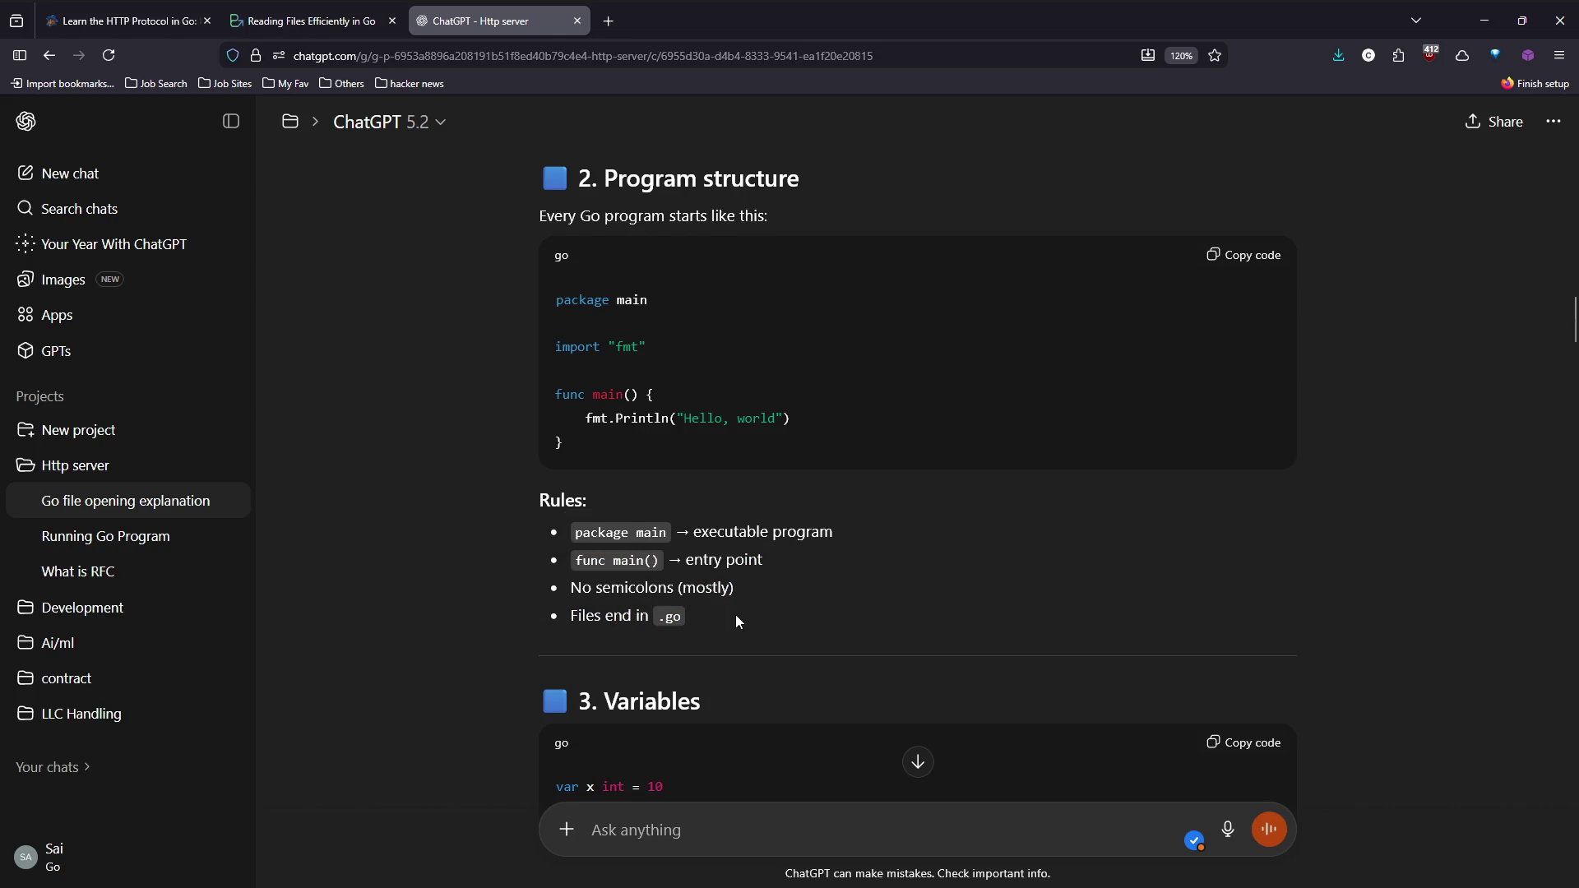
pyautogui.scroll(-3, 778, 531)
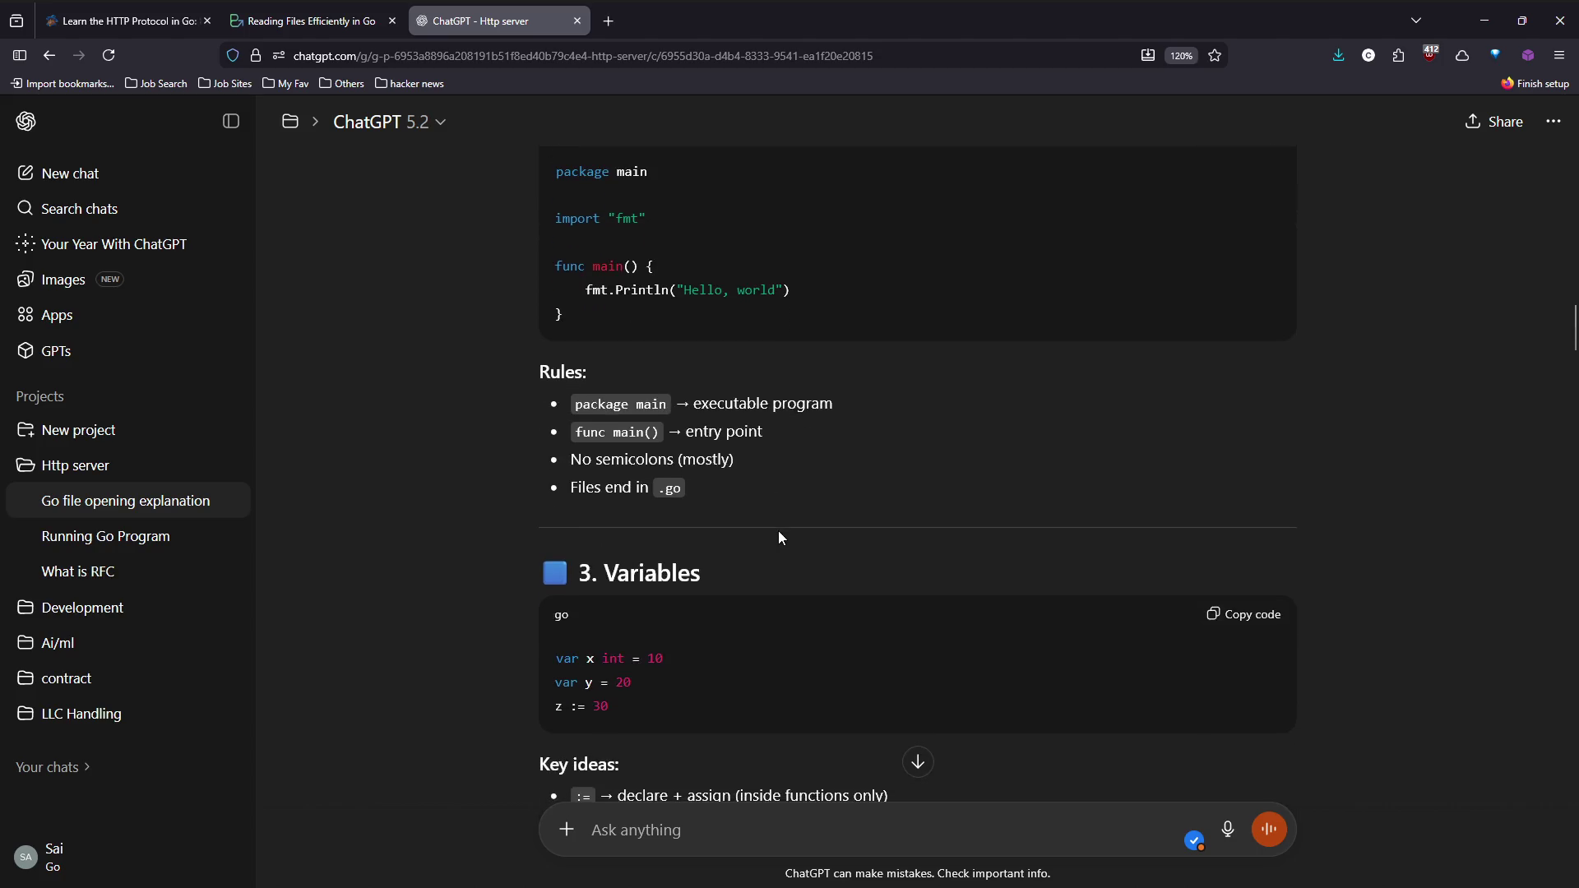
pyautogui.moveTo(642, 533)
pyautogui.mouseDown()
pyautogui.moveTo(575, 547)
pyautogui.moveTo(722, 570)
pyautogui.mouseUp()
pyautogui.click(620, 584)
pyautogui.scroll(-1, 621, 584)
pyautogui.scroll(-1, 620, 579)
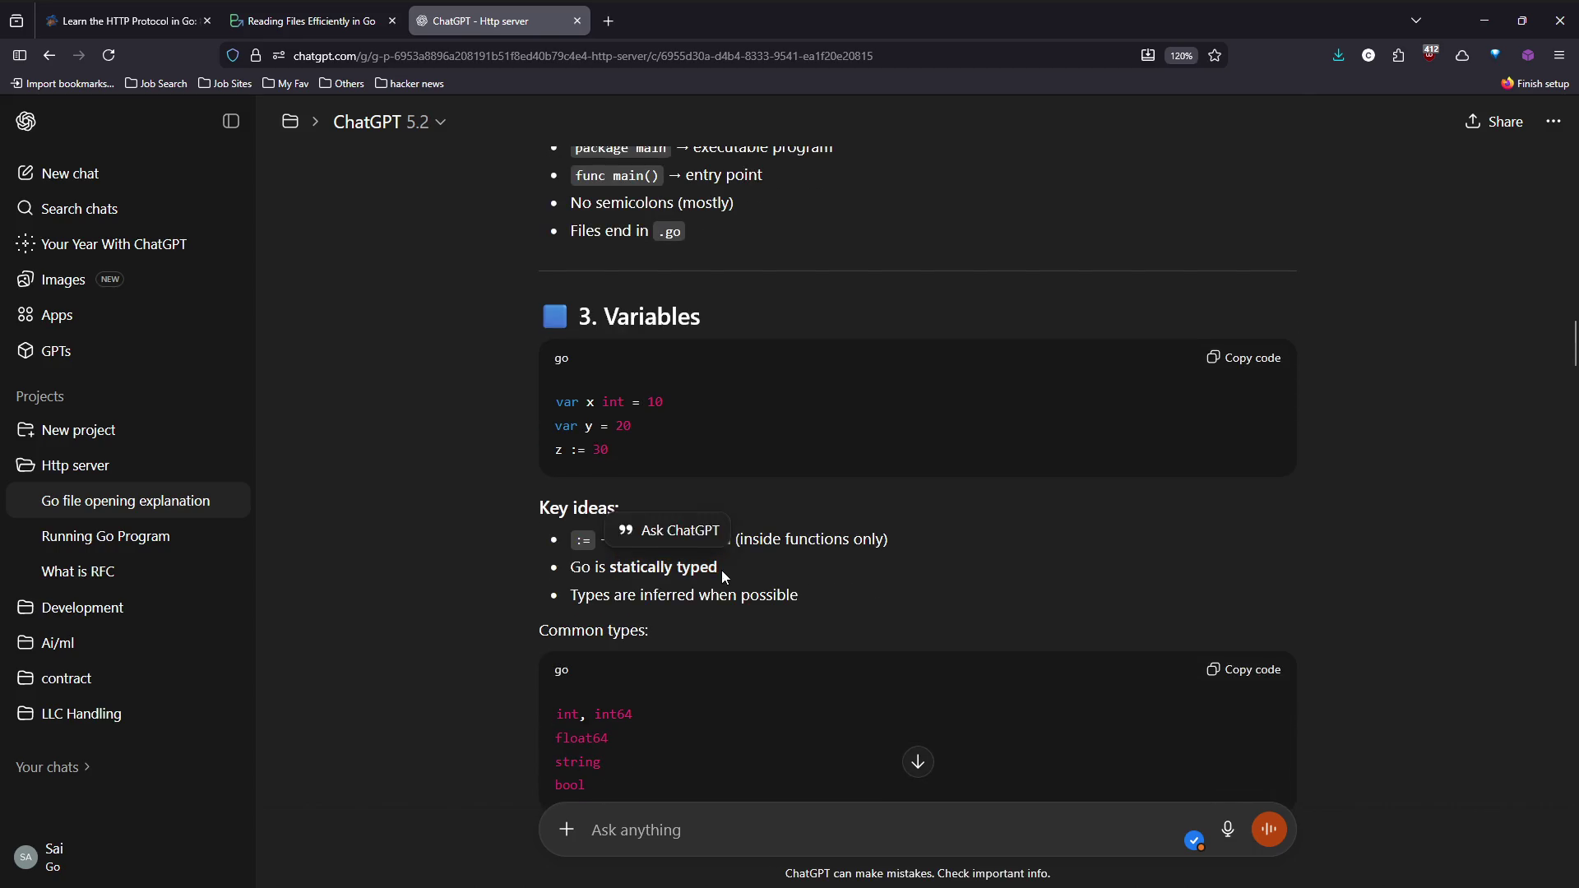
pyautogui.click(734, 572)
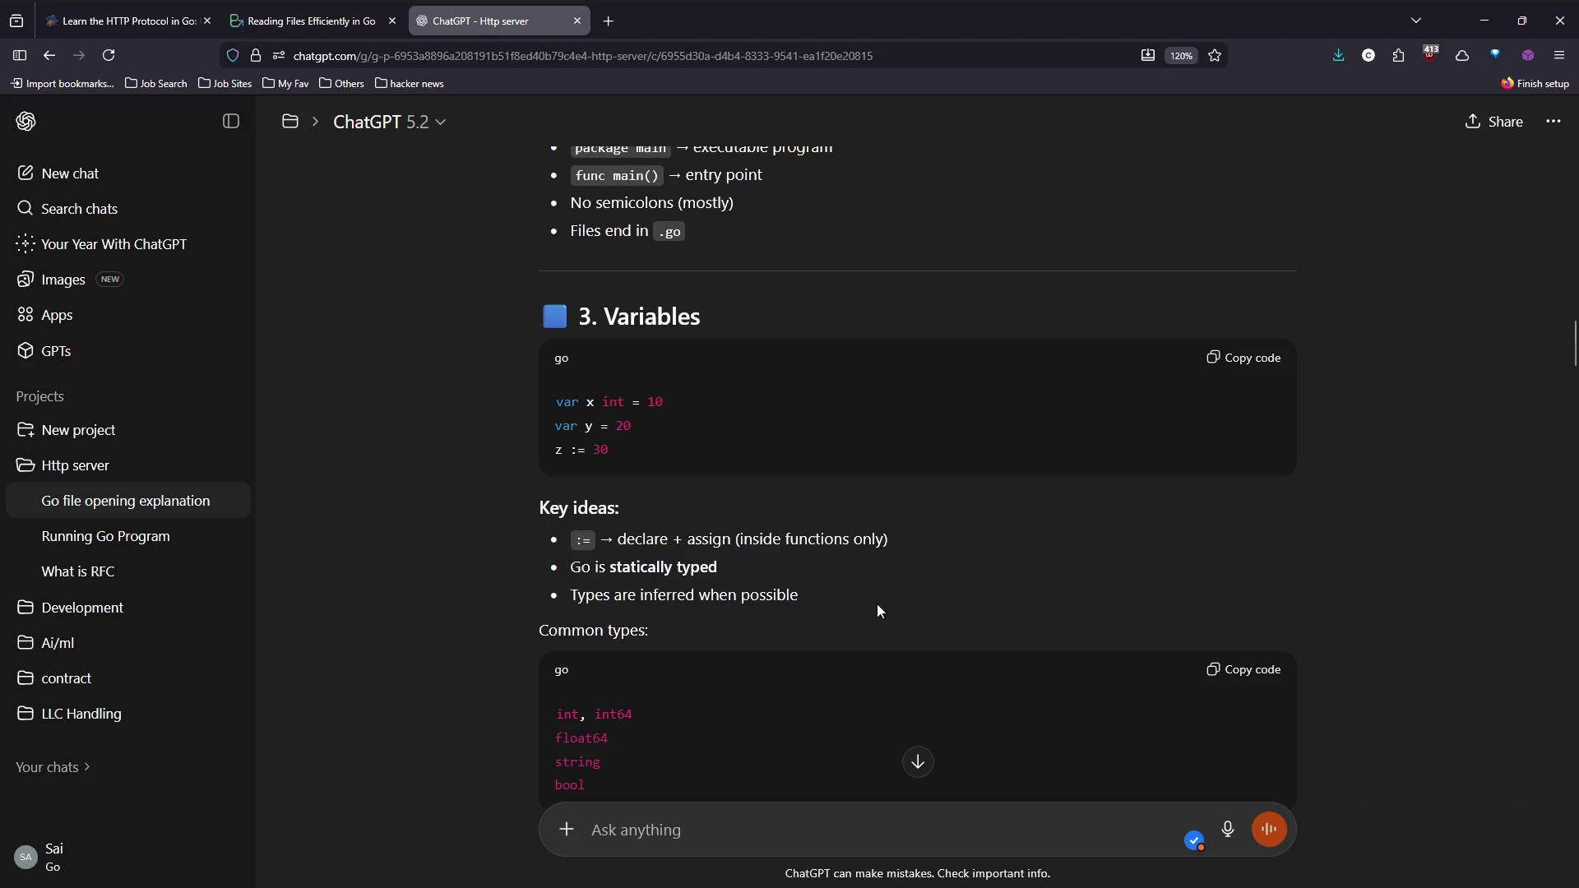
pyautogui.scroll(-1, 668, 648)
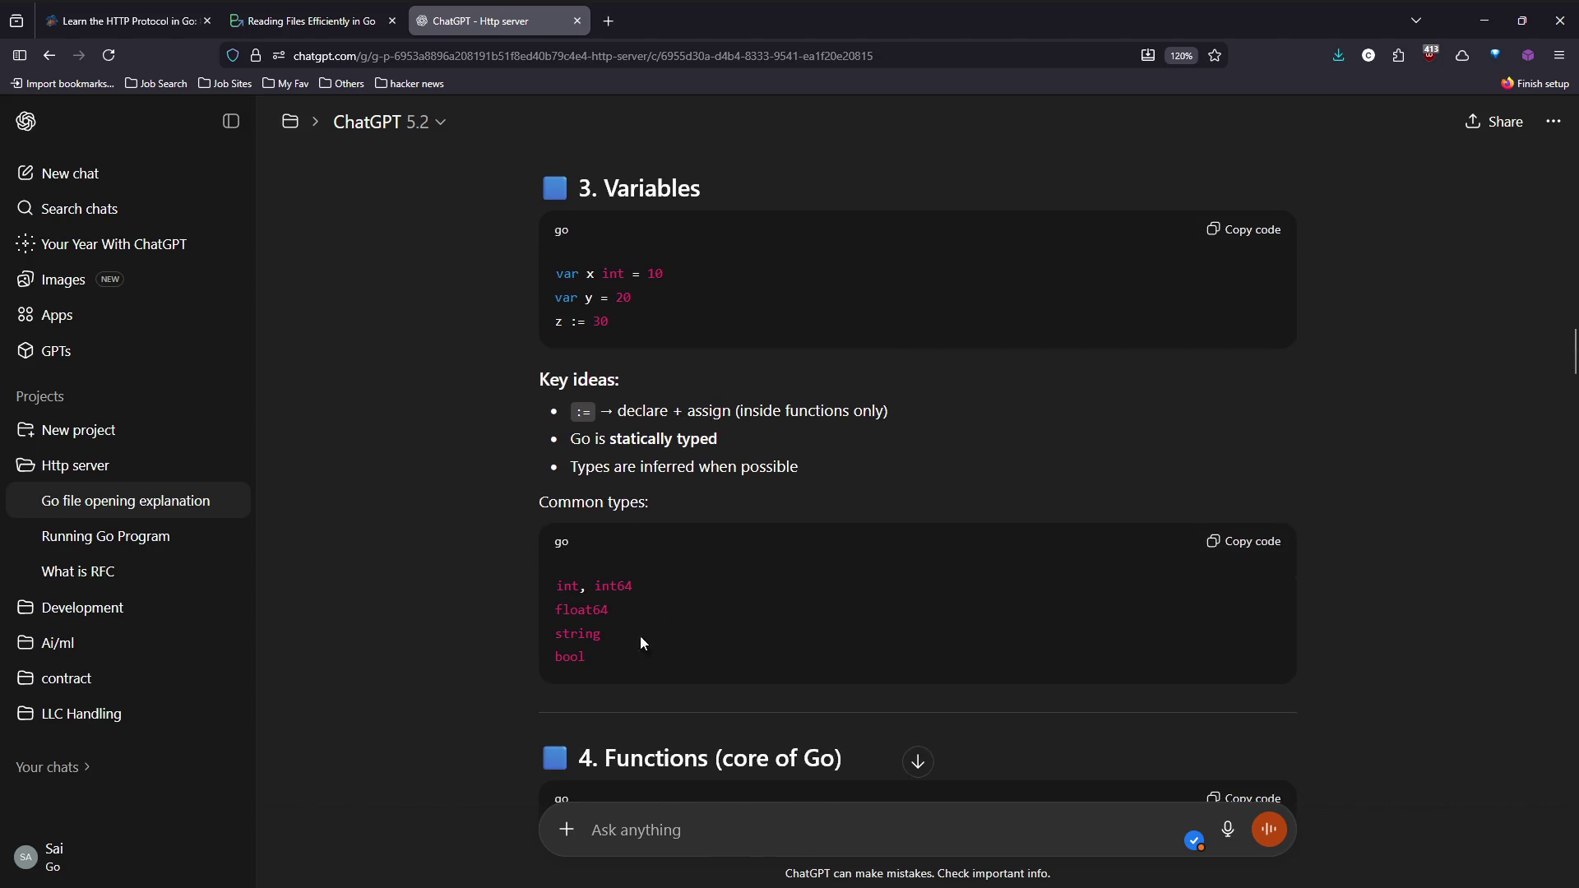
pyautogui.moveTo(575, 583)
pyautogui.mouseDown()
pyautogui.moveTo(610, 615)
pyautogui.moveTo(609, 664)
pyautogui.mouseUp()
pyautogui.click(608, 665)
pyautogui.scroll(-2, 625, 641)
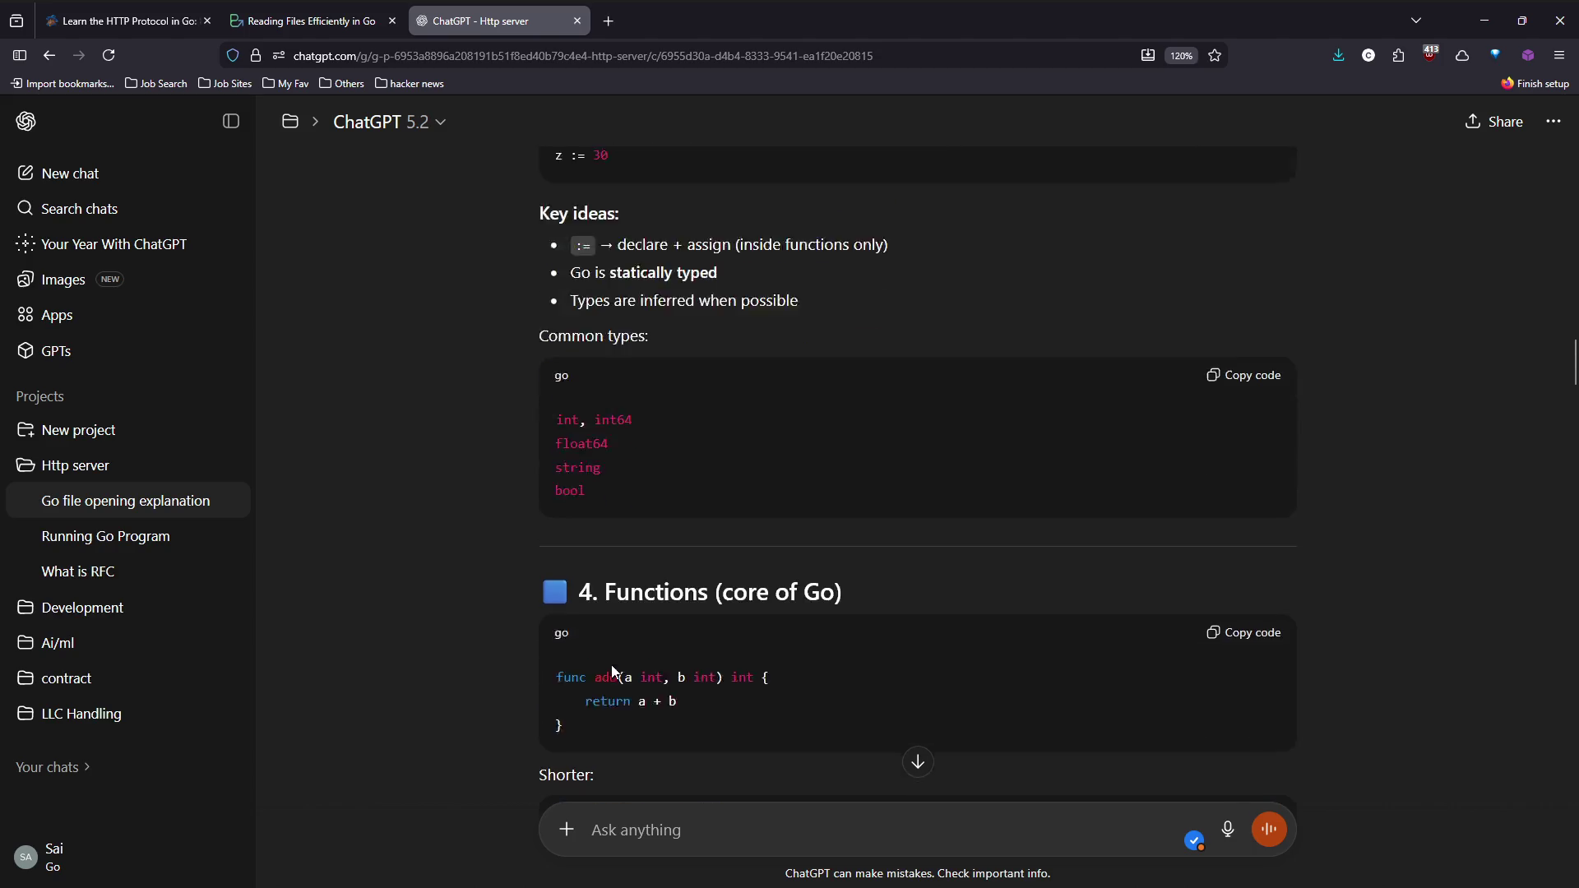
pyautogui.moveTo(714, 505); pyautogui.dragTo(920, 505)
pyautogui.click(917, 505)
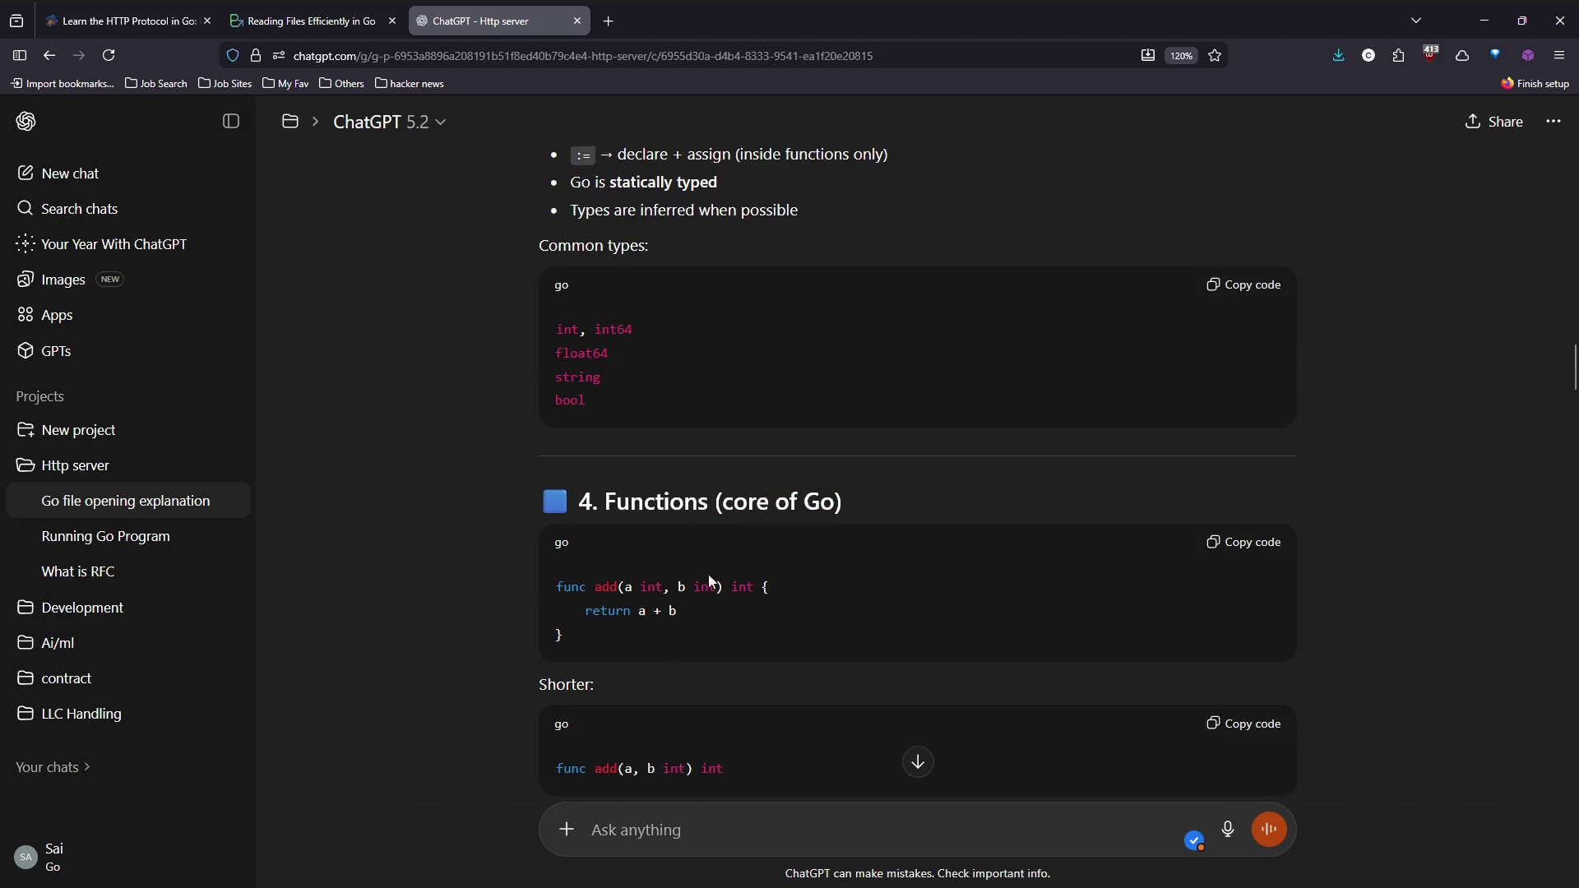
pyautogui.moveTo(624, 586); pyautogui.dragTo(689, 665)
pyautogui.click(688, 664)
pyautogui.scroll(-1, 682, 658)
pyautogui.moveTo(586, 641); pyautogui.dragTo(725, 648)
pyautogui.click(726, 648)
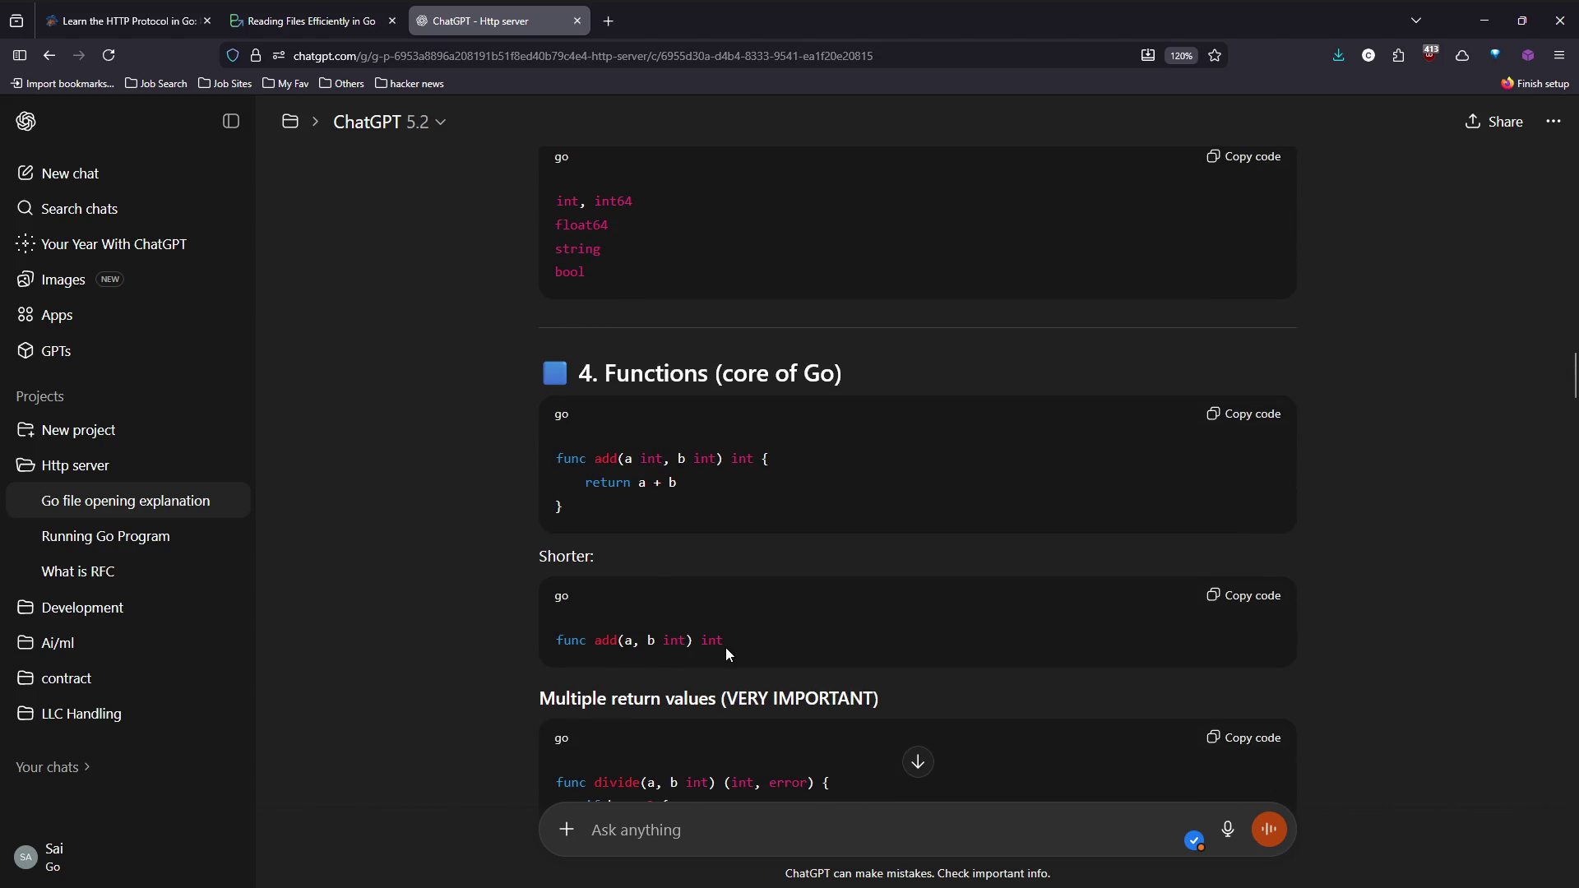
pyautogui.scroll(-1, 720, 646)
pyautogui.moveTo(610, 571); pyautogui.dragTo(908, 569)
pyautogui.click(908, 569)
pyautogui.scroll(-1, 868, 599)
pyautogui.moveTo(624, 622)
pyautogui.mouseDown()
pyautogui.moveTo(721, 622)
pyautogui.moveTo(769, 572)
pyautogui.mouseUp()
pyautogui.click(721, 622)
pyautogui.click(768, 572)
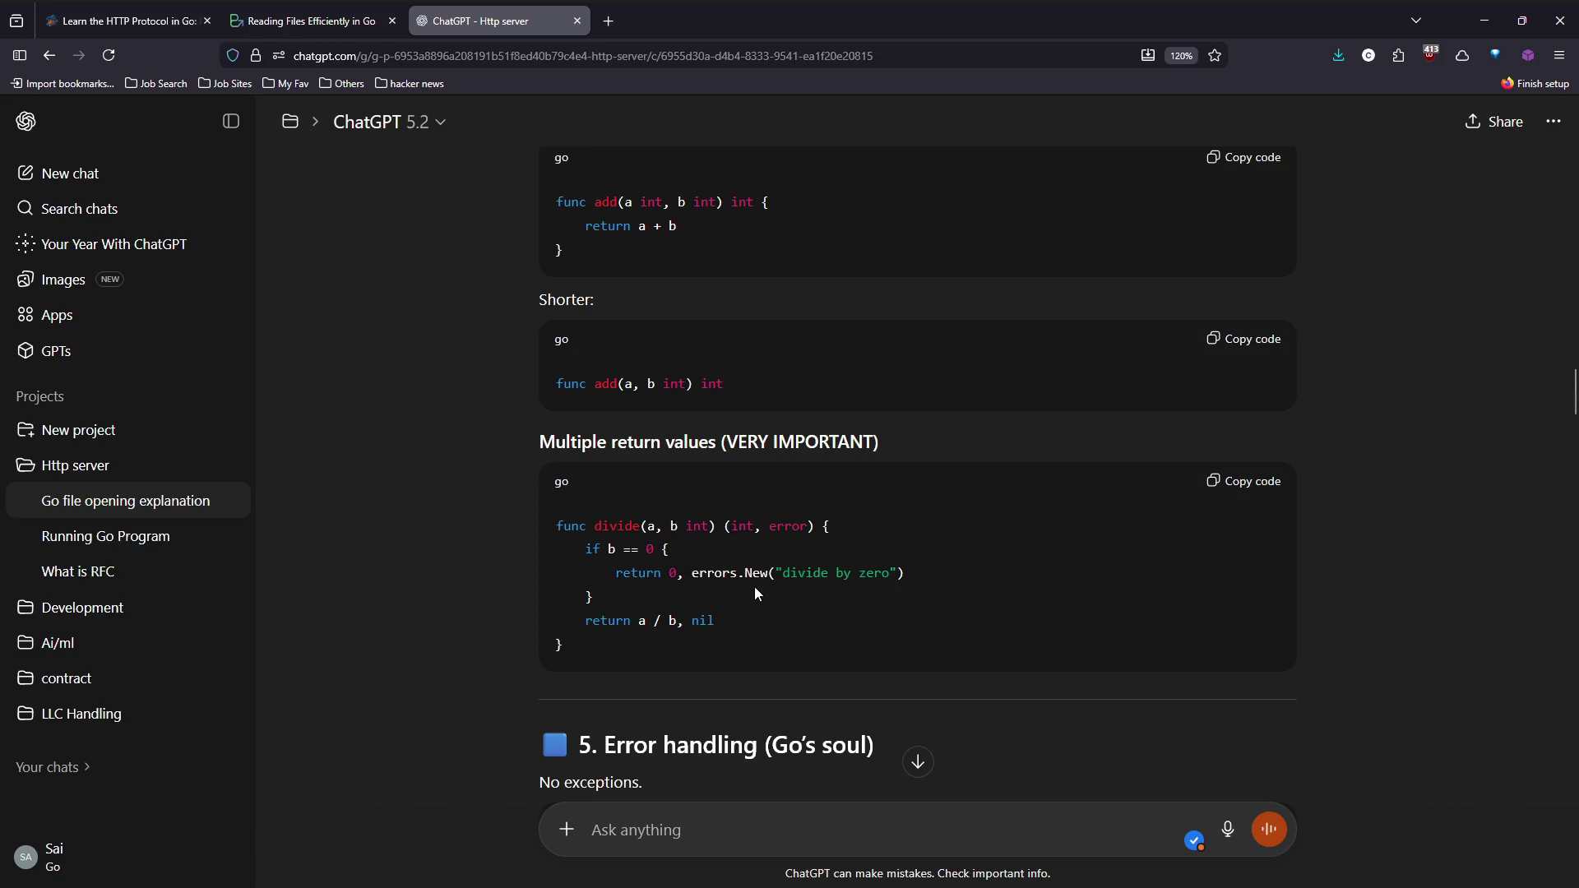
pyautogui.moveTo(663, 622); pyautogui.dragTo(708, 622)
pyautogui.click(758, 625)
pyautogui.scroll(-3, 881, 627)
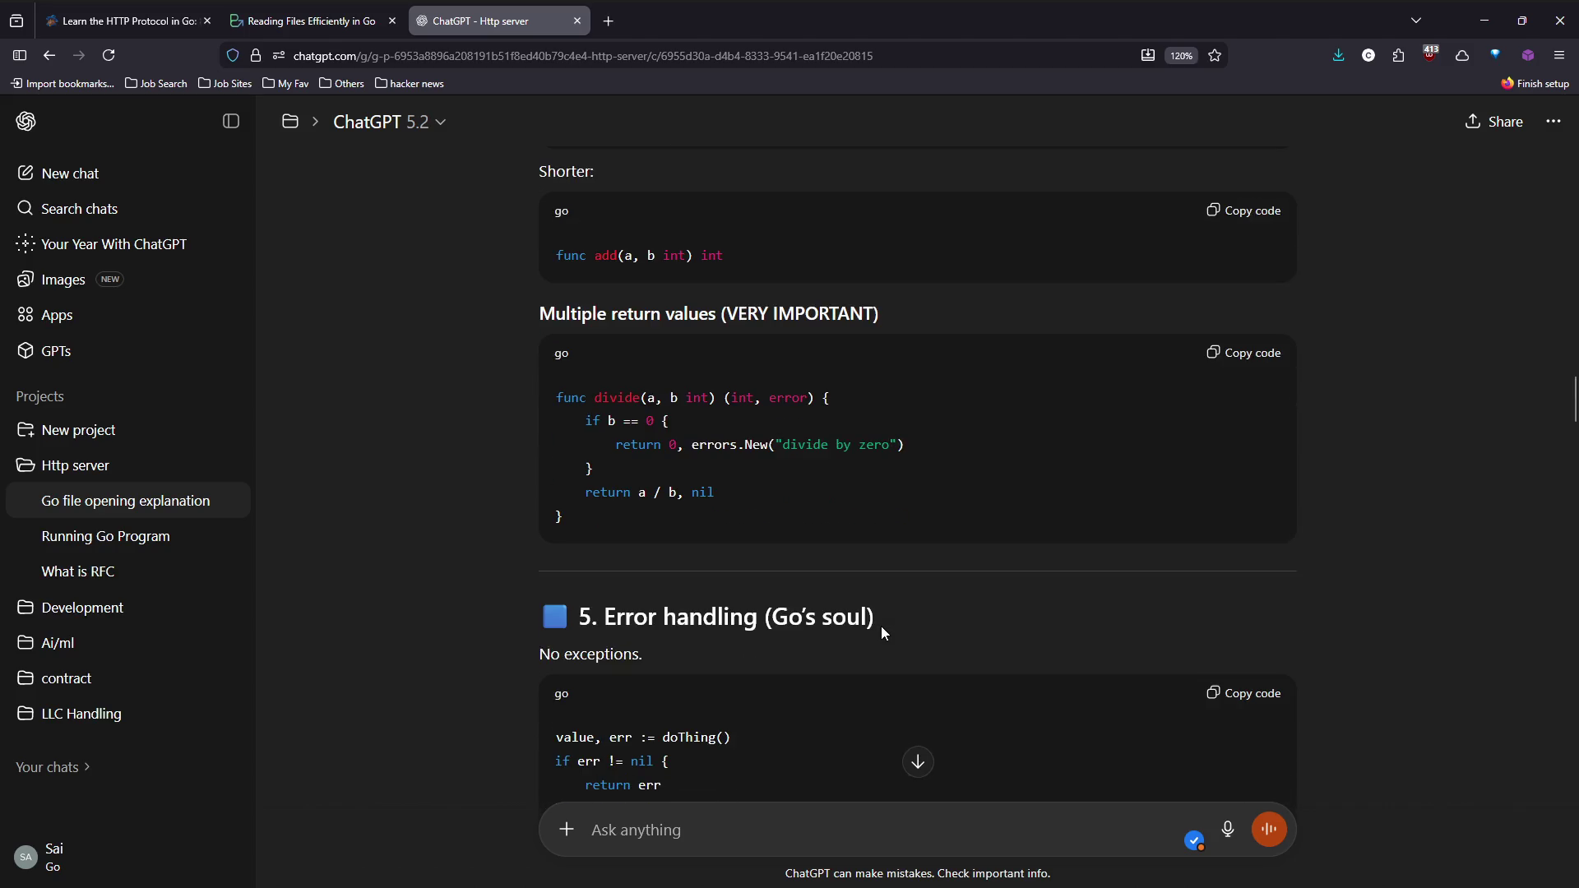
pyautogui.moveTo(543, 617)
pyautogui.mouseDown()
pyautogui.moveTo(811, 632)
pyautogui.moveTo(628, 605)
pyautogui.moveTo(608, 635)
pyautogui.moveTo(674, 694)
pyautogui.mouseUp()
pyautogui.scroll(1, 743, 624)
pyautogui.scroll(-1, 744, 624)
pyautogui.doubleClick(690, 610)
pyautogui.click(673, 694)
pyautogui.scroll(-3, 673, 694)
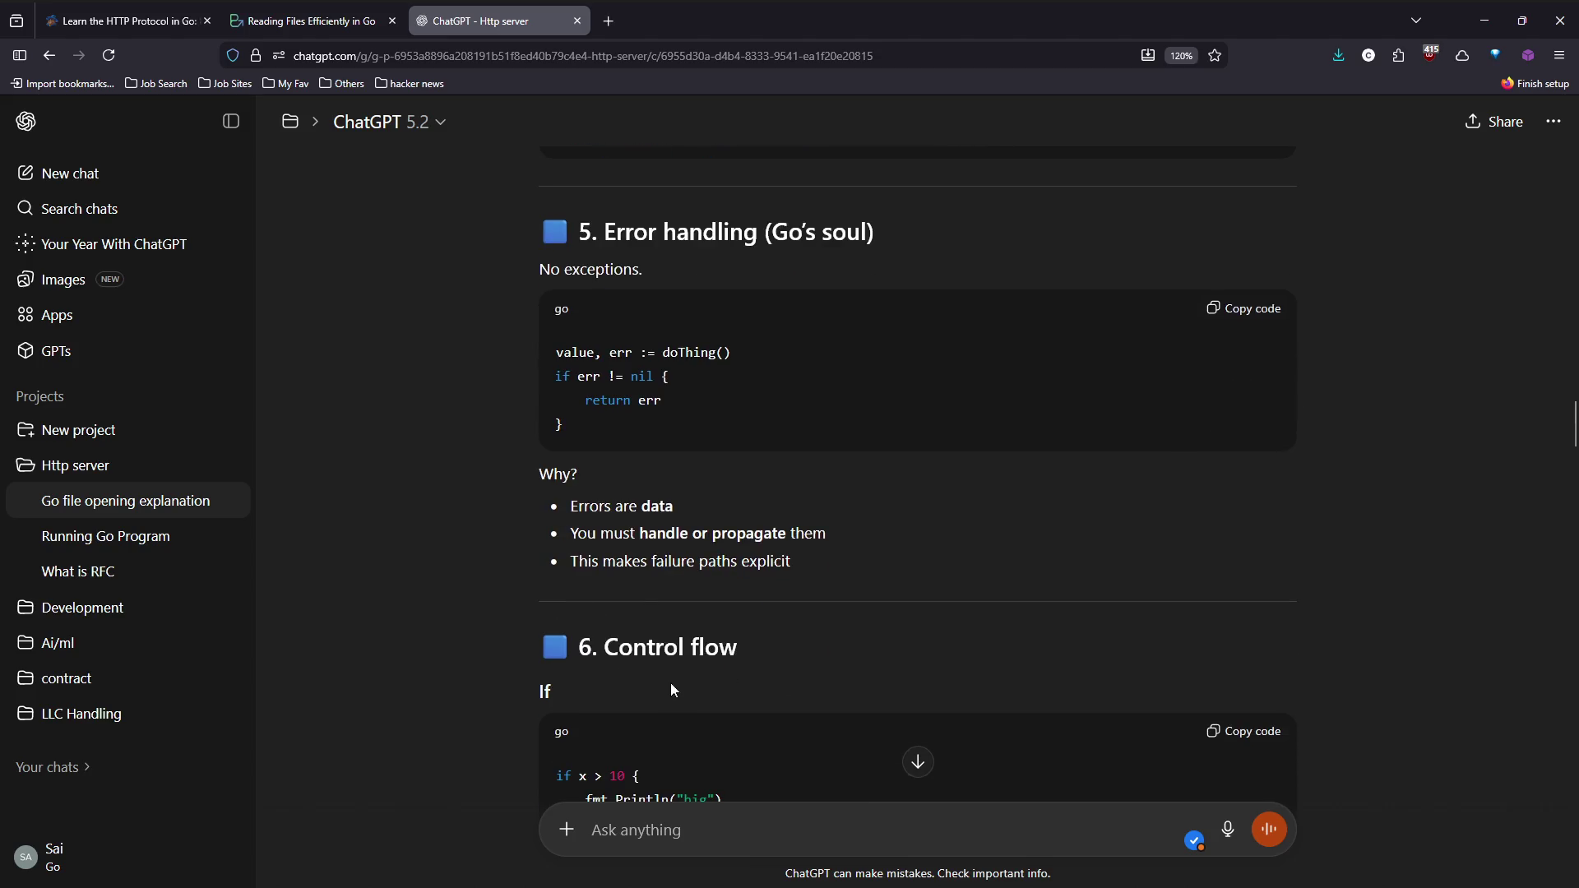
pyautogui.moveTo(588, 509)
pyautogui.mouseDown()
pyautogui.moveTo(691, 534)
pyautogui.moveTo(652, 505)
pyautogui.moveTo(684, 532)
pyautogui.moveTo(820, 537)
pyautogui.mouseUp()
pyautogui.click(664, 528)
pyautogui.click(651, 505)
pyautogui.click(684, 533)
pyautogui.click(820, 537)
pyautogui.moveTo(691, 533); pyautogui.dragTo(840, 569)
pyautogui.click(841, 569)
pyautogui.scroll(-2, 840, 569)
pyautogui.moveTo(738, 433); pyautogui.dragTo(762, 433)
pyautogui.click(674, 561)
pyautogui.scroll(-2, 674, 561)
pyautogui.moveTo(599, 544); pyautogui.dragTo(713, 544)
pyautogui.click(712, 543)
pyautogui.scroll(-2, 712, 544)
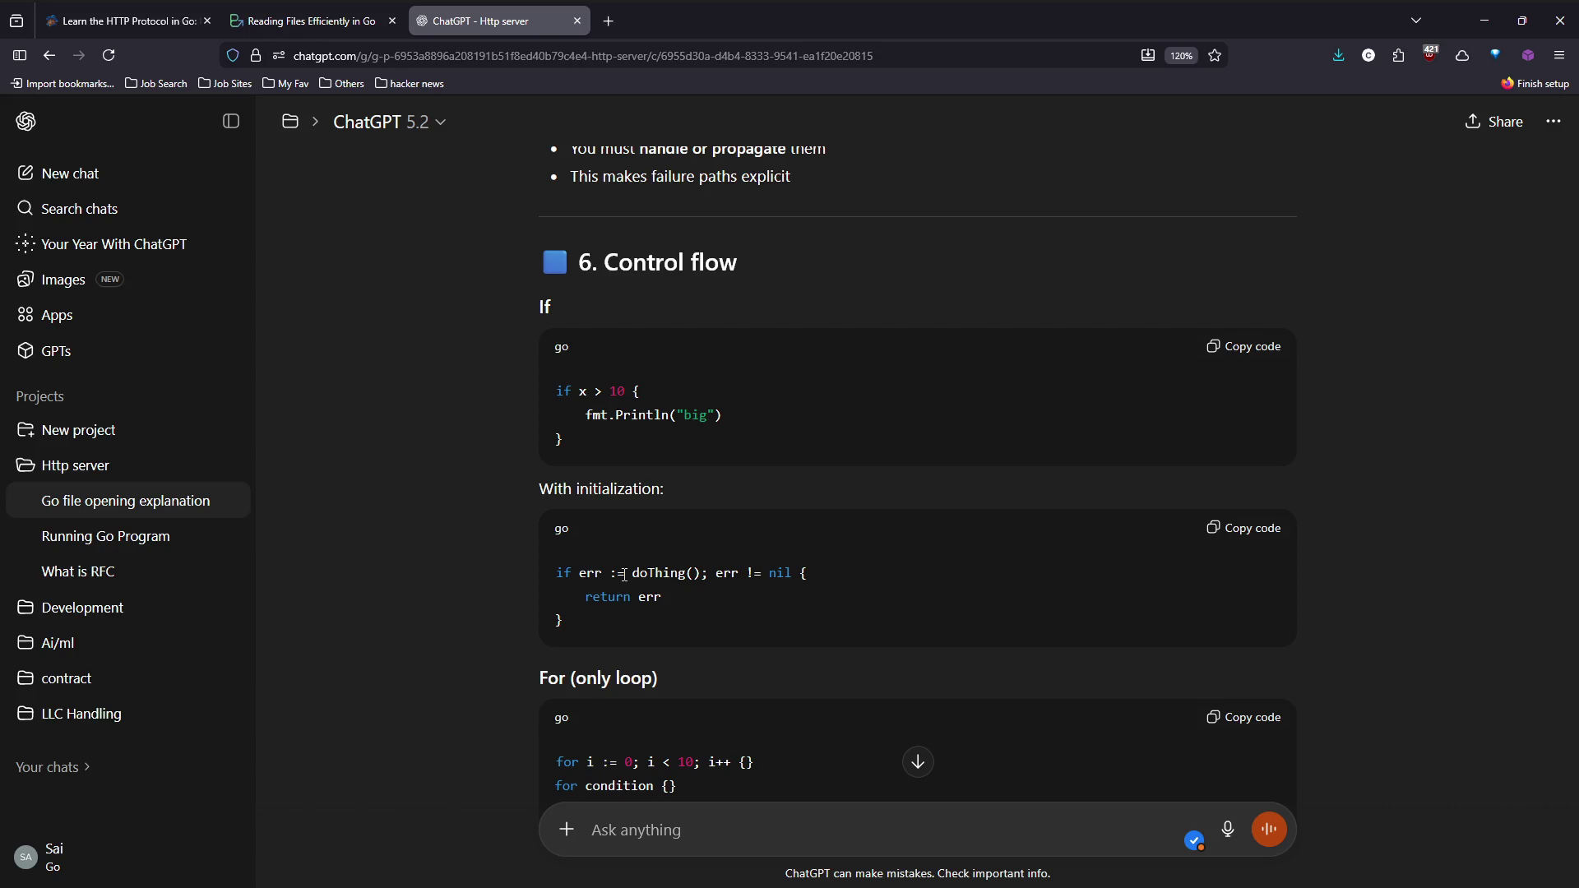
pyautogui.moveTo(590, 570); pyautogui.dragTo(688, 652)
pyautogui.click(693, 652)
pyautogui.moveTo(704, 577); pyautogui.dragTo(756, 618)
pyautogui.click(727, 605)
pyautogui.click(757, 618)
pyautogui.moveTo(665, 574); pyautogui.dragTo(577, 573)
pyautogui.click(659, 579)
pyautogui.moveTo(696, 578); pyautogui.dragTo(625, 573)
pyautogui.click(605, 570)
pyautogui.moveTo(740, 581); pyautogui.dragTo(806, 575)
pyautogui.click(764, 602)
pyautogui.scroll(-3, 733, 612)
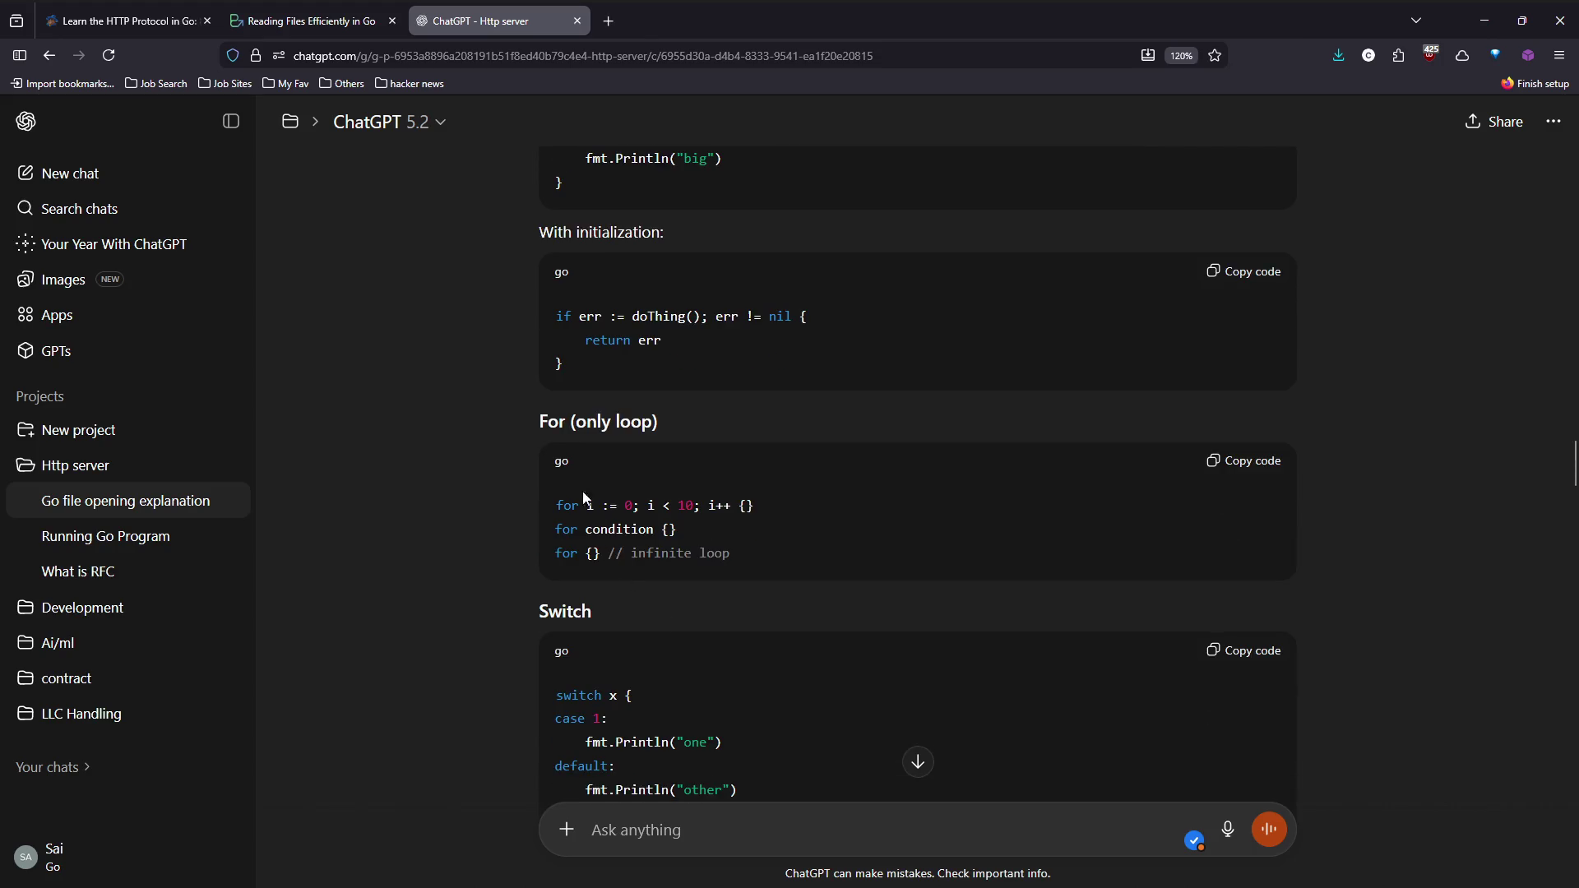
pyautogui.moveTo(583, 421); pyautogui.dragTo(707, 427)
pyautogui.click(707, 427)
pyautogui.moveTo(752, 323); pyautogui.dragTo(787, 319)
pyautogui.click(708, 347)
pyautogui.moveTo(585, 338); pyautogui.dragTo(665, 342)
pyautogui.click(665, 342)
pyautogui.moveTo(586, 506); pyautogui.dragTo(755, 507)
pyautogui.click(939, 540)
pyautogui.moveTo(565, 530); pyautogui.dragTo(676, 530)
pyautogui.click(732, 526)
pyautogui.moveTo(570, 552); pyautogui.dragTo(729, 553)
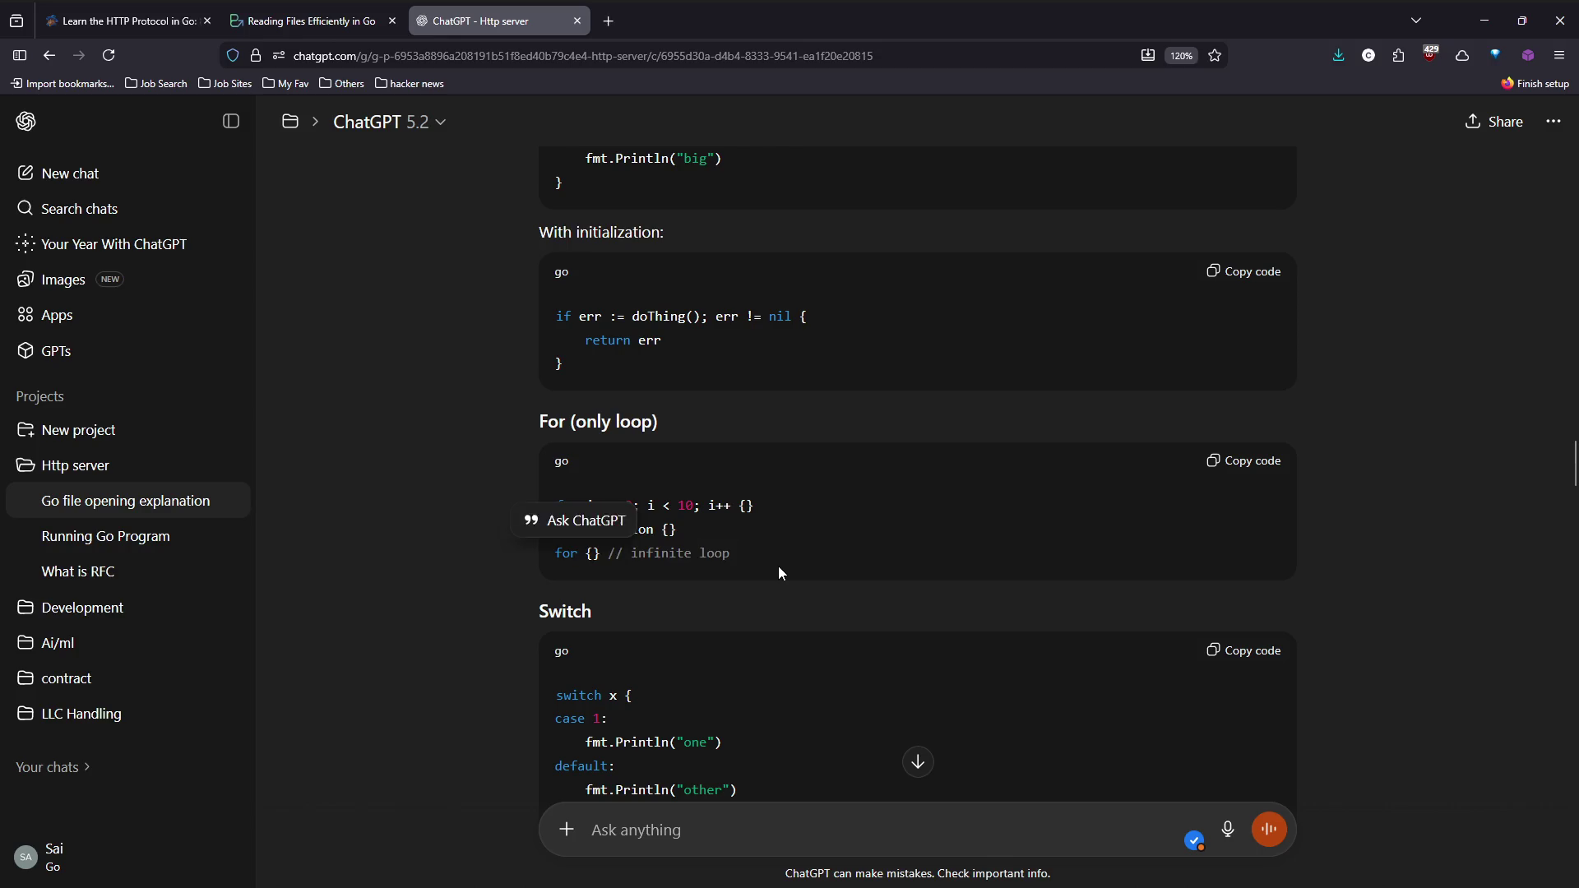
pyautogui.click(778, 566)
pyautogui.scroll(-1, 778, 566)
pyautogui.scroll(-1, 778, 566)
pyautogui.moveTo(573, 439)
pyautogui.mouseDown()
pyautogui.moveTo(551, 456)
pyautogui.moveTo(626, 485)
pyautogui.moveTo(614, 600)
pyautogui.mouseUp()
# Step: Inspect the := operator in the Slices code's slice literal and s := lines
pyautogui.scroll(-3, 674, 590)
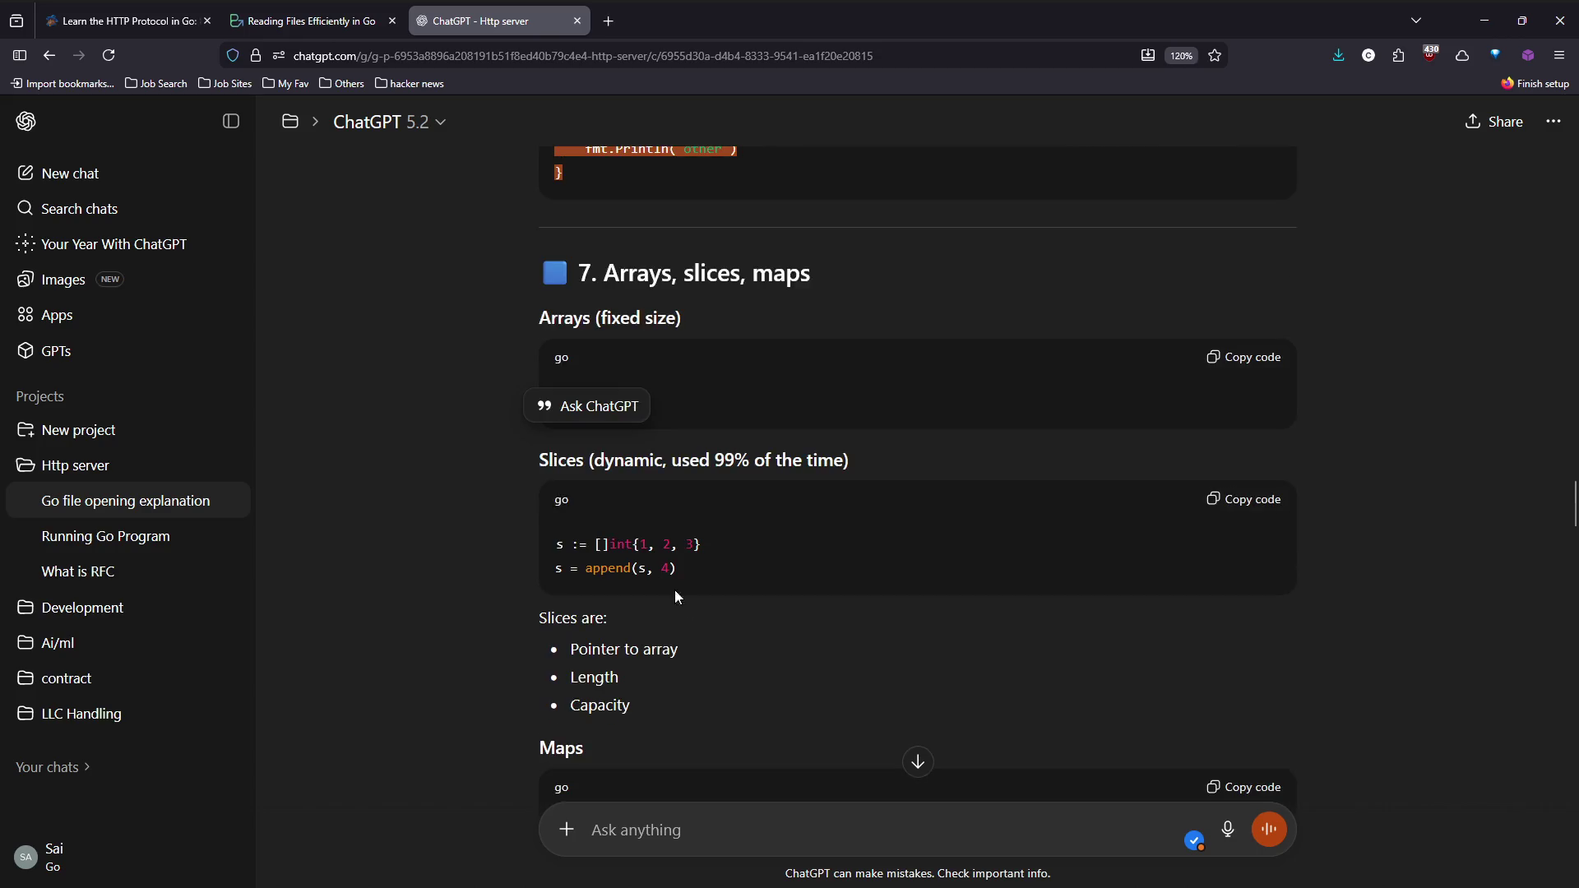
pyautogui.moveTo(551, 546); pyautogui.dragTo(701, 544)
pyautogui.click(768, 551)
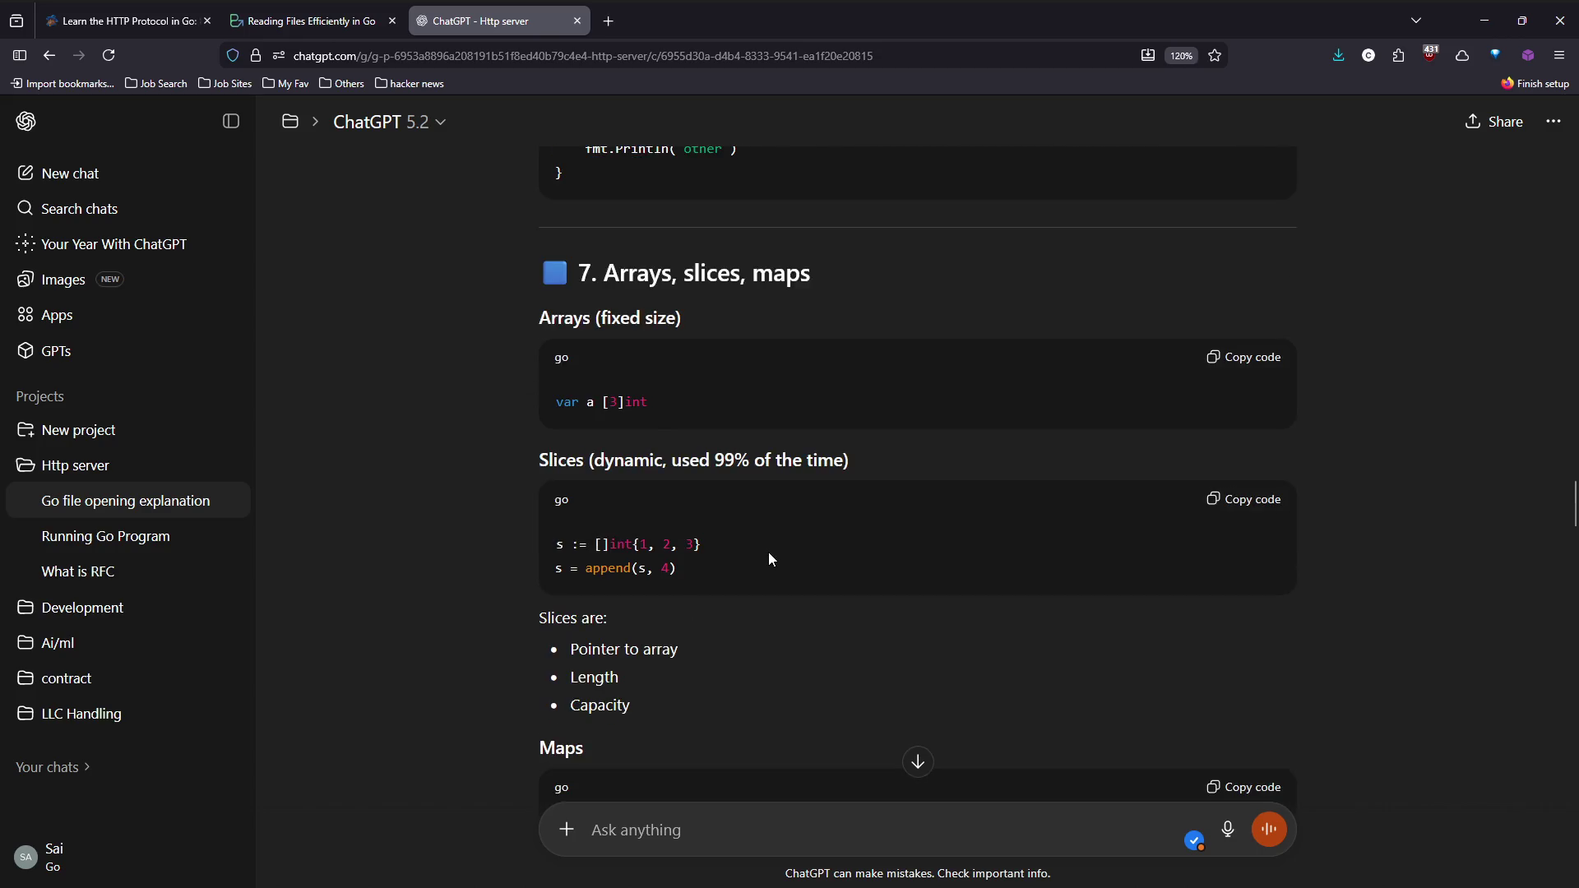
pyautogui.moveTo(589, 545); pyautogui.dragTo(563, 547)
pyautogui.doubleClick(587, 545)
pyautogui.click(590, 544)
pyautogui.doubleClick(590, 544)
pyautogui.click(590, 545)
pyautogui.scroll(3, 601, 543)
pyautogui.scroll(-2, 599, 544)
pyautogui.moveTo(580, 670); pyautogui.dragTo(563, 670)
pyautogui.click(606, 670)
# Step: Highlight the variables example lines, including y = 20 and z := 30
pyautogui.scroll(20, 606, 670)
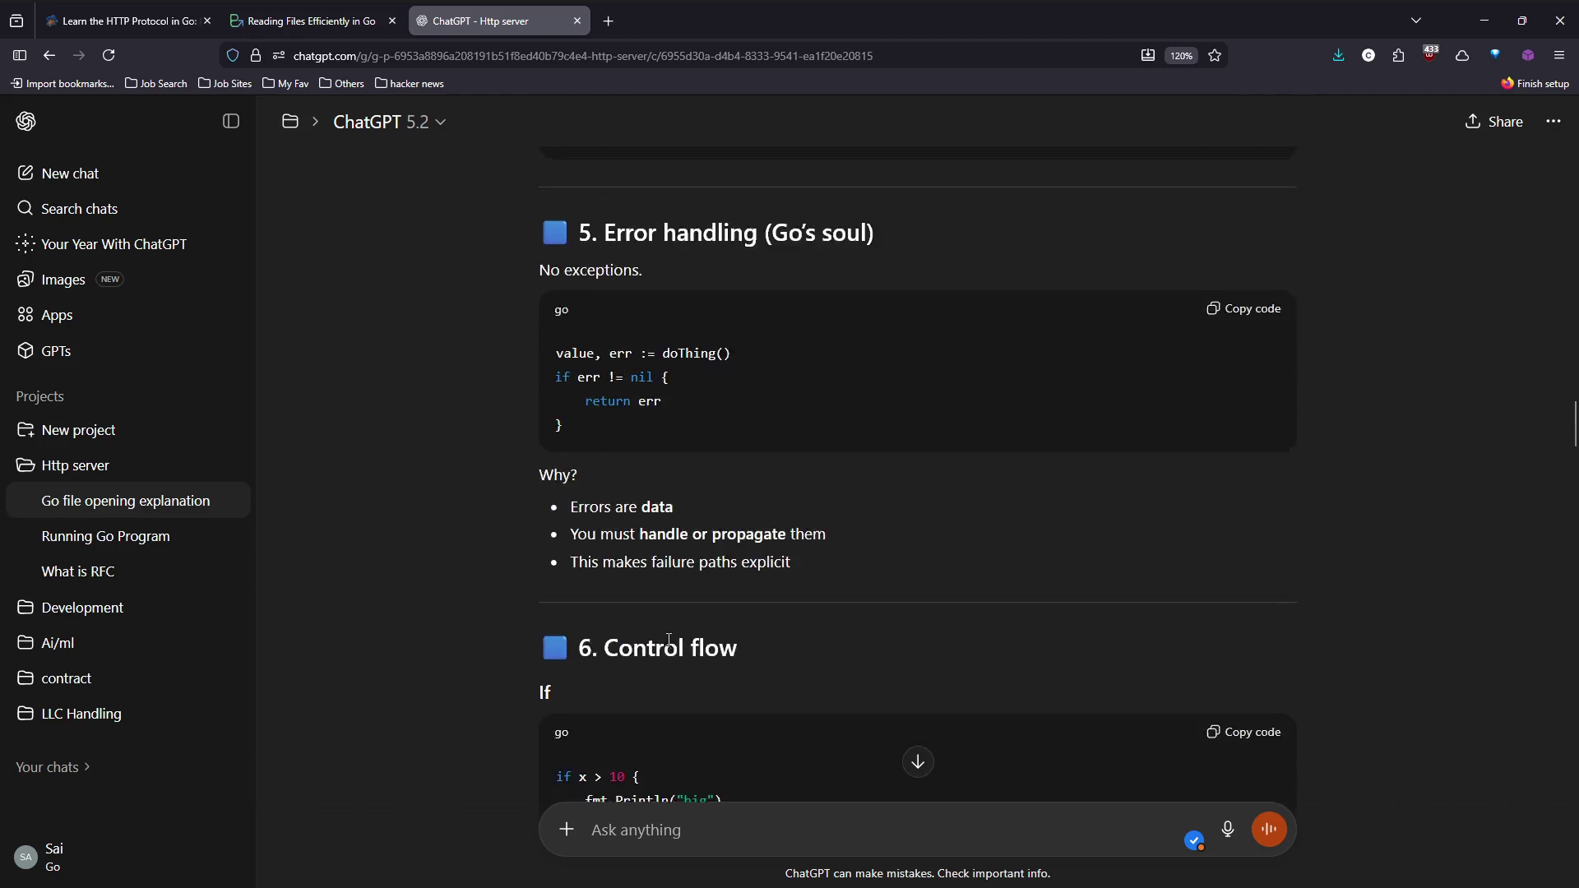
pyautogui.scroll(12, 670, 647)
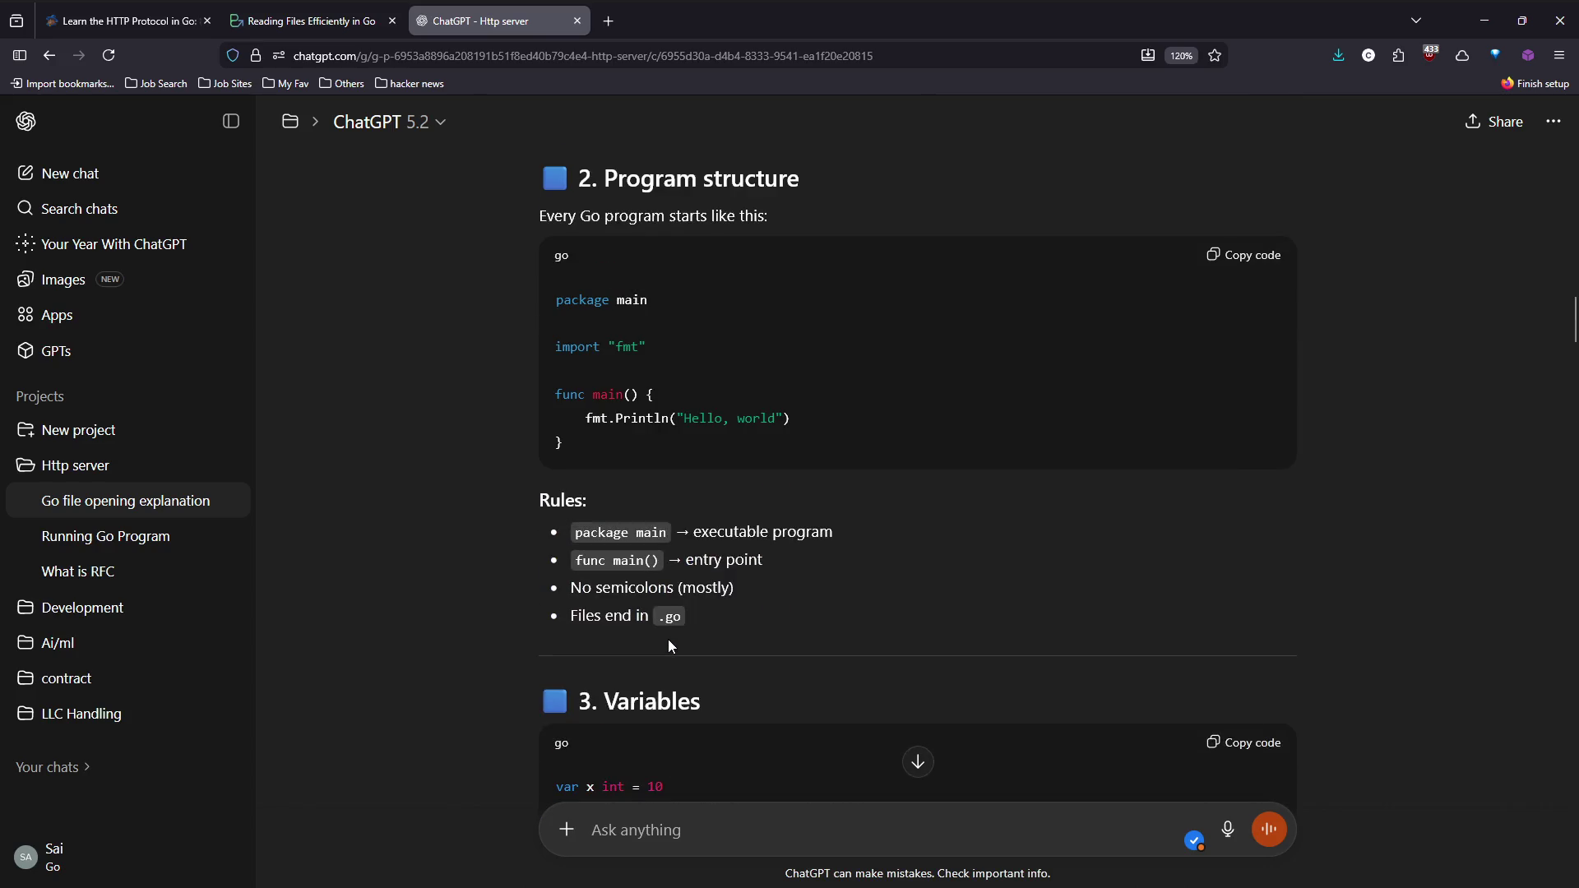
pyautogui.scroll(-6, 616, 418)
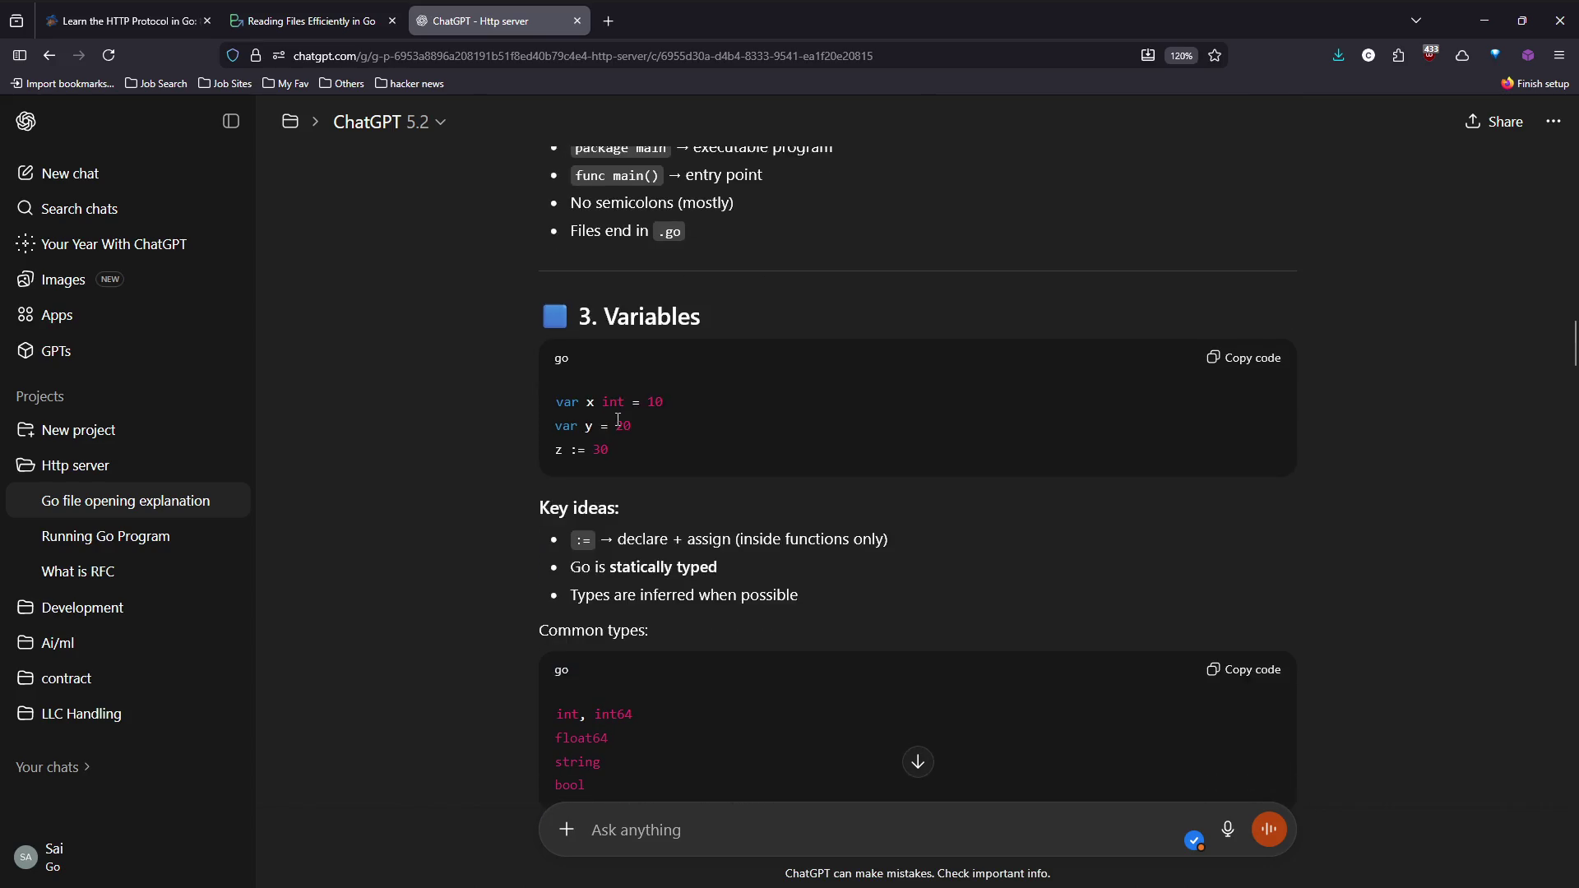
pyautogui.moveTo(547, 449); pyautogui.dragTo(637, 452)
pyautogui.click(634, 453)
pyautogui.moveTo(604, 398); pyautogui.dragTo(679, 401)
pyautogui.click(680, 395)
pyautogui.moveTo(585, 426); pyautogui.dragTo(717, 425)
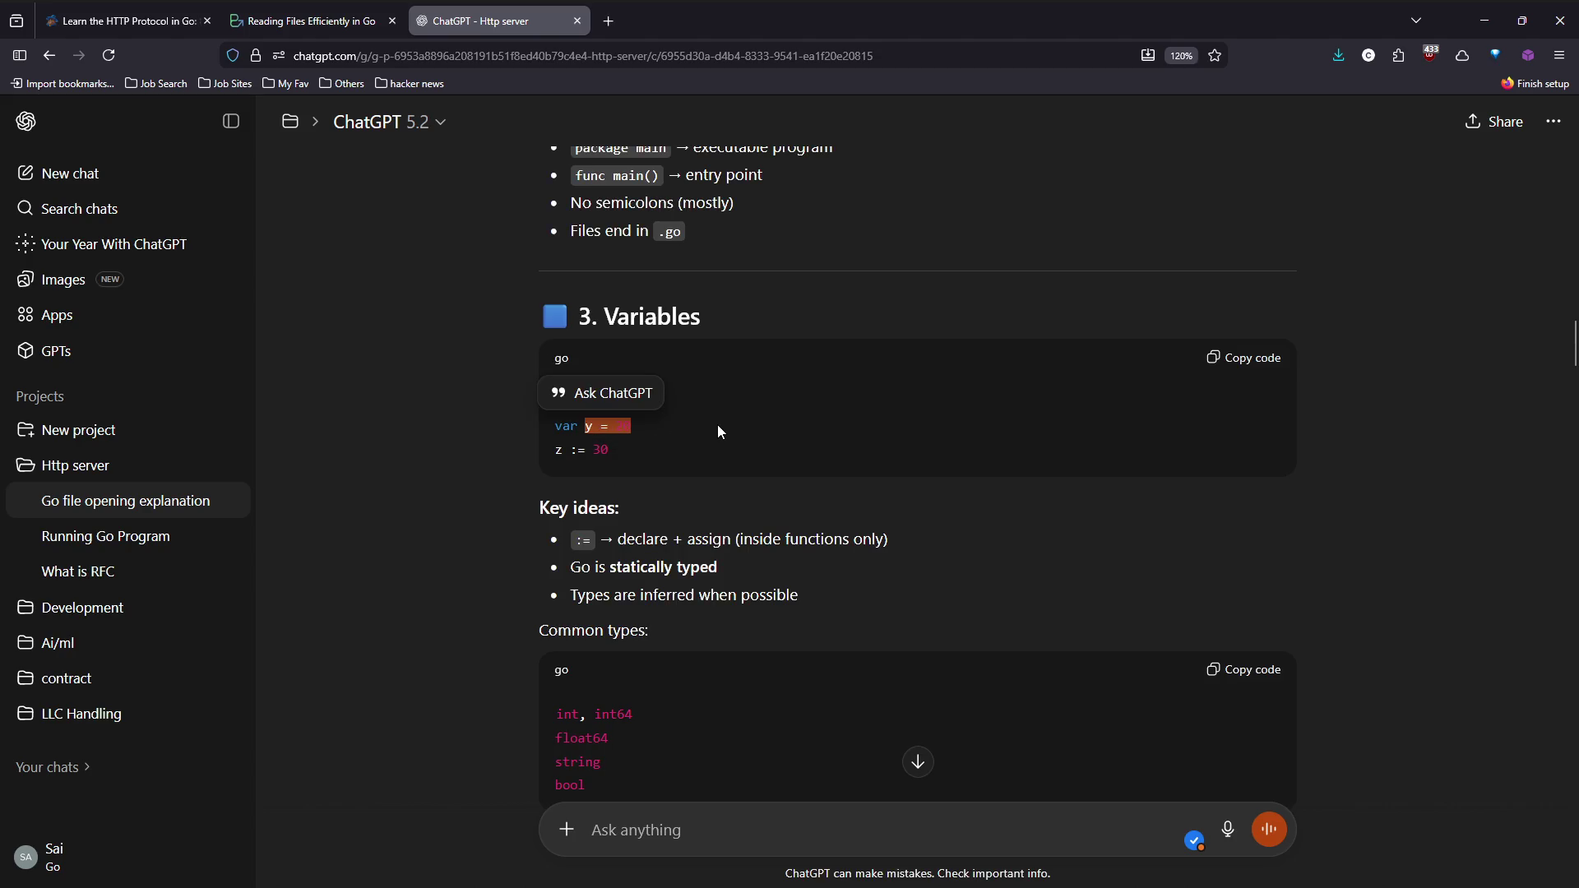
pyautogui.moveTo(624, 451); pyautogui.dragTo(520, 450)
pyautogui.click(520, 449)
# Step: Highlight the slice code, append(s, 4) and the Pointer to array note
pyautogui.scroll(-10, 777, 516)
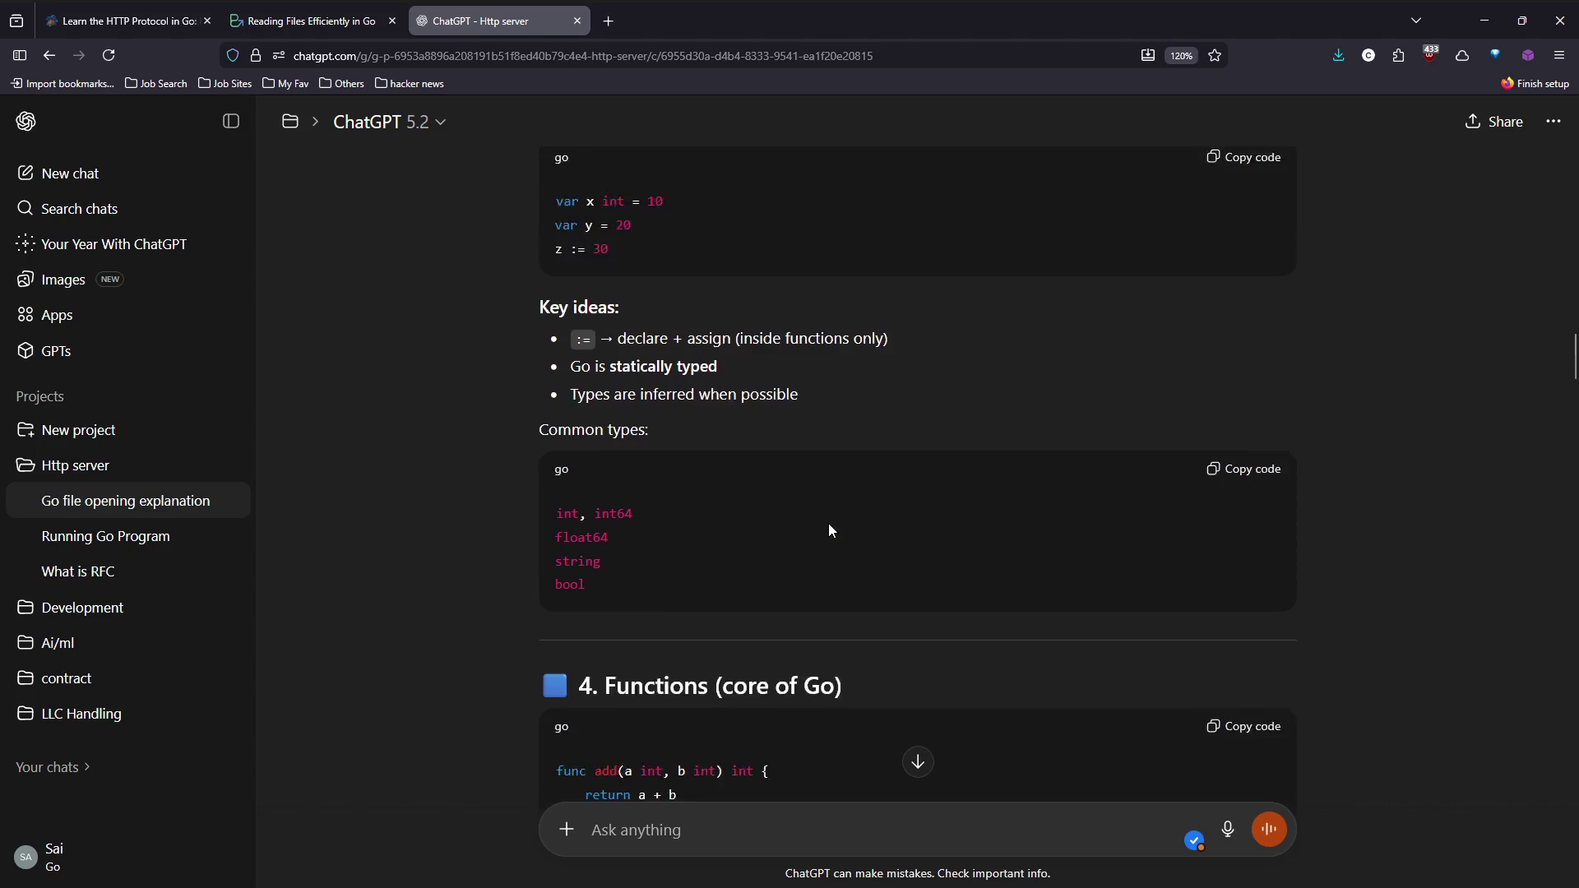
pyautogui.scroll(-15, 773, 512)
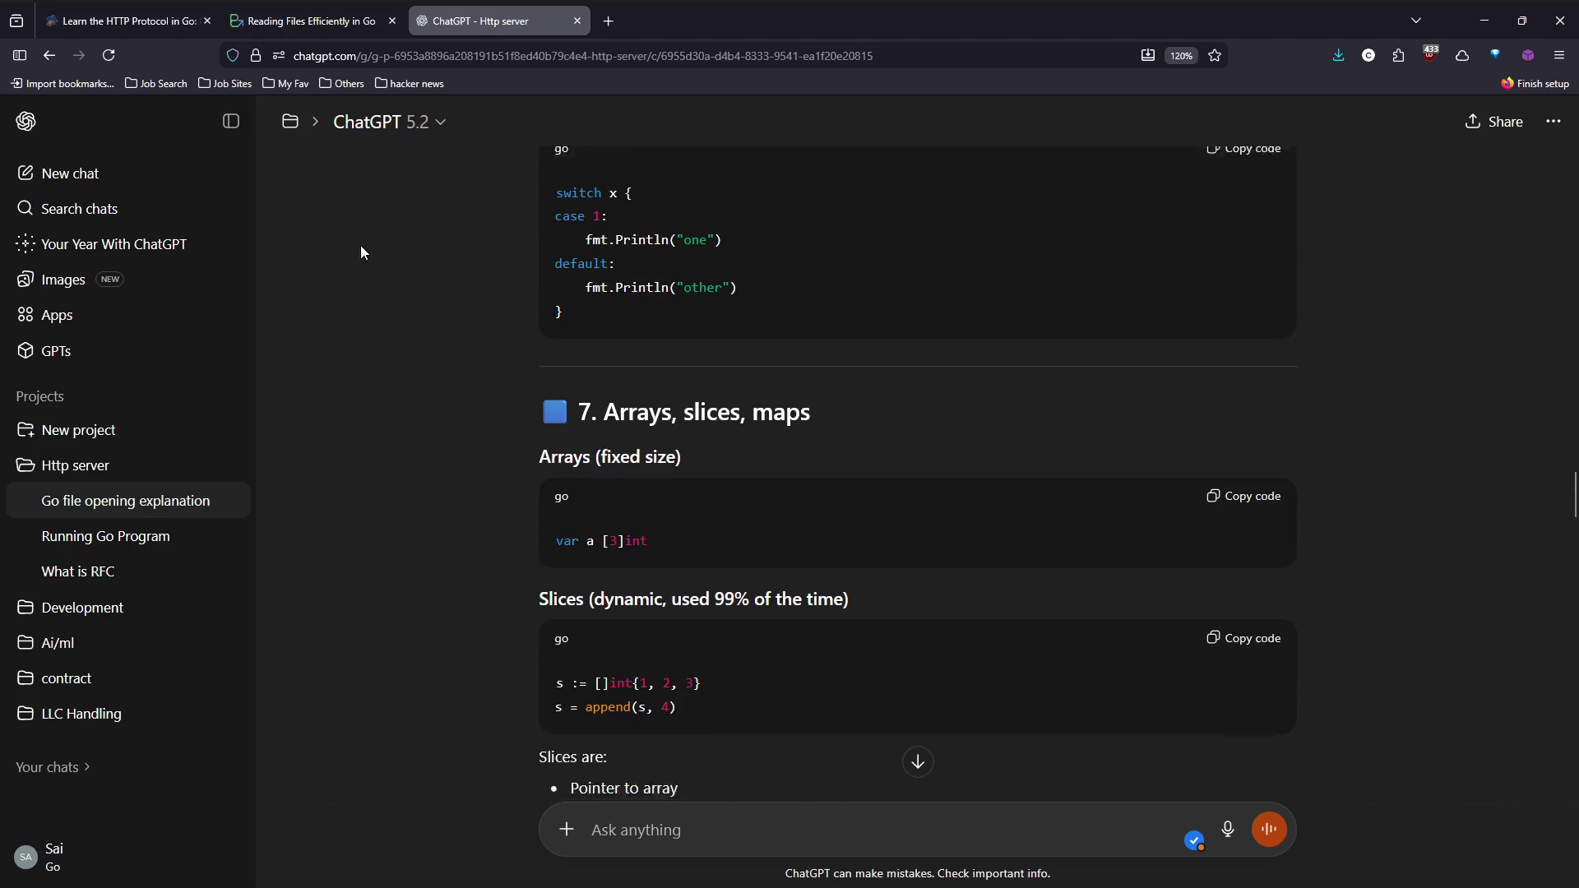
pyautogui.scroll(-4, 526, 395)
pyautogui.scroll(4, 559, 415)
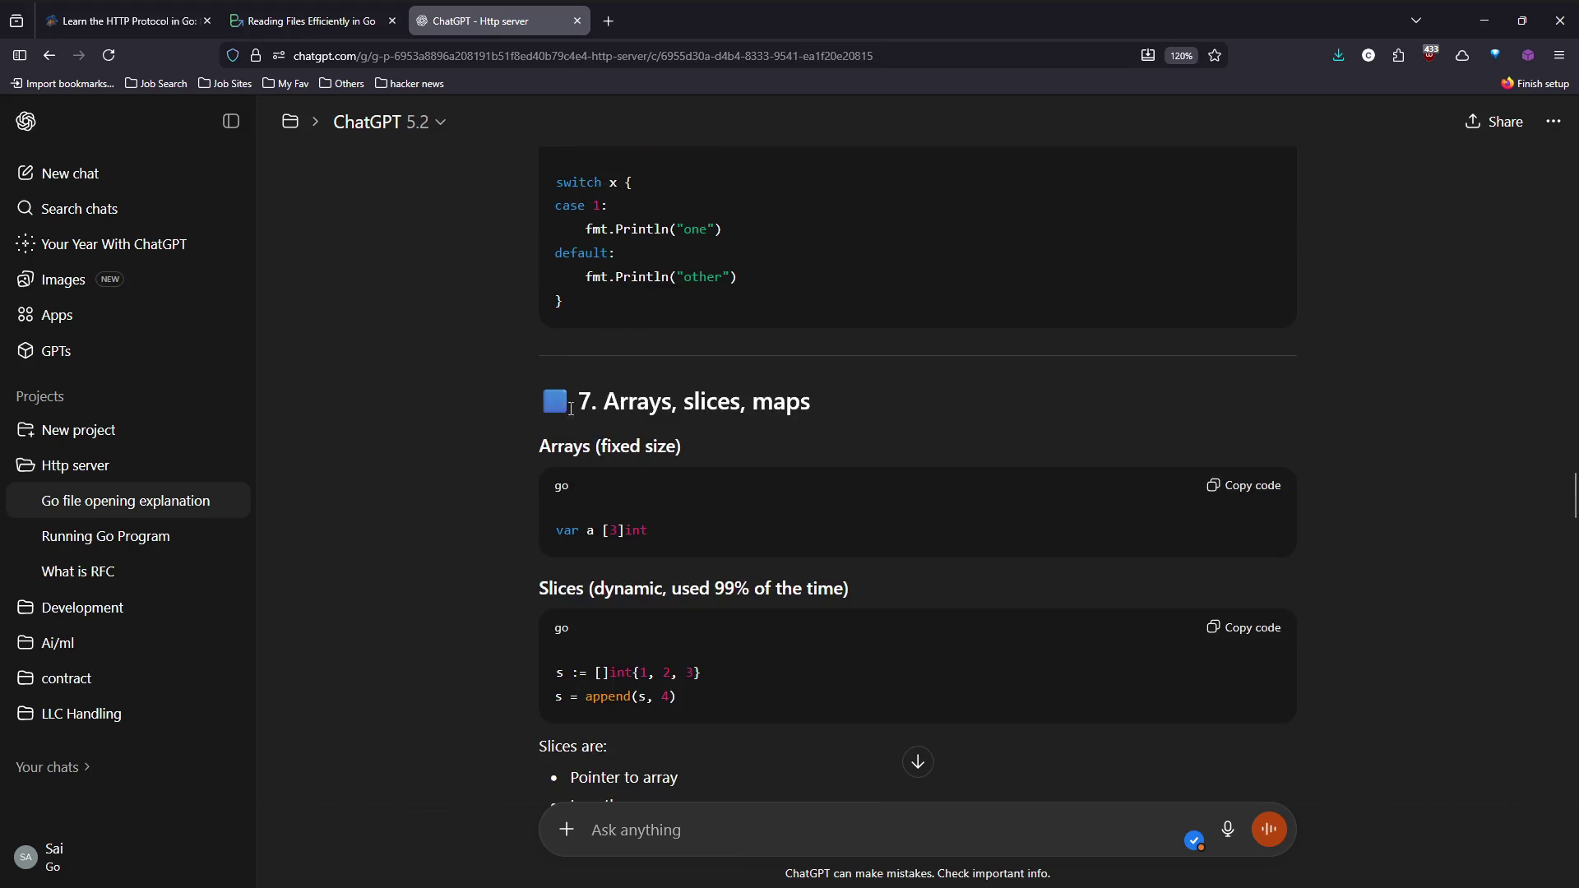
pyautogui.scroll(-2, 676, 546)
pyautogui.moveTo(595, 544); pyautogui.dragTo(699, 542)
pyautogui.click(699, 543)
pyautogui.scroll(-2, 704, 553)
pyautogui.moveTo(603, 452); pyautogui.dragTo(659, 441)
pyautogui.click(658, 441)
pyautogui.scroll(-2, 656, 593)
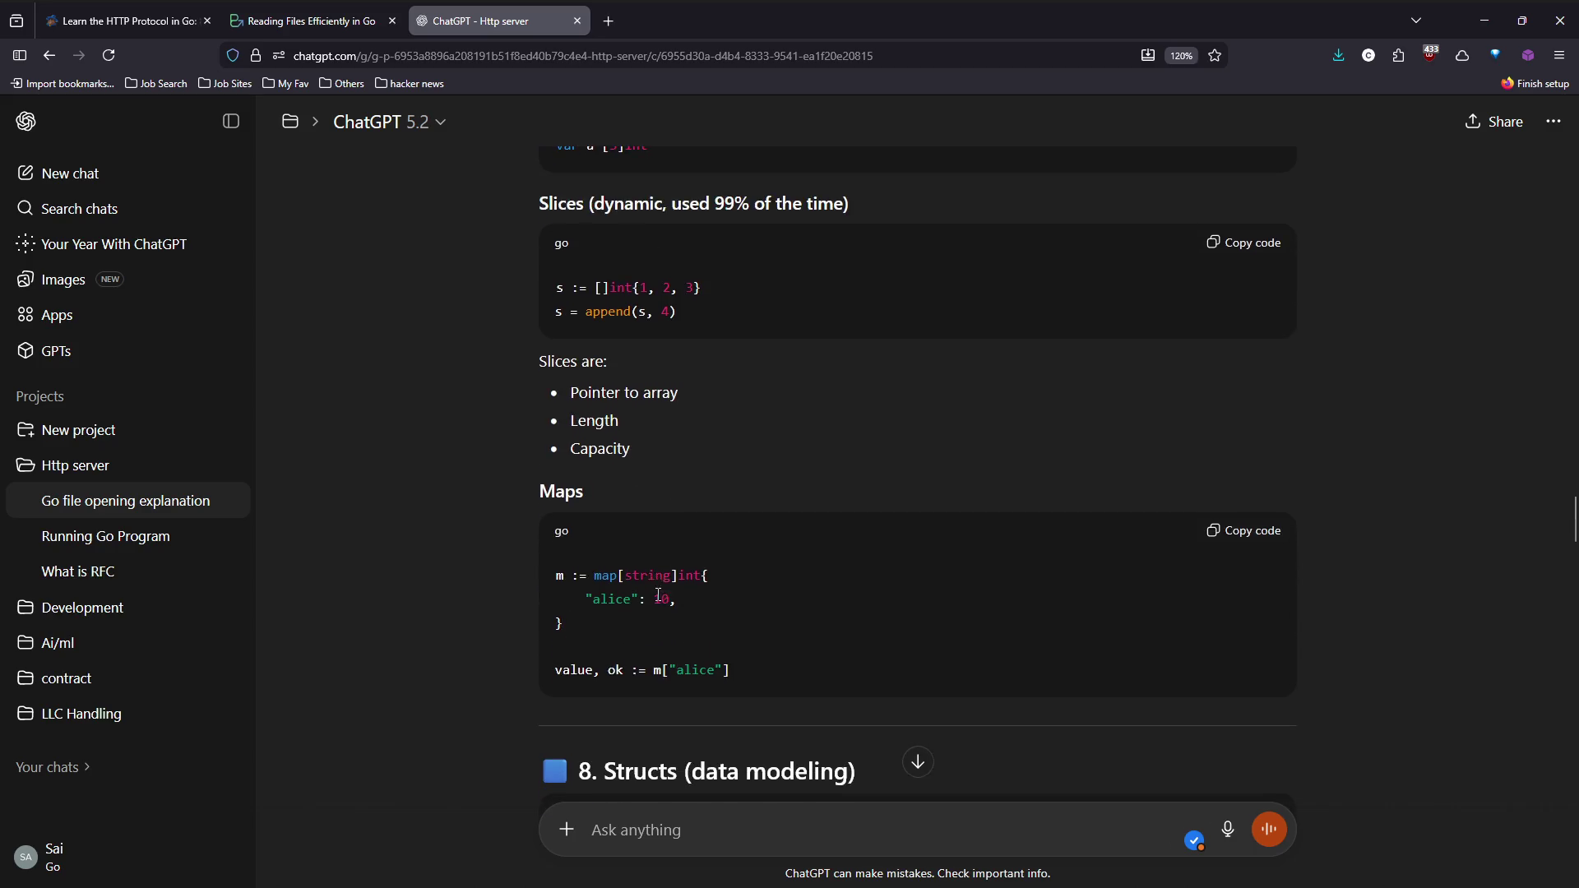
pyautogui.moveTo(598, 392); pyautogui.dragTo(625, 393)
pyautogui.click(625, 393)
# Step: Highlight the Structs heading, User struct definition and Usage line
pyautogui.scroll(-8, 663, 477)
pyautogui.moveTo(648, 263); pyautogui.dragTo(759, 504)
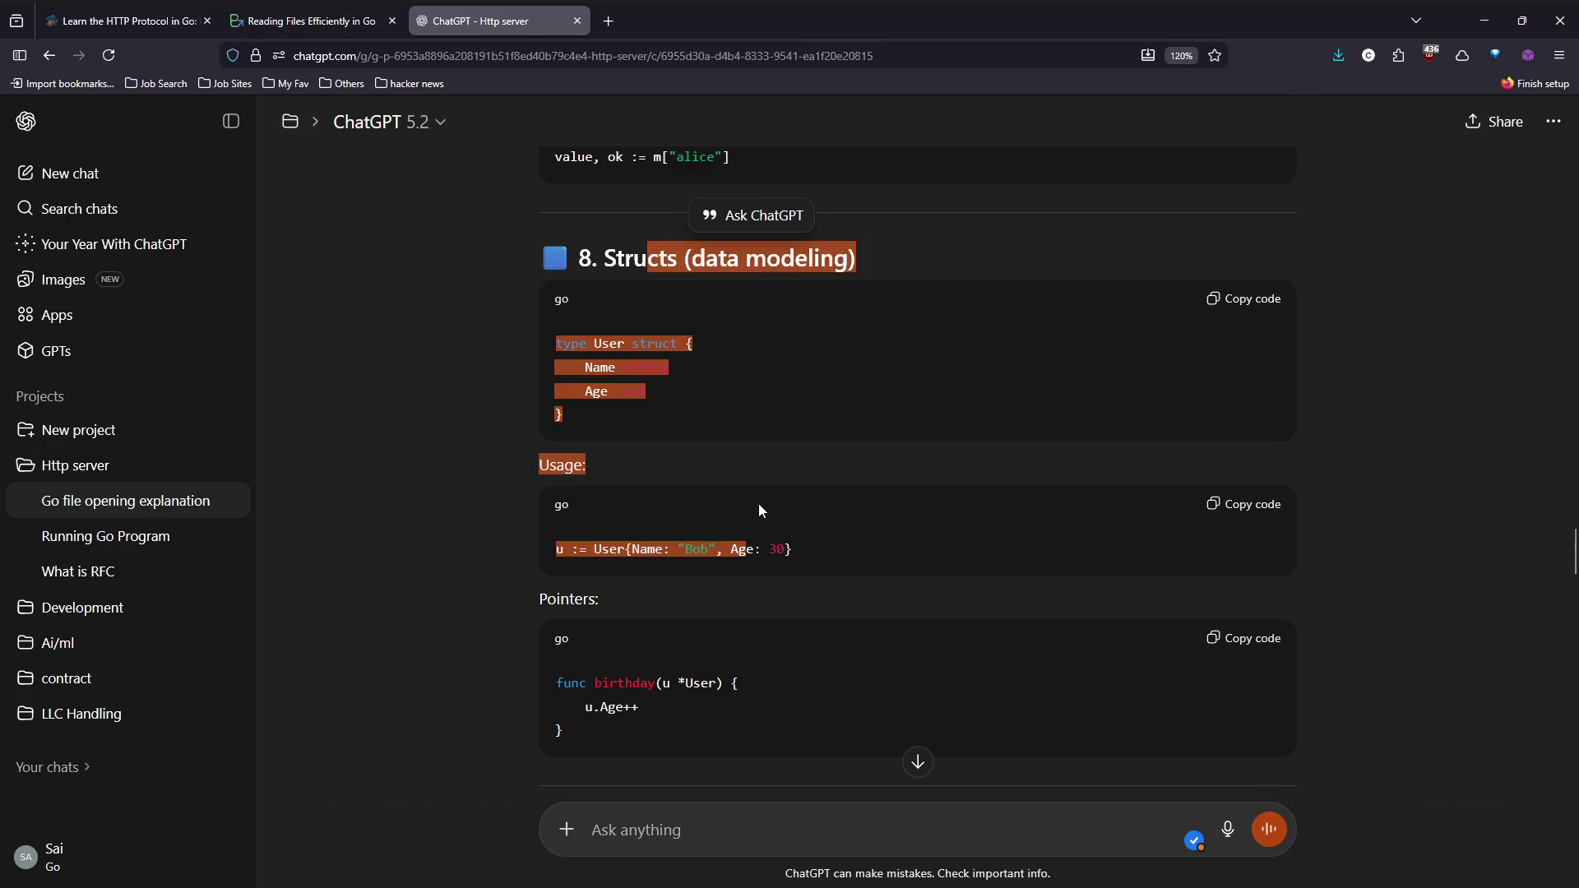
pyautogui.click(721, 448)
pyautogui.moveTo(595, 346)
pyautogui.mouseDown()
pyautogui.moveTo(669, 344)
pyautogui.moveTo(610, 427)
pyautogui.mouseUp()
pyautogui.click(609, 424)
pyautogui.moveTo(614, 526); pyautogui.dragTo(777, 549)
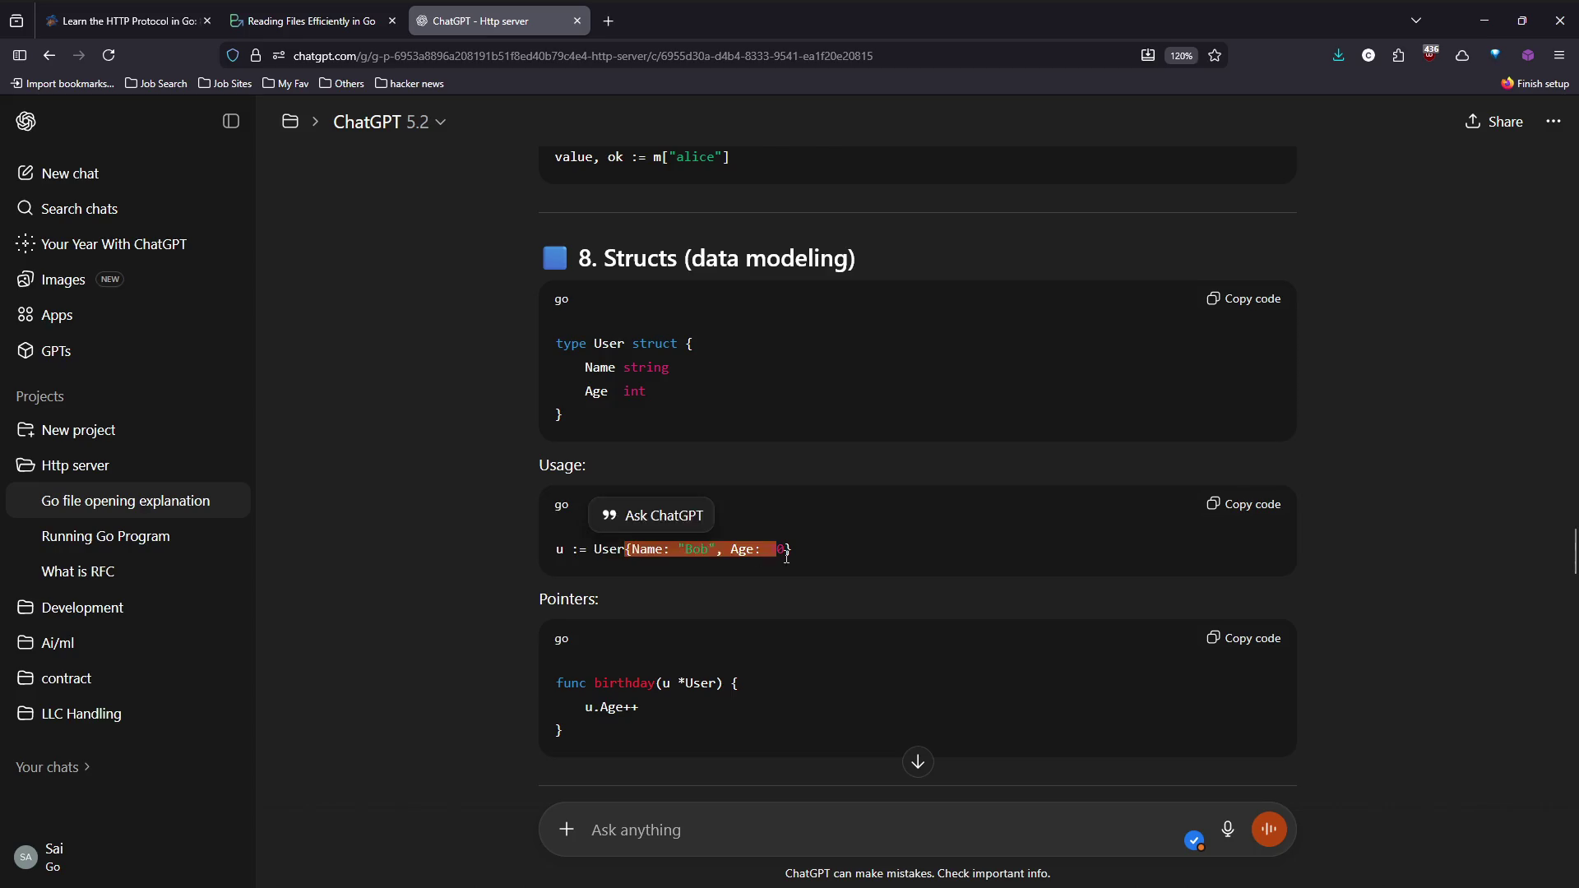
pyautogui.click(770, 560)
# Step: Review the birthday function and Greet method code, then close the ChatGPT conversation tab
pyautogui.scroll(-3, 770, 560)
pyautogui.moveTo(595, 554); pyautogui.dragTo(667, 605)
pyautogui.click(668, 605)
pyautogui.scroll(-9, 668, 605)
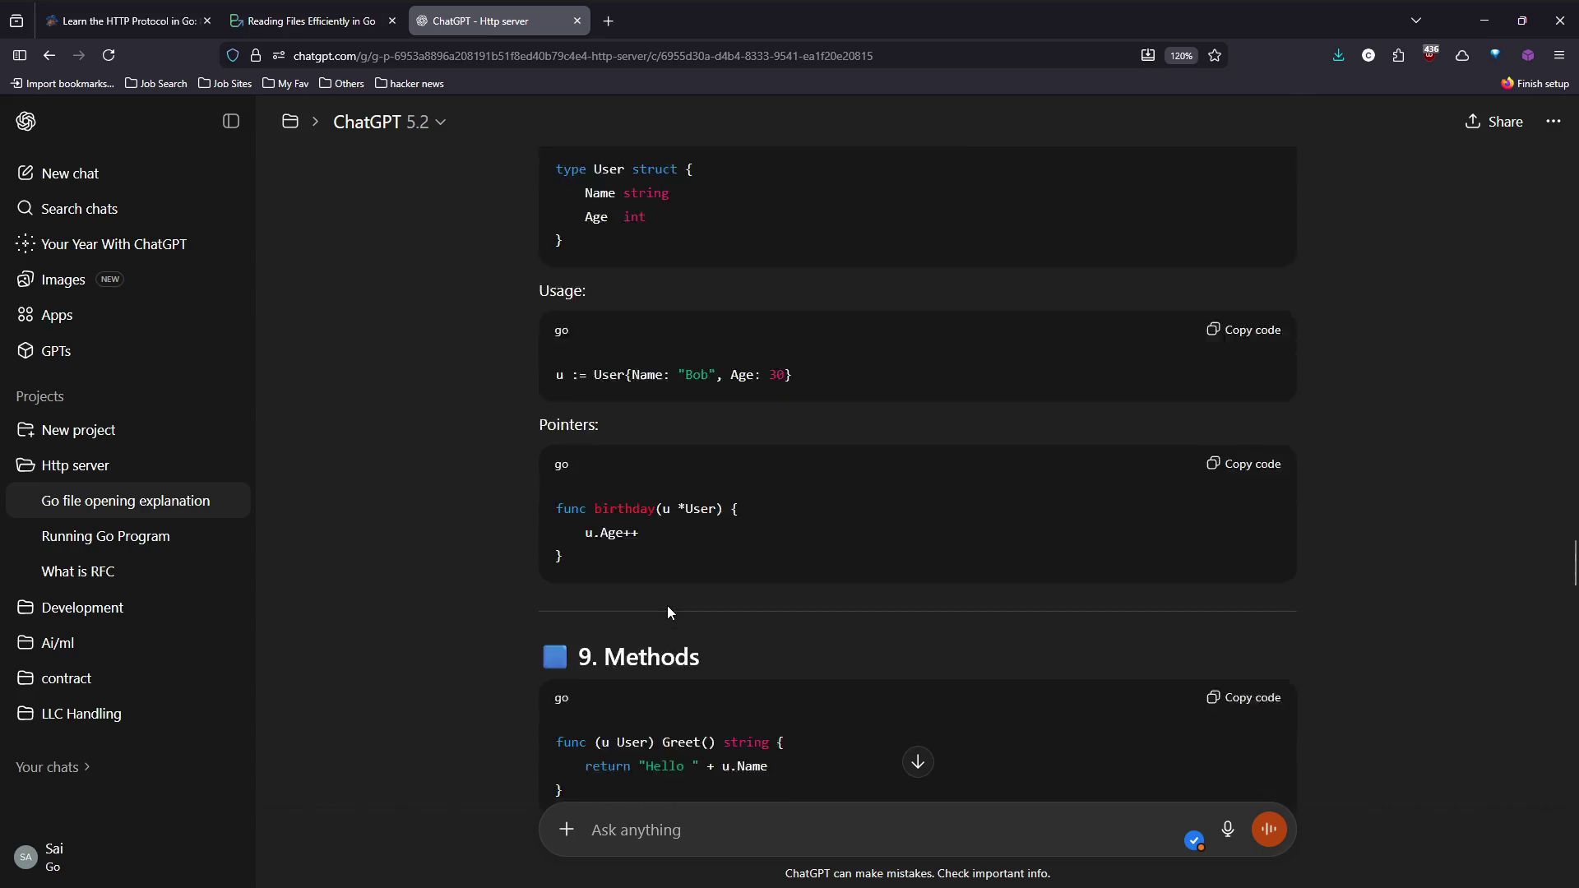
pyautogui.moveTo(577, 398); pyautogui.dragTo(605, 476)
pyautogui.click(606, 476)
pyautogui.scroll(-20, 592, 501)
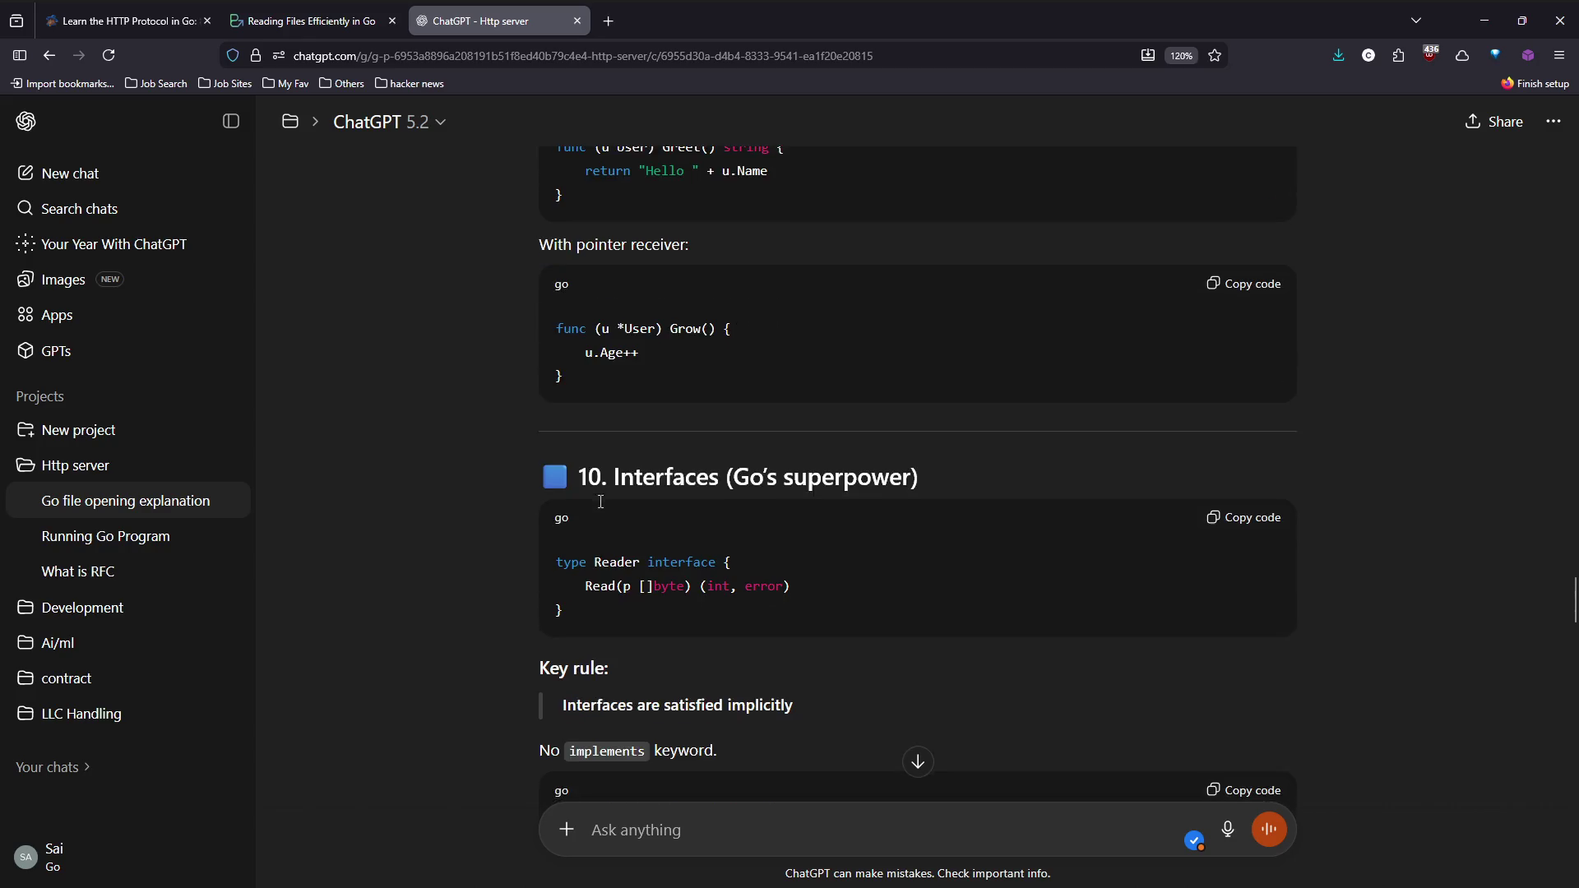
pyautogui.scroll(-20, 592, 503)
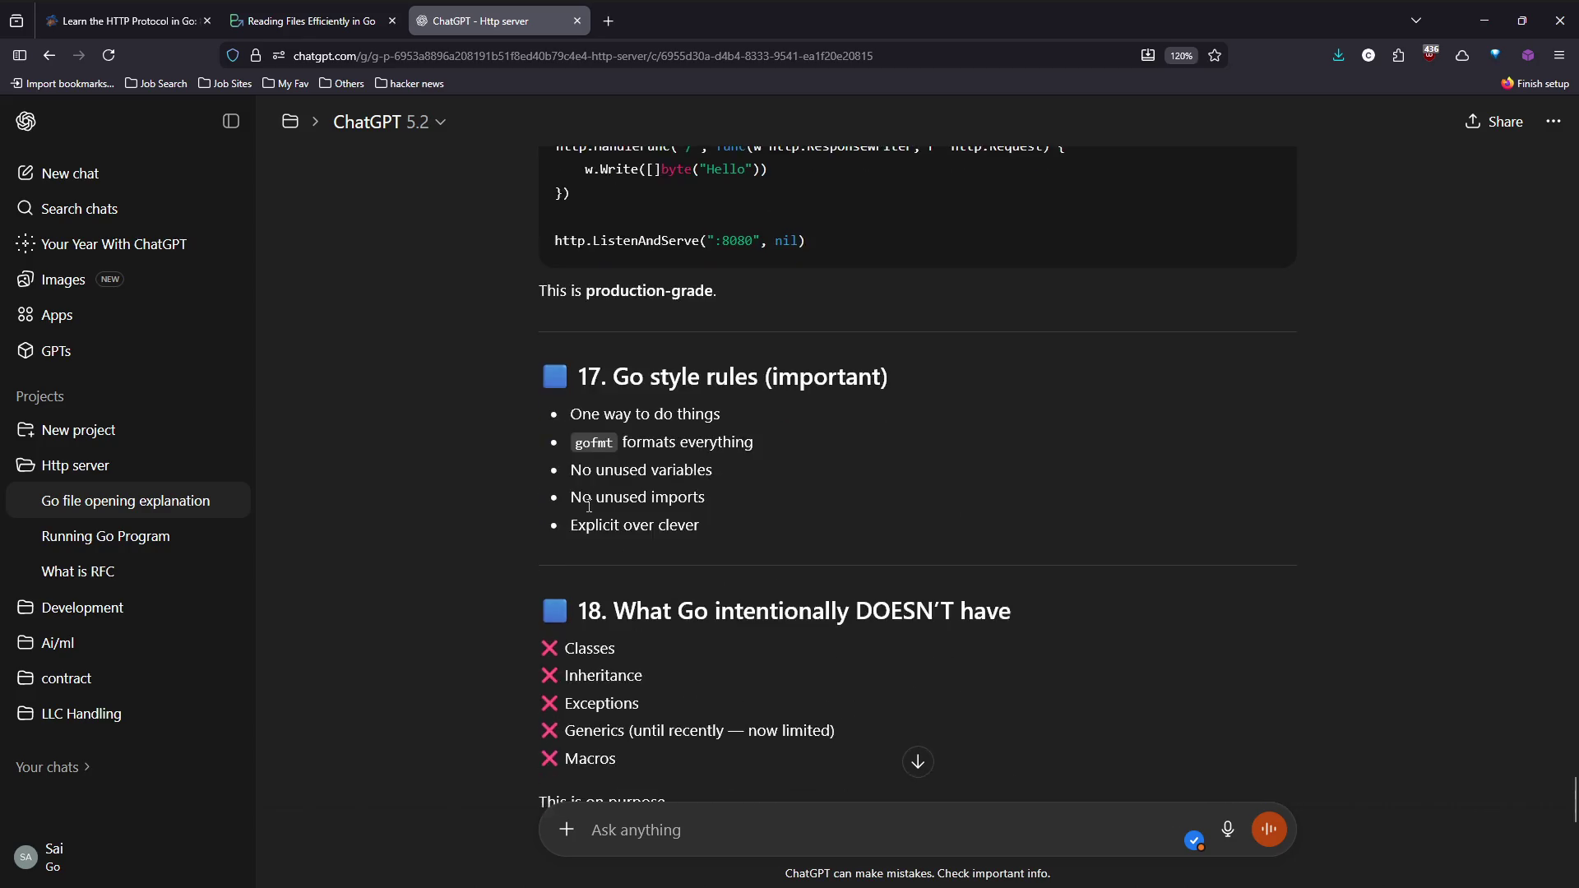
pyautogui.click(577, 22)
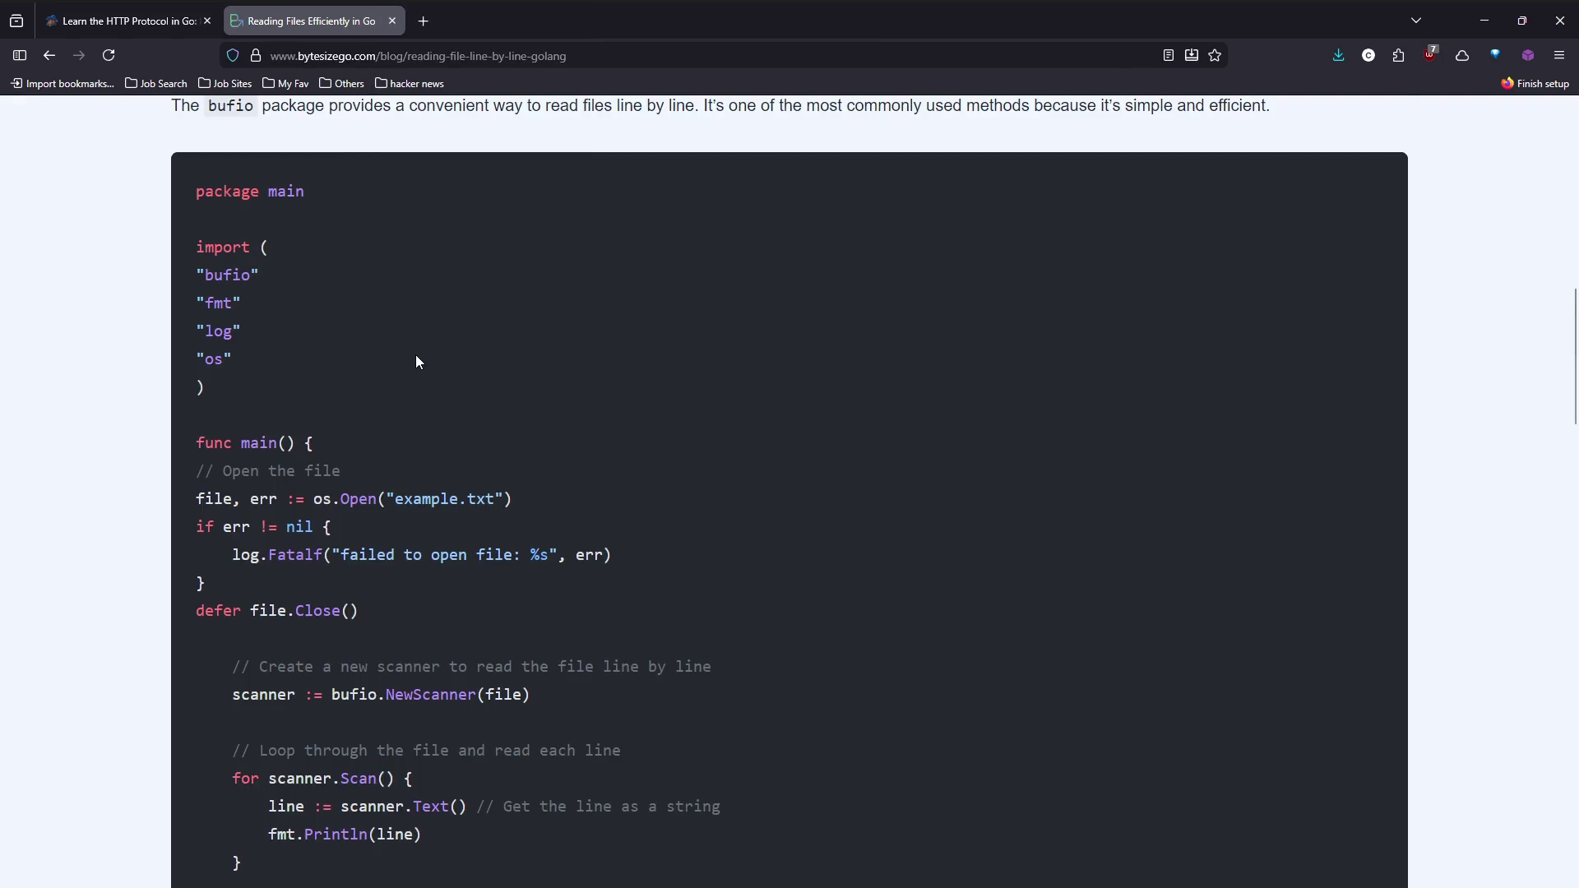
pyautogui.scroll(-1, 416, 353)
pyautogui.moveTo(309, 415); pyautogui.dragTo(510, 415)
pyautogui.moveTo(232, 415)
pyautogui.mouseDown()
pyautogui.moveTo(213, 416)
pyautogui.moveTo(251, 415)
pyautogui.moveTo(257, 497)
pyautogui.mouseUp()
pyautogui.click(256, 497)
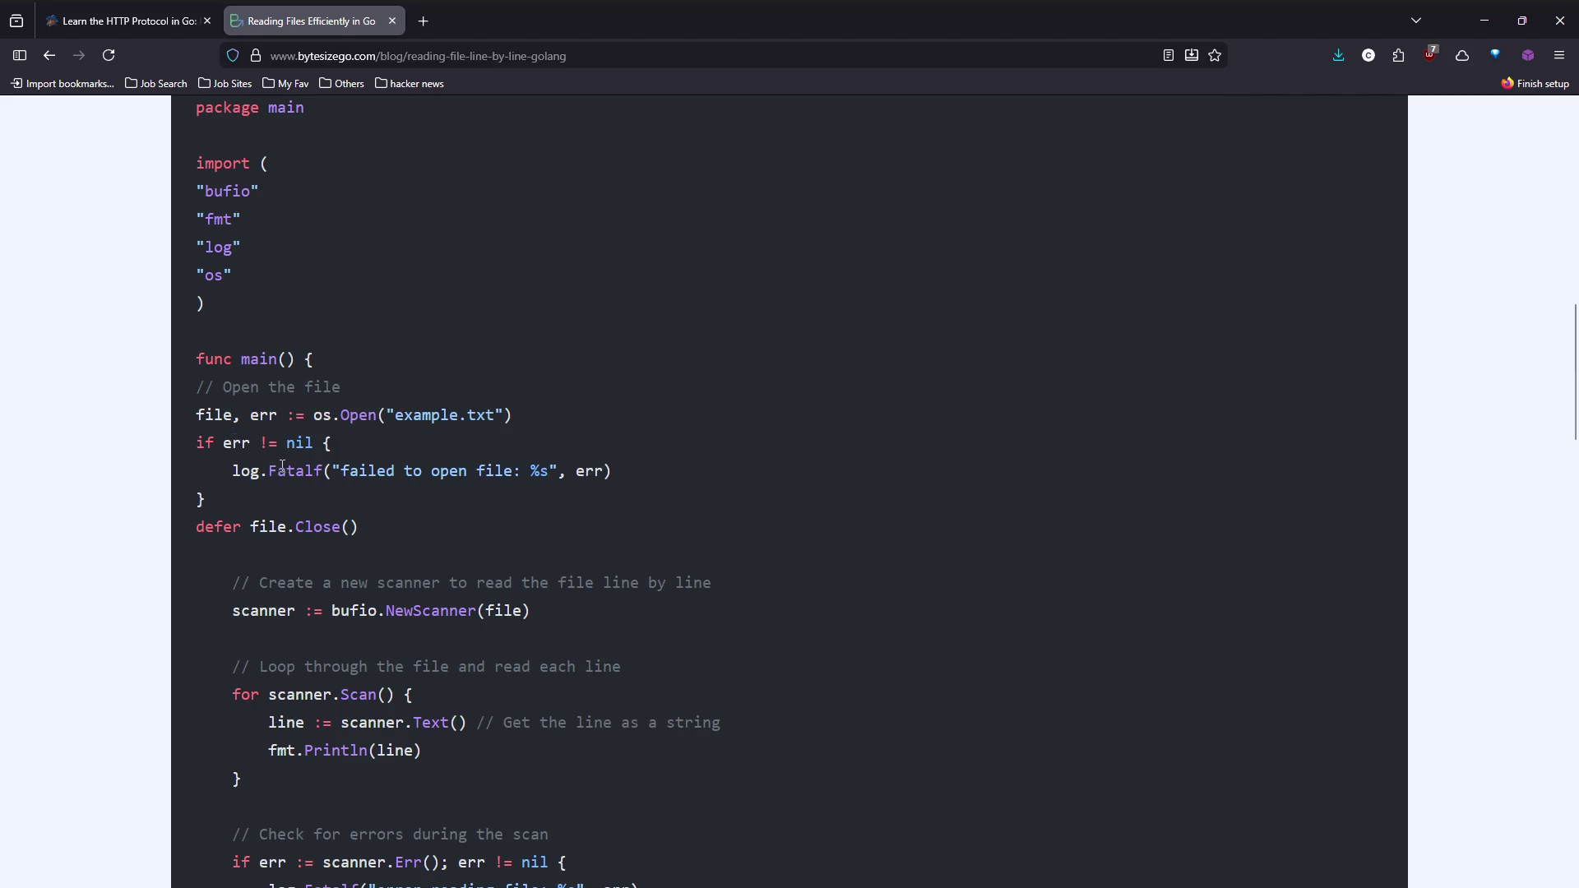
pyautogui.scroll(-1, 282, 497)
pyautogui.moveTo(240, 443)
pyautogui.mouseDown()
pyautogui.moveTo(206, 442)
pyautogui.moveTo(356, 443)
pyautogui.mouseUp()
pyautogui.click(406, 451)
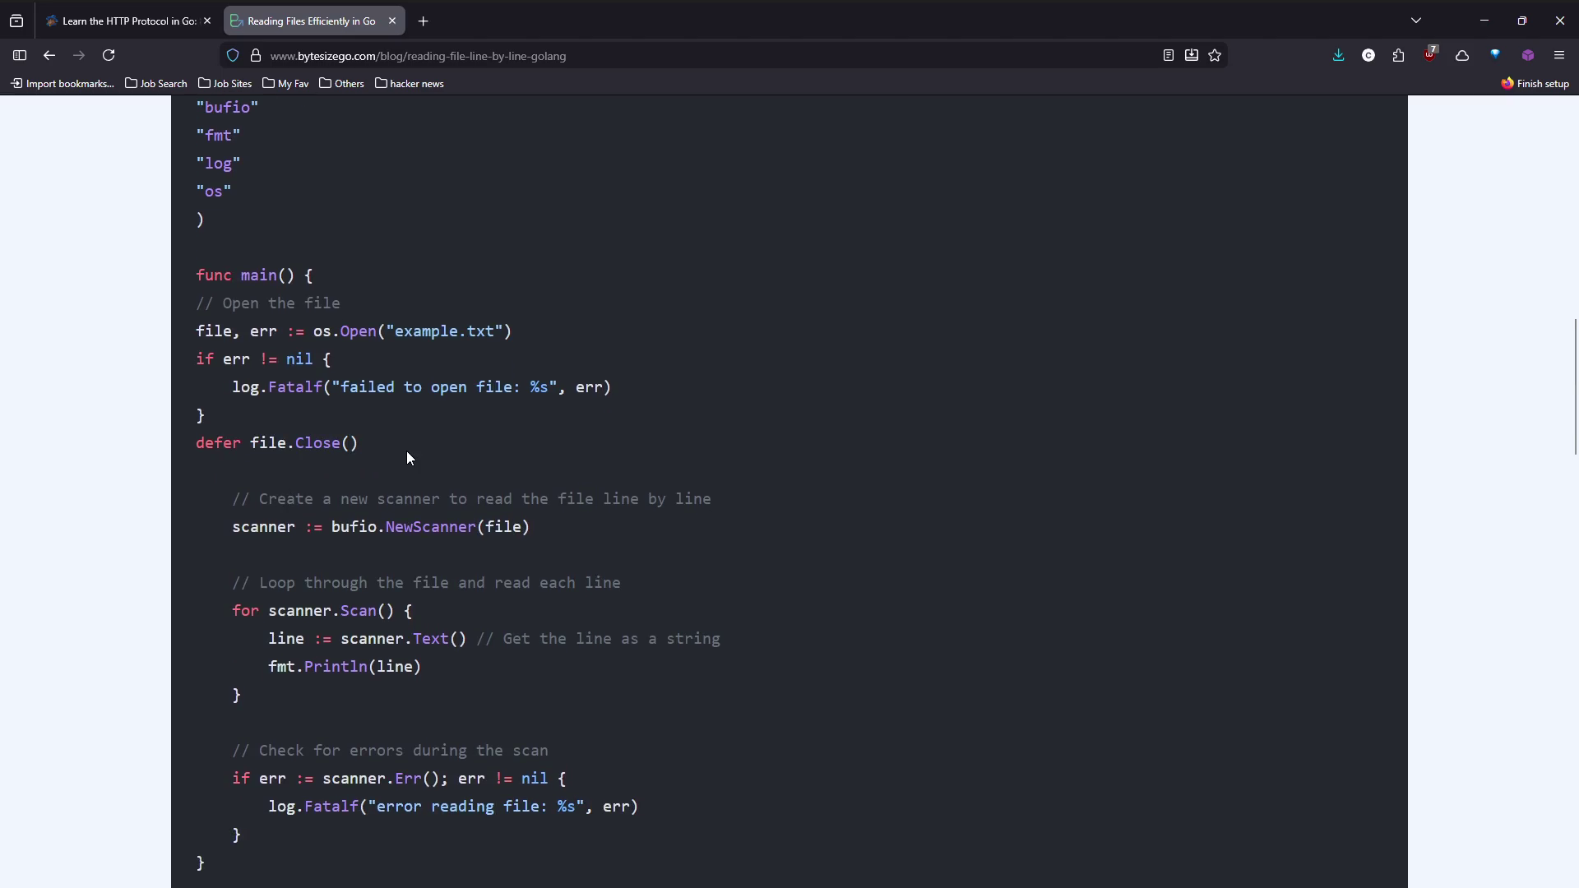
pyautogui.scroll(-1, 406, 451)
pyautogui.scroll(-3, 406, 453)
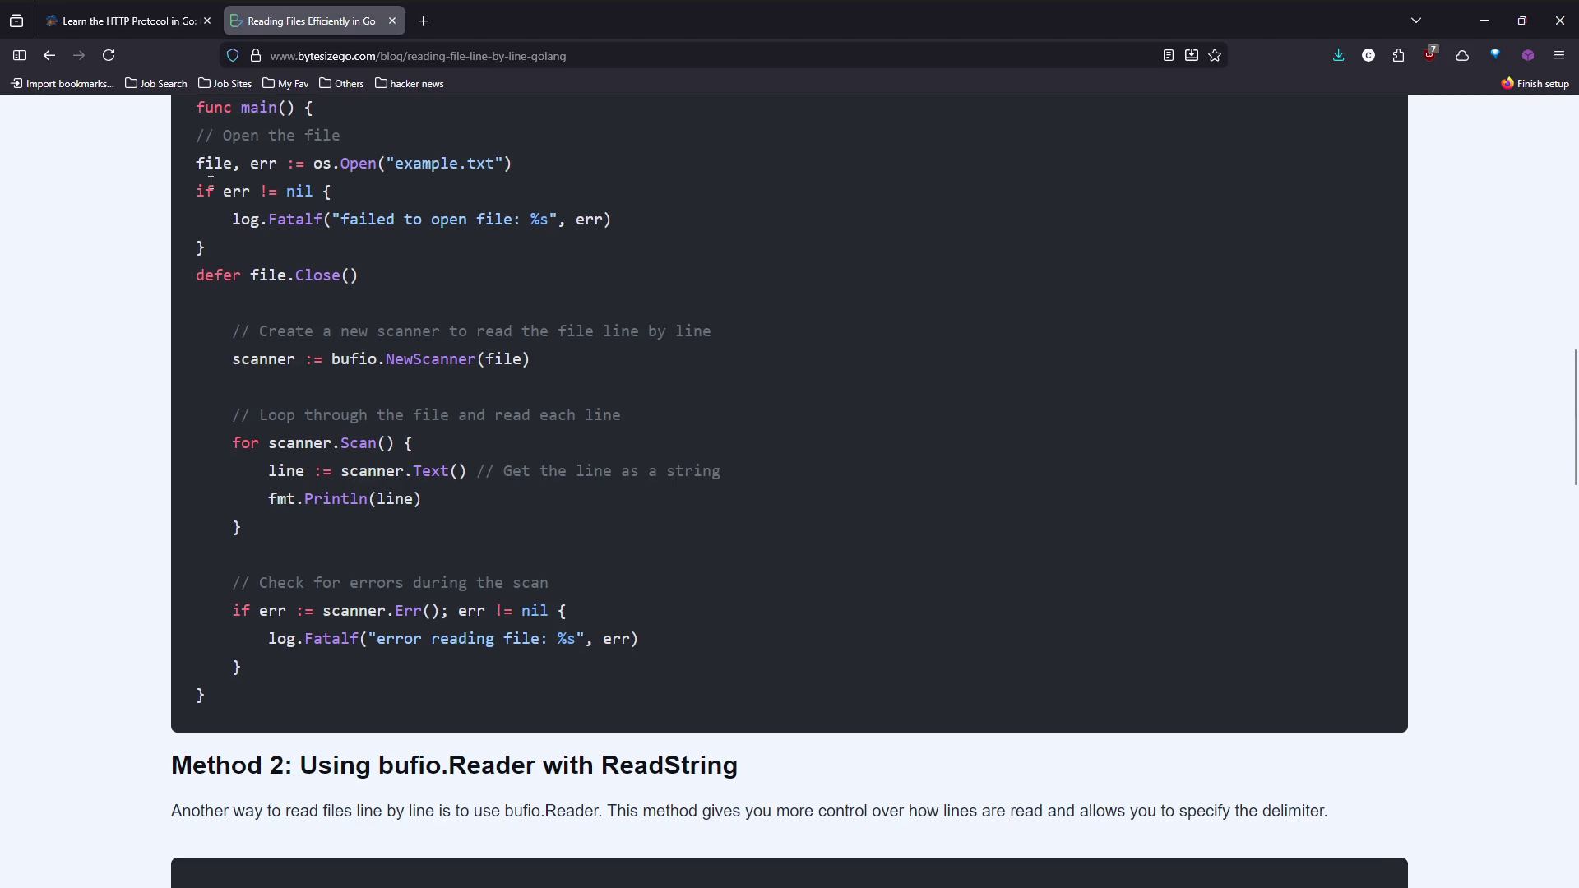
pyautogui.moveTo(199, 193); pyautogui.dragTo(240, 255)
pyautogui.click(428, 274)
pyautogui.moveTo(234, 359); pyautogui.dragTo(525, 359)
pyautogui.click(525, 359)
pyautogui.doubleClick(436, 360)
pyautogui.click(514, 361)
pyautogui.moveTo(341, 330); pyautogui.dragTo(594, 332)
pyautogui.click(565, 341)
pyautogui.doubleClick(317, 360)
pyautogui.moveTo(402, 359); pyautogui.dragTo(476, 360)
pyautogui.click(581, 363)
pyautogui.moveTo(288, 443)
pyautogui.mouseDown()
pyautogui.moveTo(458, 444)
pyautogui.moveTo(460, 475)
pyautogui.mouseUp()
pyautogui.click(460, 484)
pyautogui.moveTo(345, 359); pyautogui.dragTo(530, 360)
pyautogui.click(610, 383)
pyautogui.moveTo(346, 415); pyautogui.dragTo(736, 415)
pyautogui.click(704, 443)
pyautogui.moveTo(341, 471); pyautogui.dragTo(413, 470)
pyautogui.click(461, 459)
pyautogui.moveTo(237, 610); pyautogui.dragTo(437, 610)
pyautogui.click(436, 610)
pyautogui.moveTo(323, 610); pyautogui.dragTo(510, 610)
pyautogui.click(359, 603)
pyautogui.moveTo(358, 594); pyautogui.dragTo(465, 610)
pyautogui.click(466, 610)
pyautogui.moveTo(377, 575)
pyautogui.mouseDown()
pyautogui.moveTo(338, 583)
pyautogui.moveTo(550, 589)
pyautogui.mouseUp()
pyautogui.click(549, 589)
pyautogui.moveTo(459, 612); pyautogui.dragTo(567, 612)
pyautogui.click(700, 629)
pyautogui.moveTo(463, 623); pyautogui.dragTo(477, 663)
pyautogui.click(477, 666)
pyautogui.scroll(-2, 449, 655)
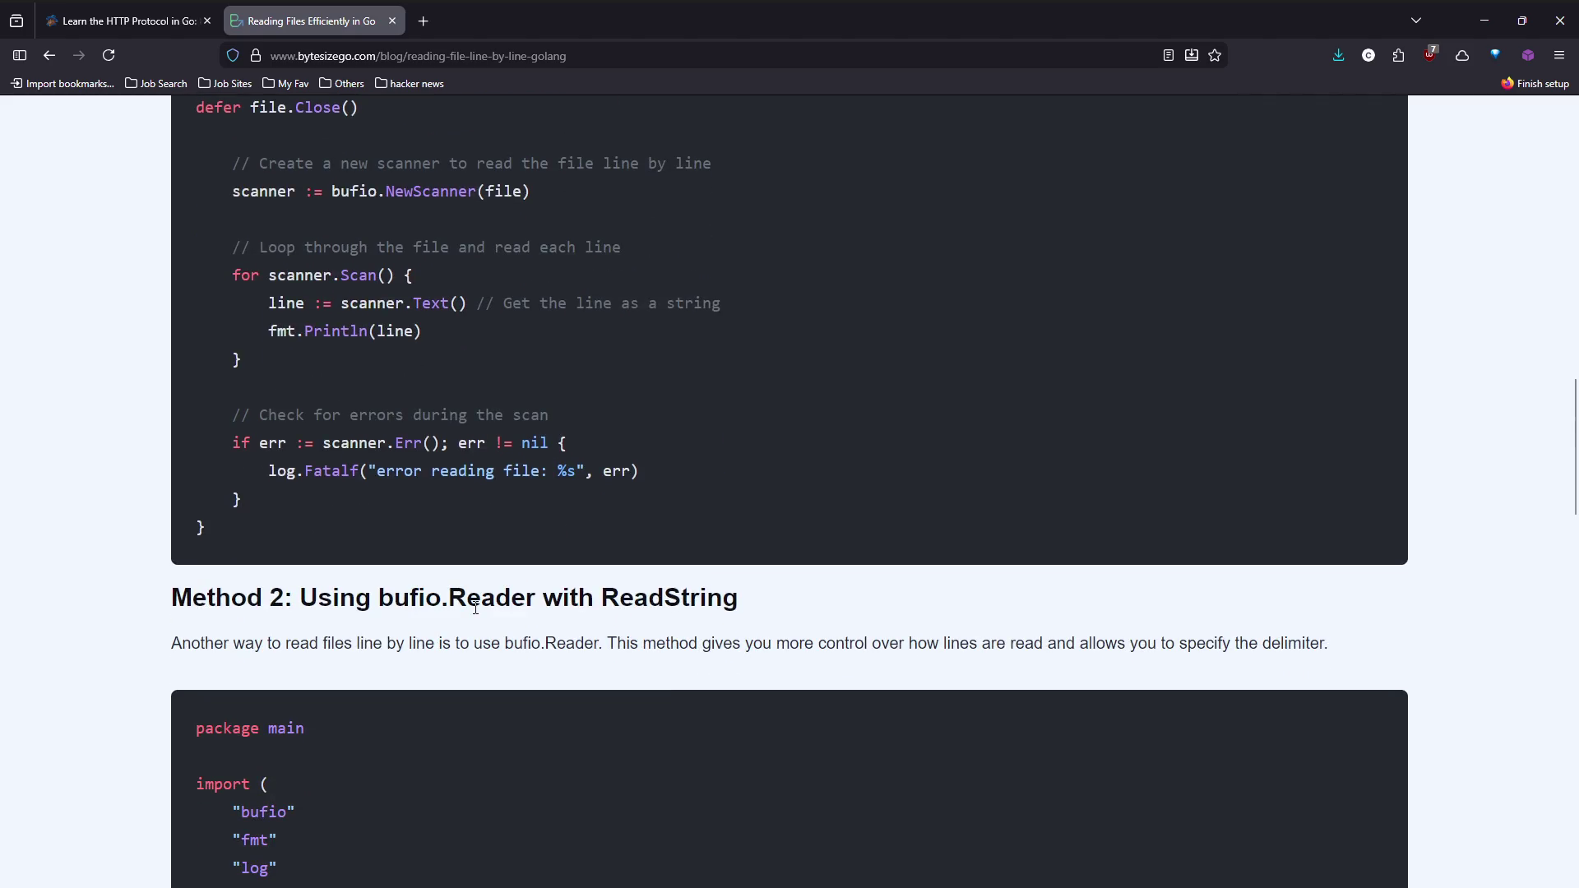
# Step: Highlight the os.Open, defer Close() and bufio.NewReader(file) lines in the Method 2 code
pyautogui.scroll(6, 465, 609)
pyautogui.scroll(2, 467, 613)
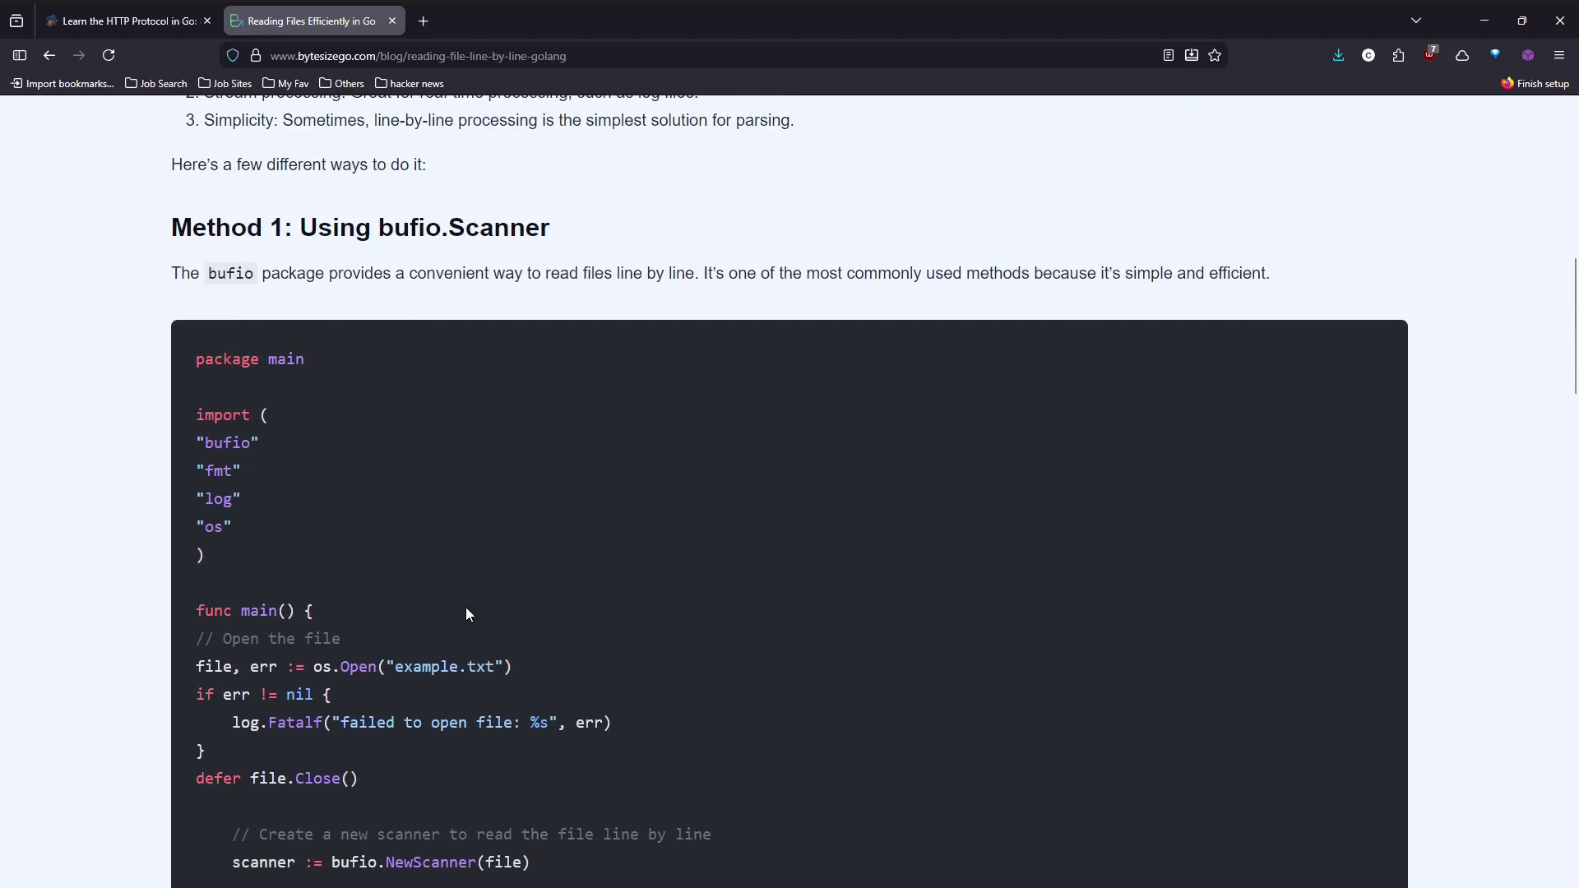
pyautogui.scroll(-8, 467, 608)
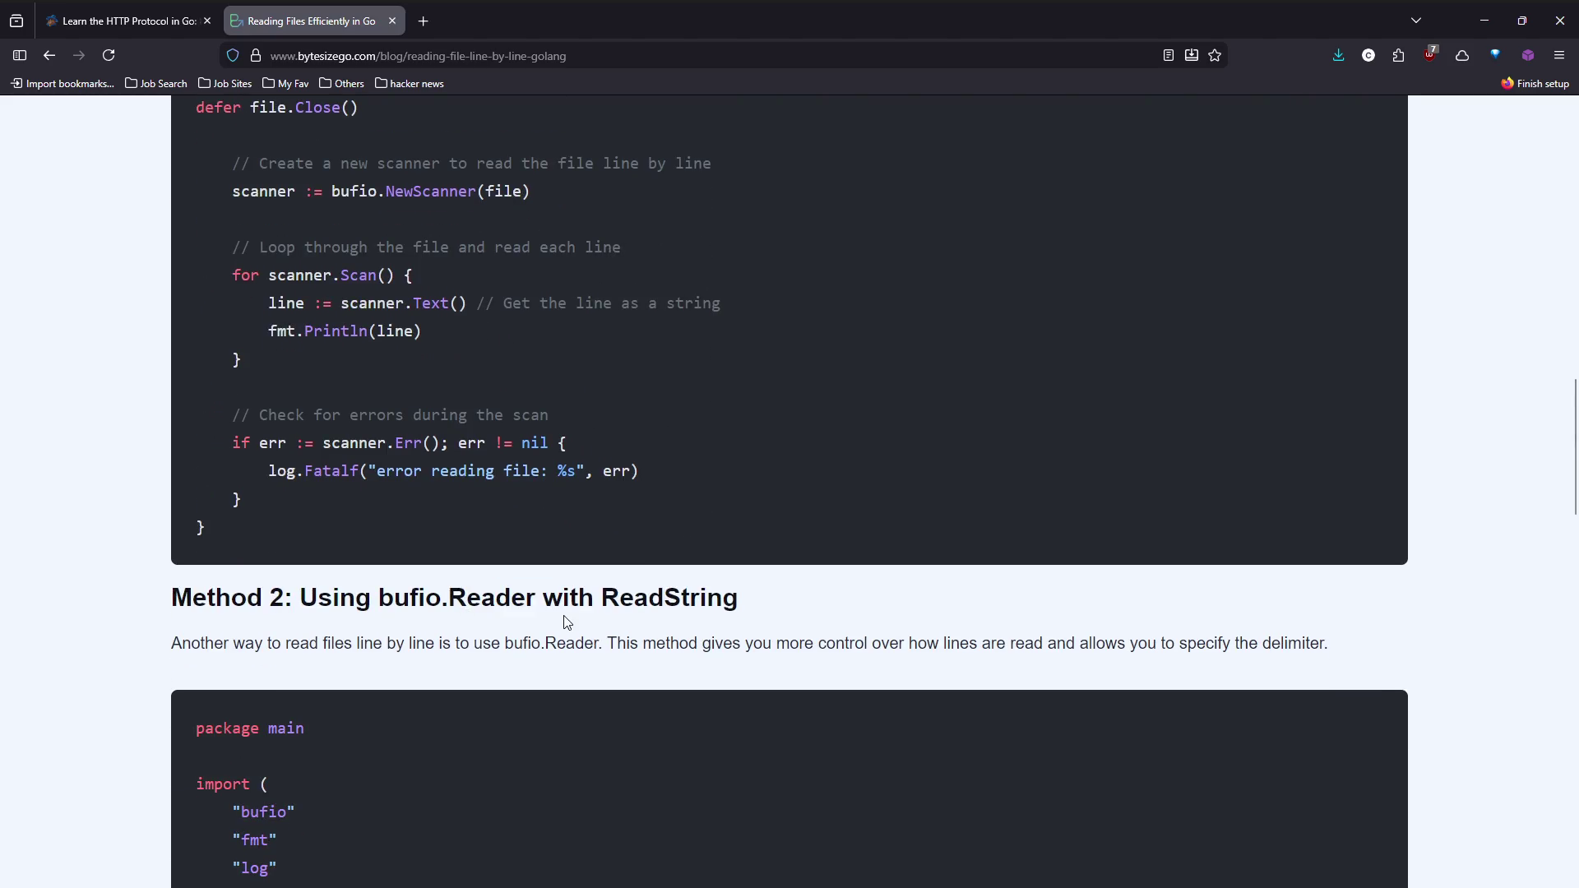
pyautogui.scroll(-6, 564, 615)
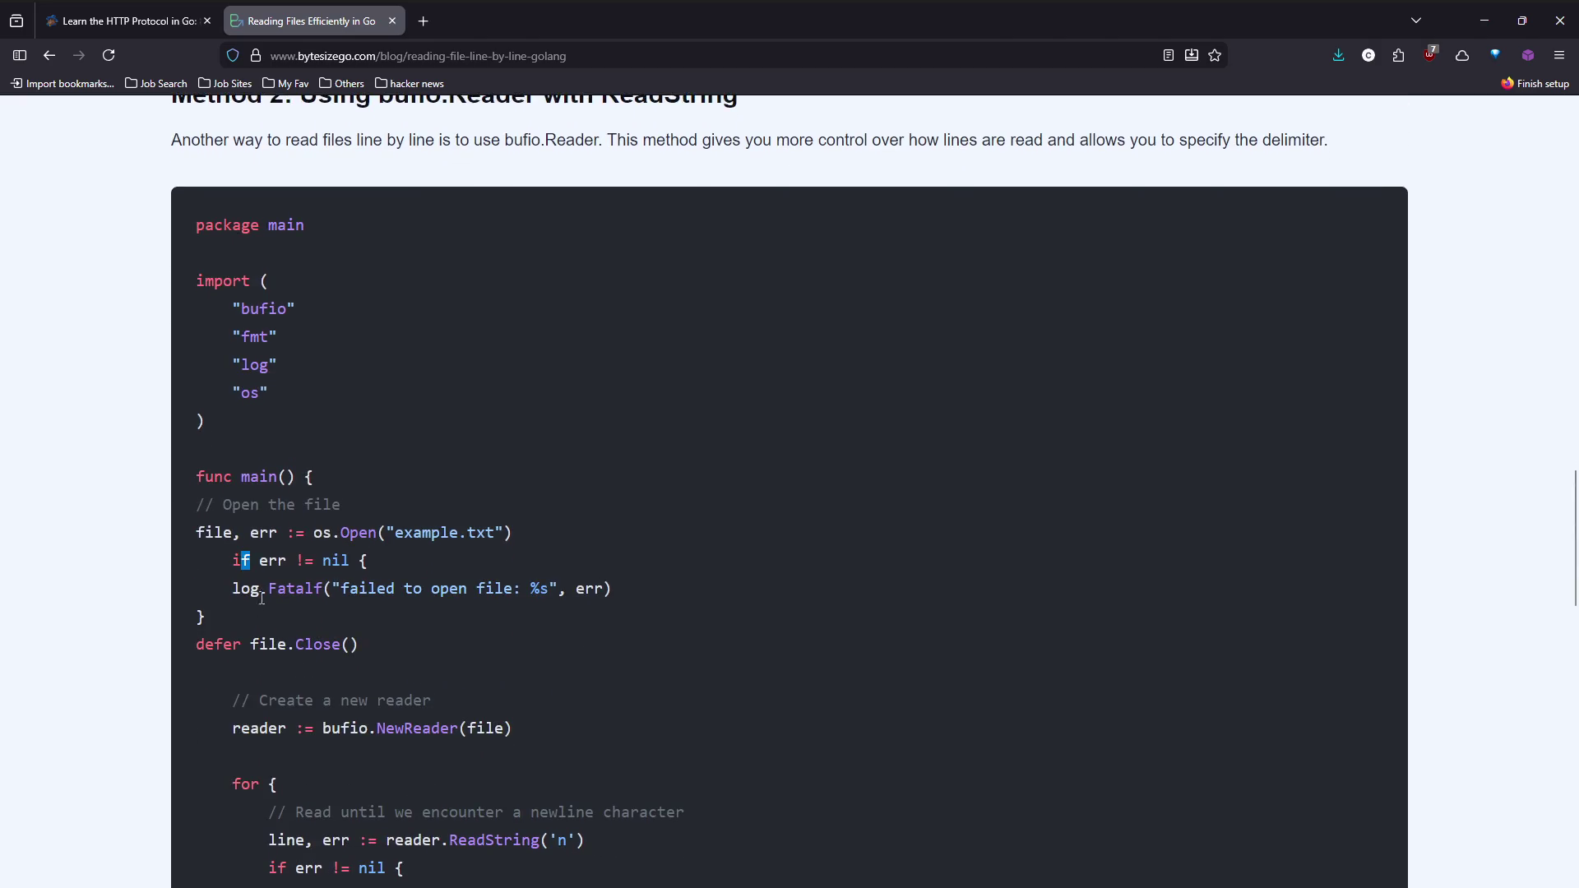
pyautogui.scroll(-1, 263, 615)
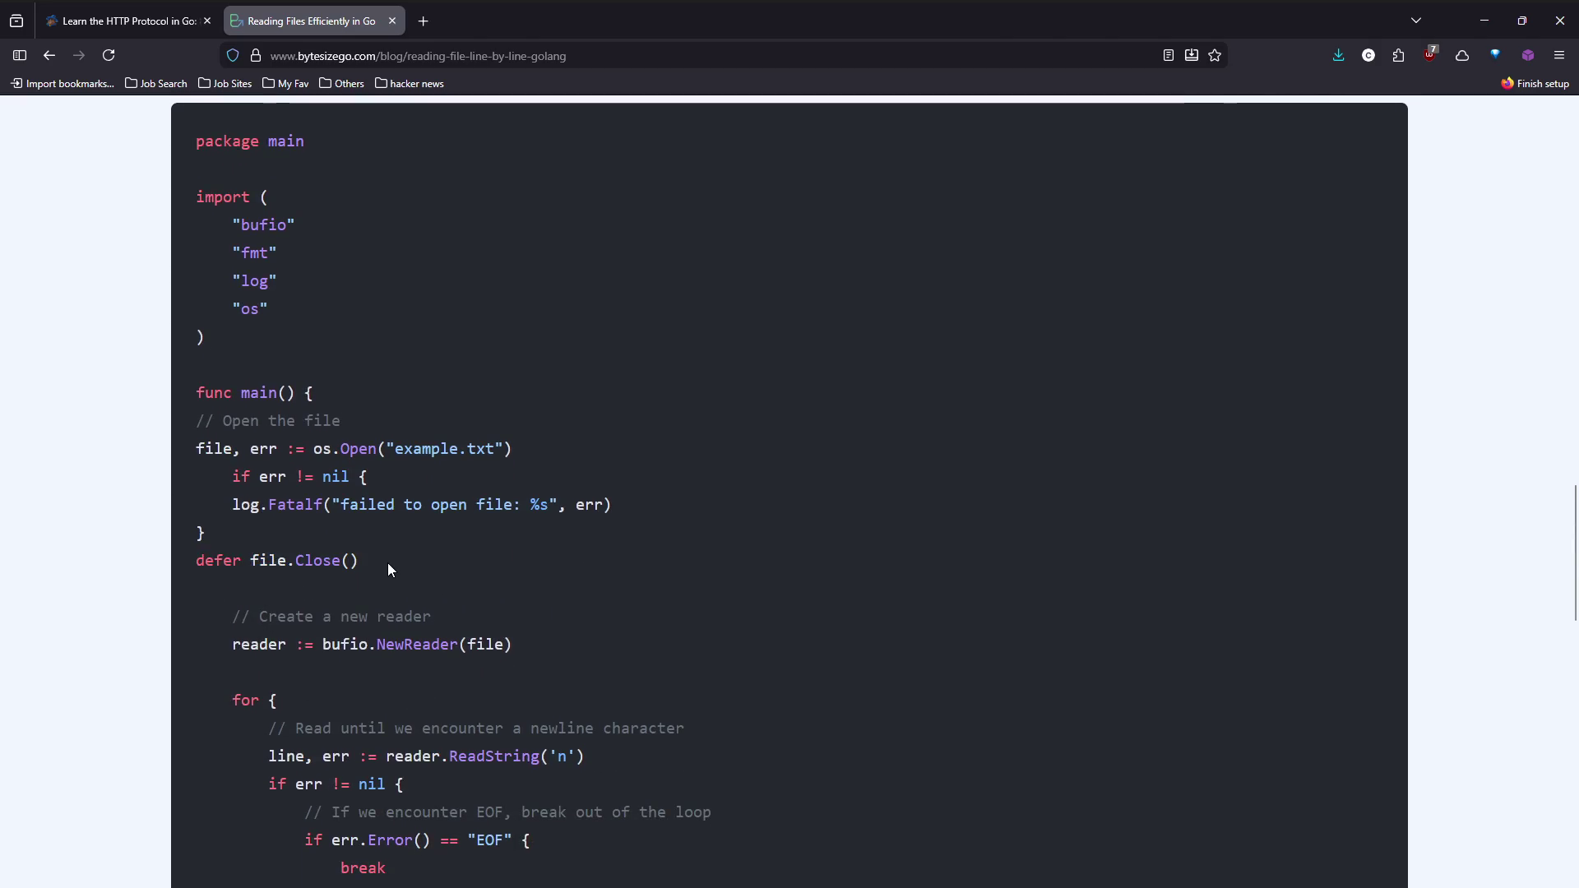
pyautogui.scroll(-1, 306, 548)
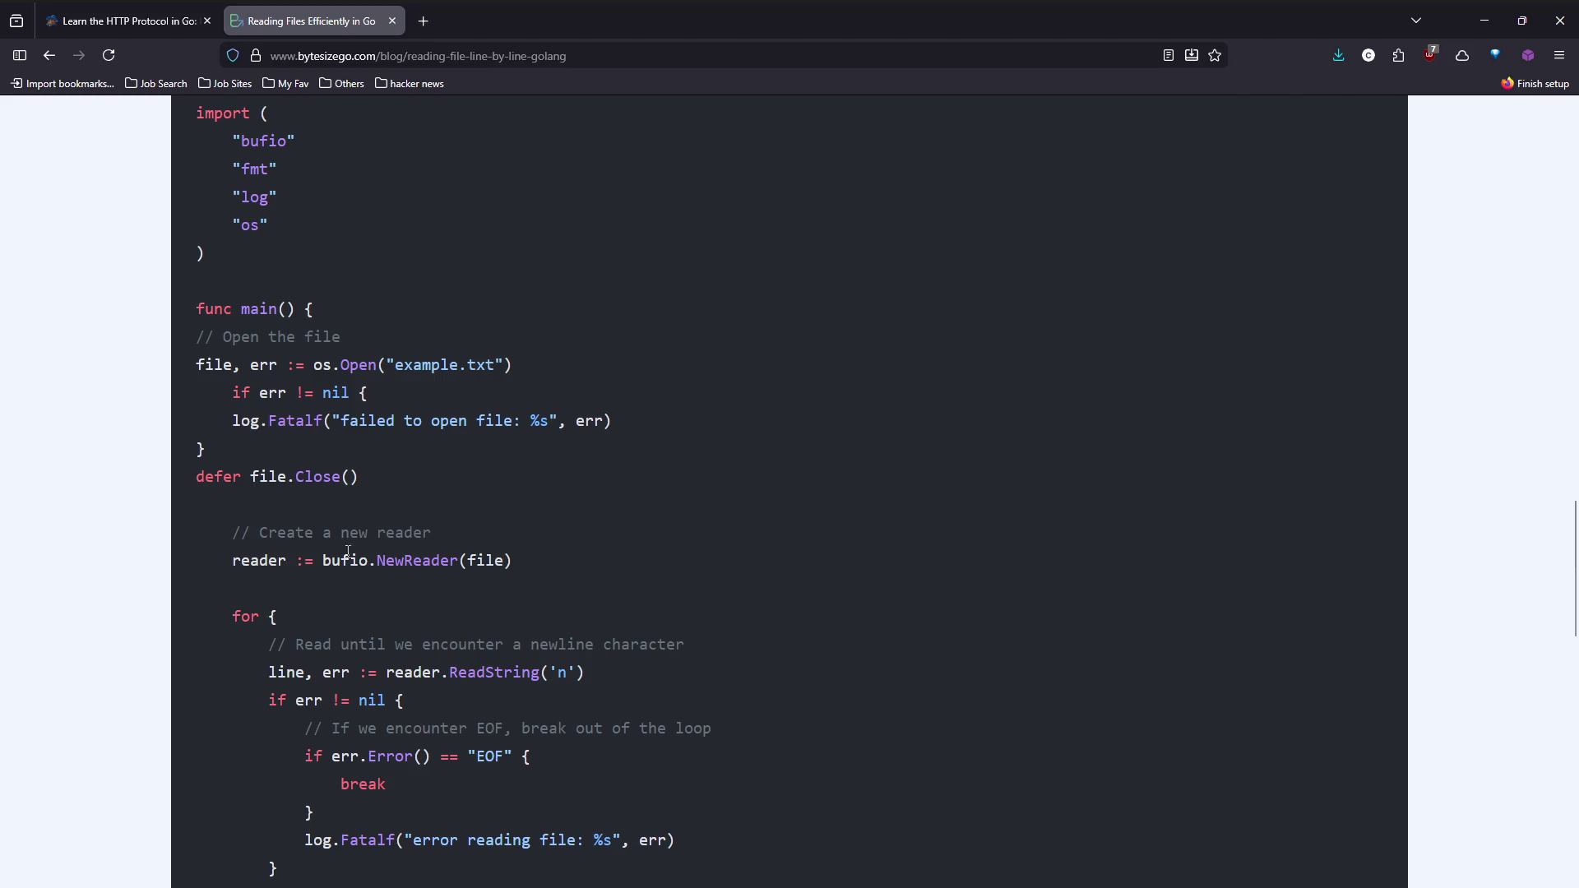
pyautogui.moveTo(209, 370); pyautogui.dragTo(236, 366)
pyautogui.click(237, 366)
pyautogui.moveTo(313, 479); pyautogui.dragTo(427, 472)
pyautogui.click(427, 472)
pyautogui.moveTo(509, 563); pyautogui.dragTo(367, 560)
pyautogui.click(368, 560)
# Step: Review the ReadString loop's error handling, then close the Reading Files Efficiently in Go tab
pyautogui.scroll(-2, 368, 563)
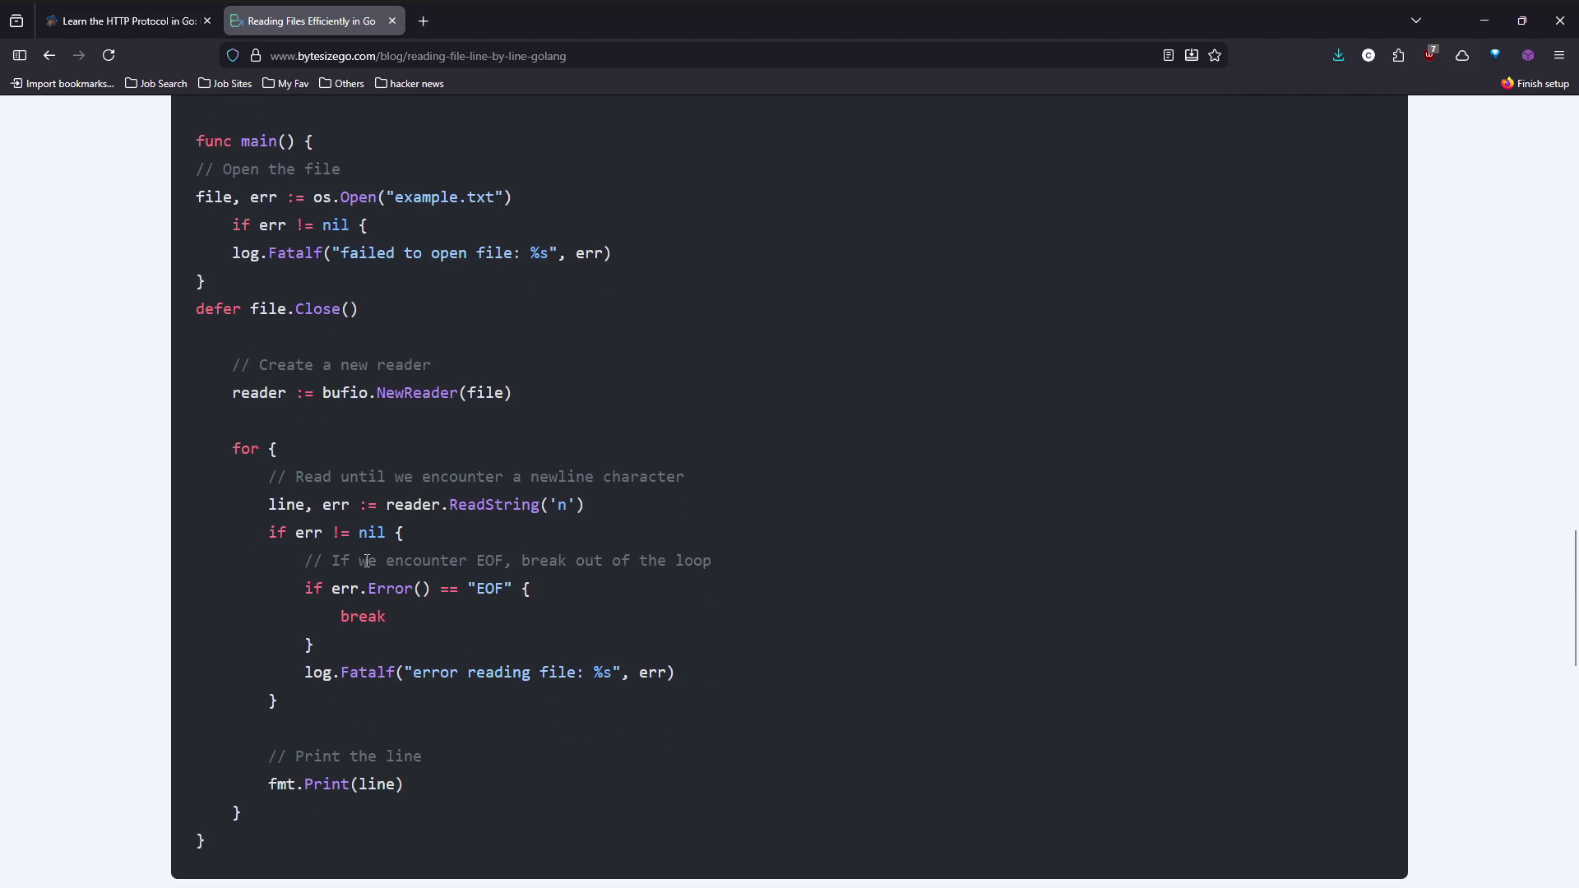
pyautogui.moveTo(297, 504)
pyautogui.mouseDown()
pyautogui.moveTo(403, 504)
pyautogui.moveTo(586, 555)
pyautogui.moveTo(616, 715)
pyautogui.mouseUp()
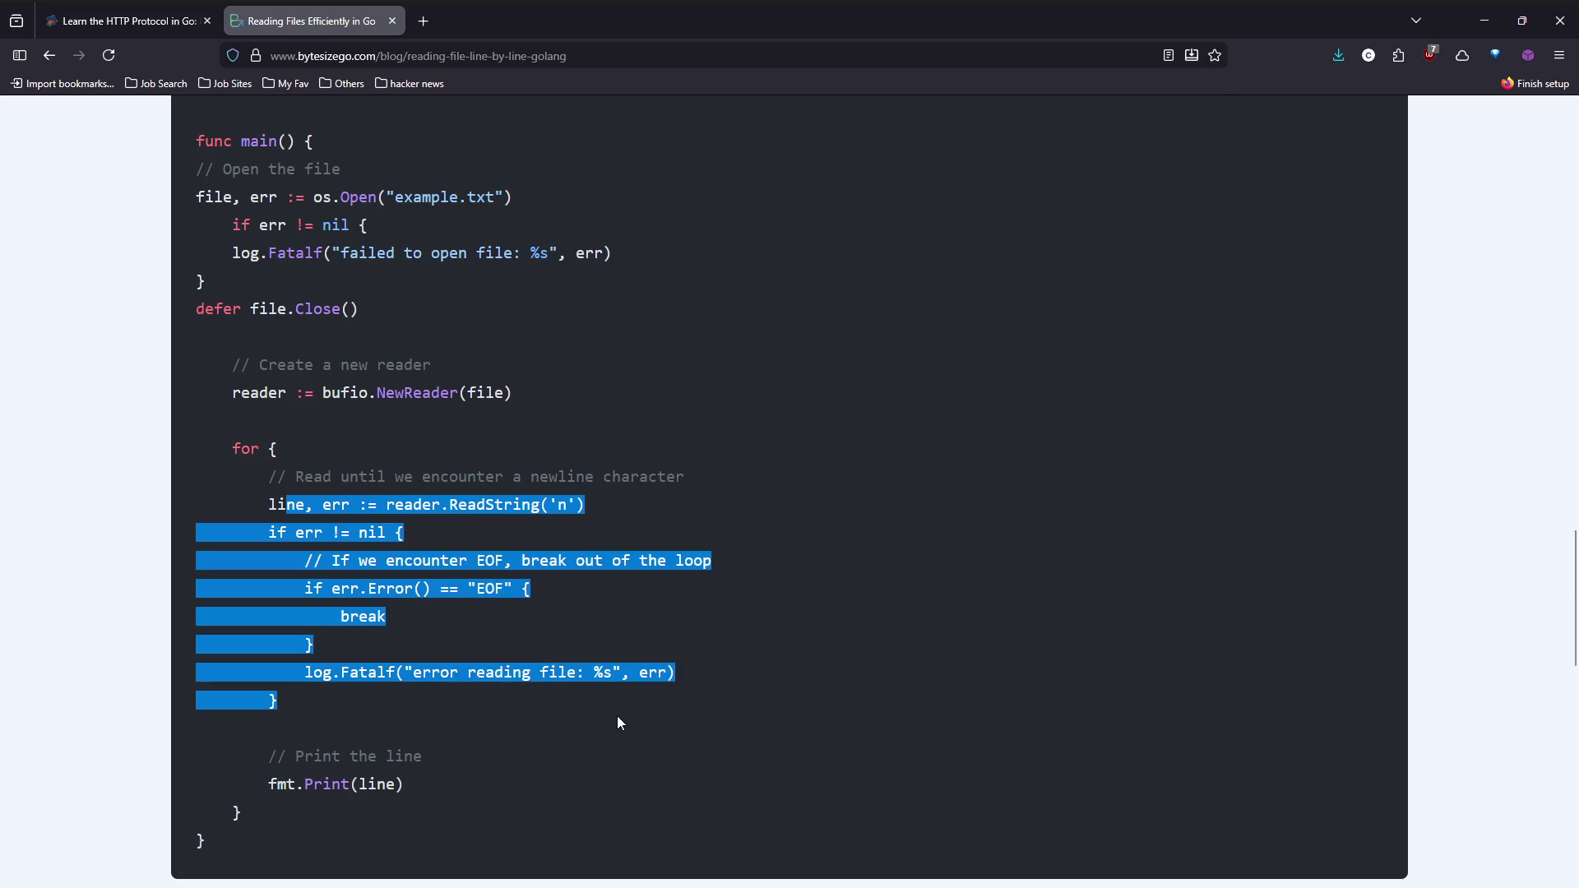
pyautogui.click(613, 719)
pyautogui.scroll(-2, 613, 719)
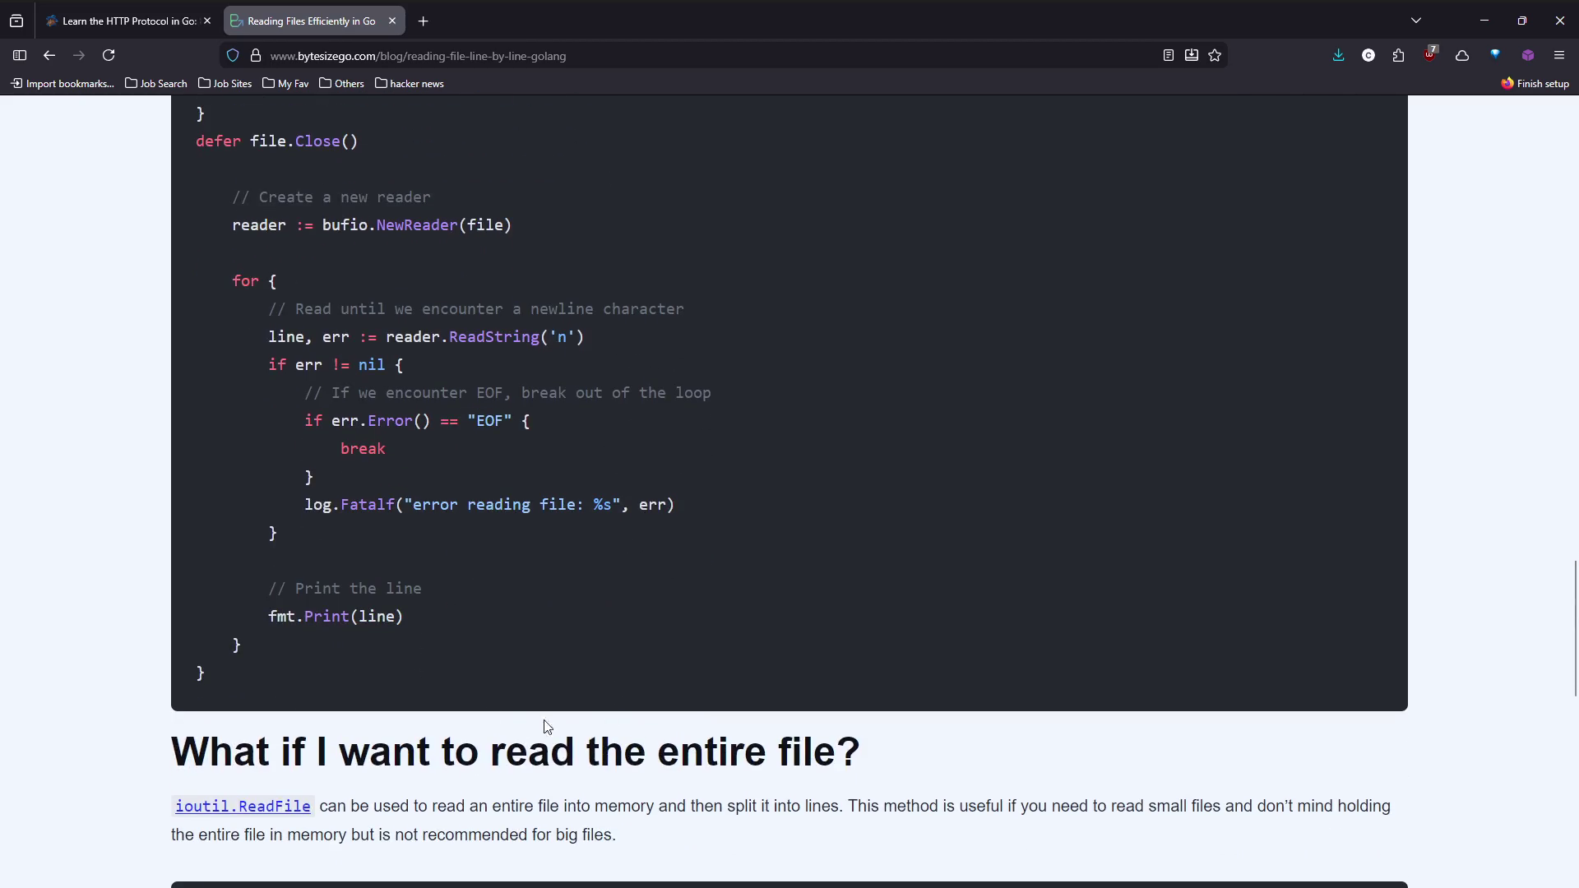
pyautogui.click(393, 21)
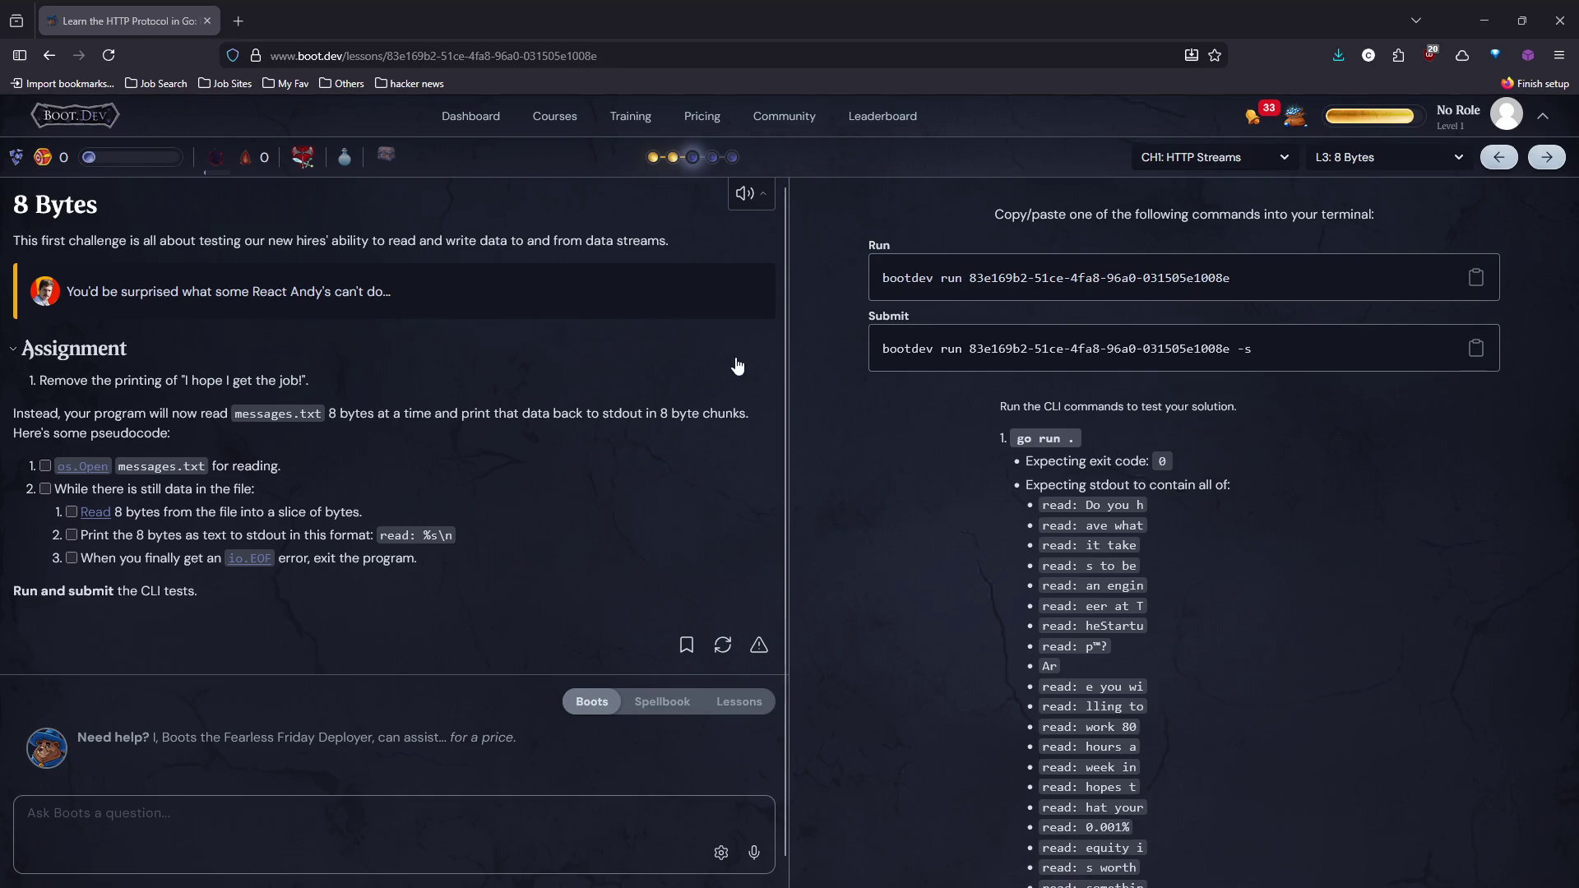
# Step: Reopen the closed Reading Files Efficiently in Go article tab with Ctrl+Shift+T
pyautogui.hotkey('ctrl', 'shift', 't')
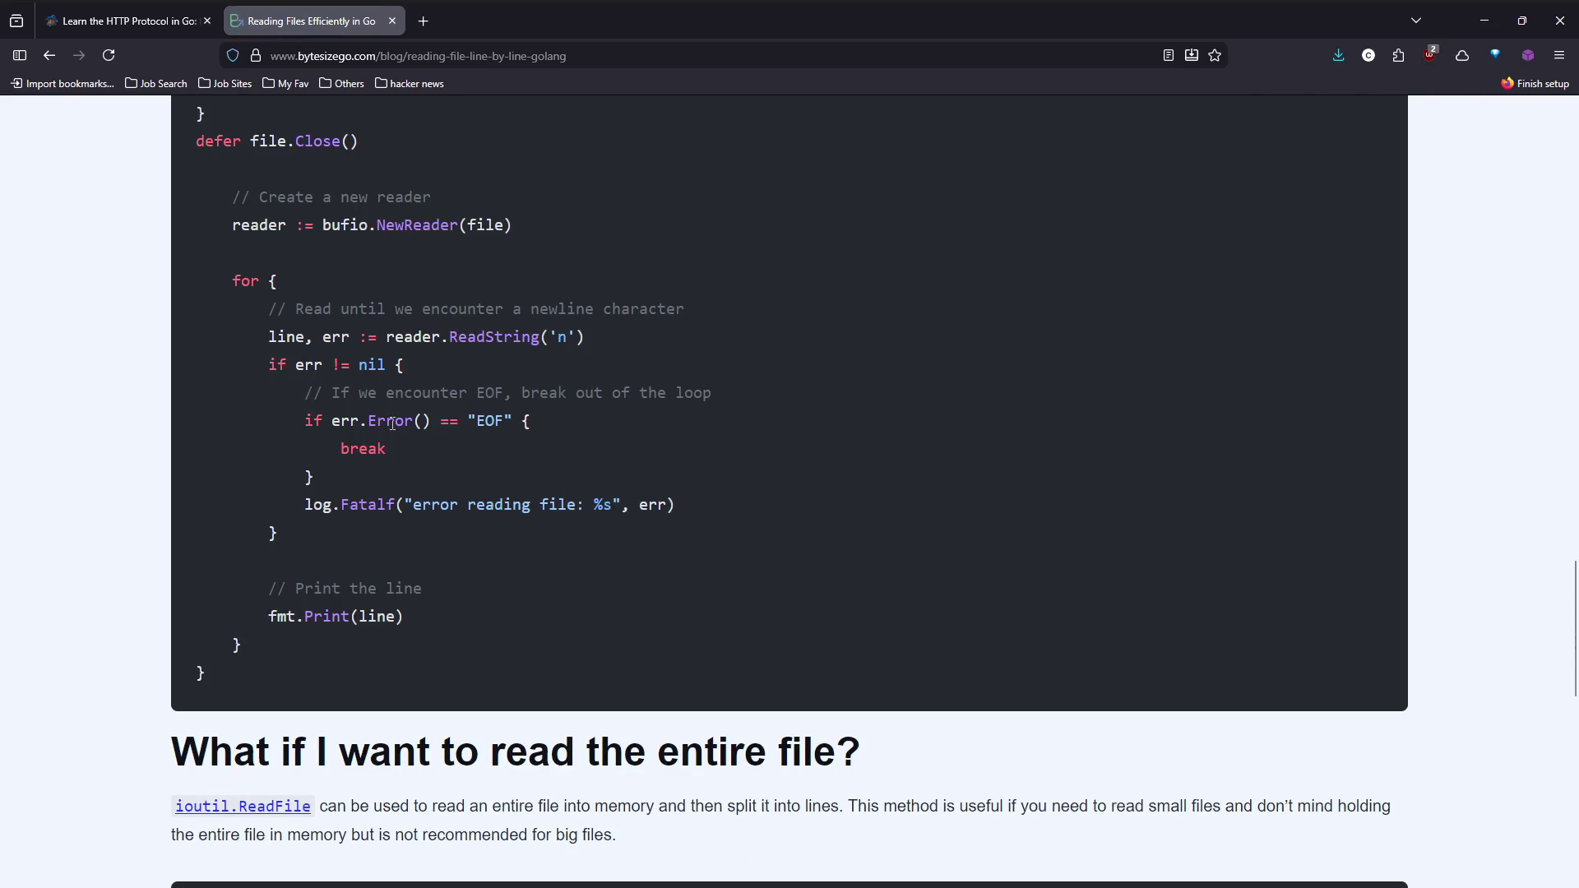
# Step: Highlight the log.Fatalf line in the Method 1 code, then return to the Boot.dev lesson
pyautogui.scroll(12, 391, 422)
pyautogui.scroll(3, 391, 423)
pyautogui.moveTo(232, 393); pyautogui.dragTo(740, 403)
pyautogui.click(670, 403)
pyautogui.moveTo(331, 380); pyautogui.dragTo(732, 377)
pyautogui.click(732, 378)
pyautogui.click(123, 21)
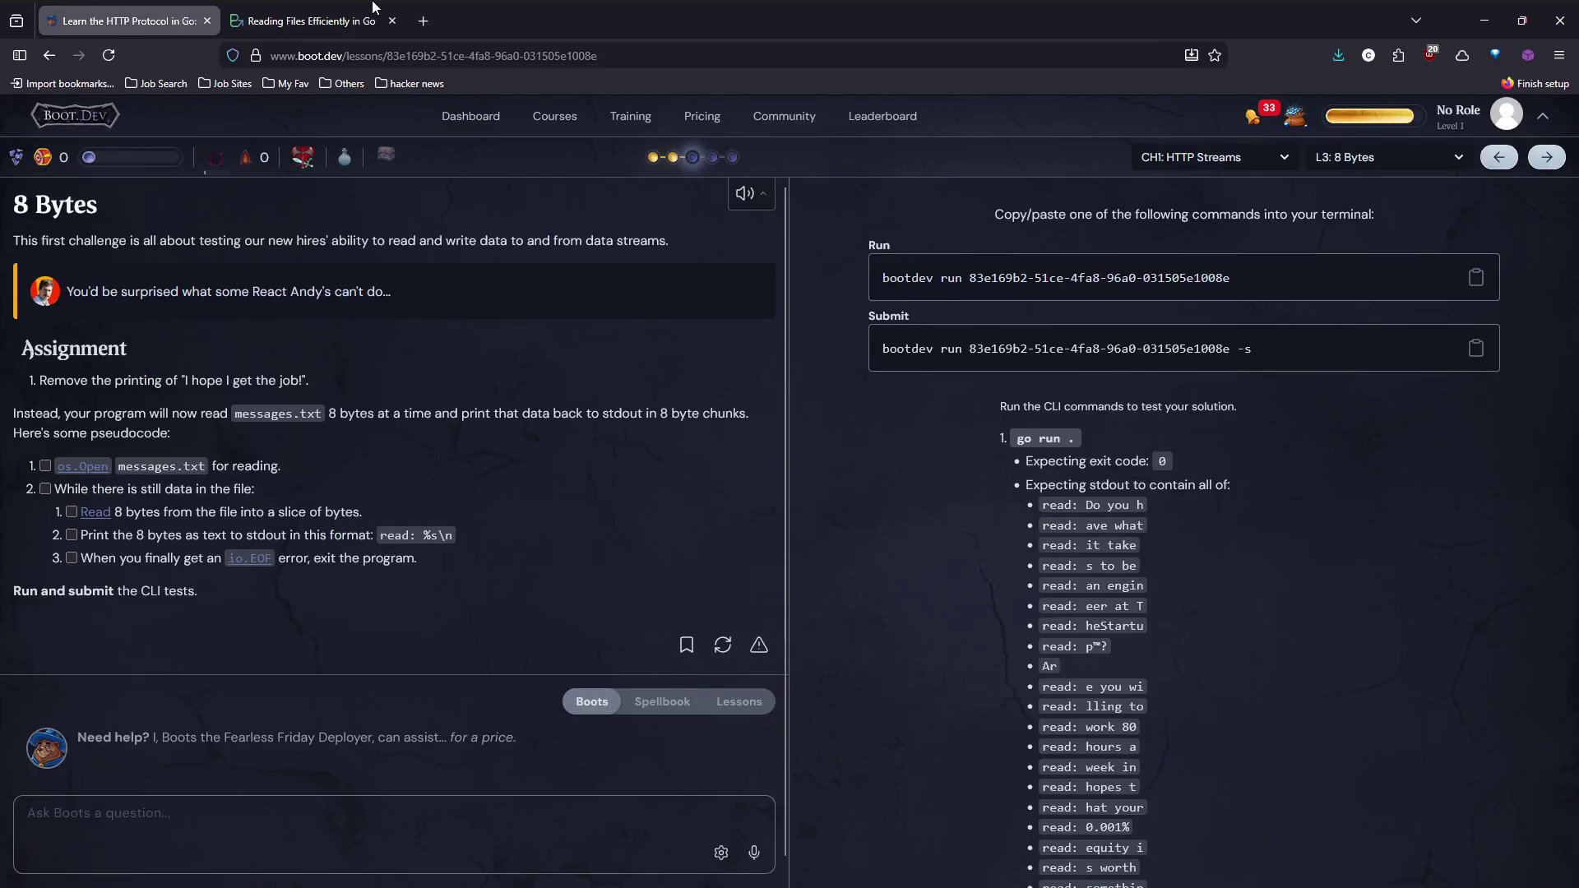
# Step: Switch between the Boot.dev lesson and the file-reading article, briefly highlighting the log.Fatalf line
pyautogui.click(304, 21)
pyautogui.click(123, 20)
pyautogui.click(304, 20)
pyautogui.moveTo(295, 387); pyautogui.dragTo(635, 383)
pyautogui.click(635, 383)
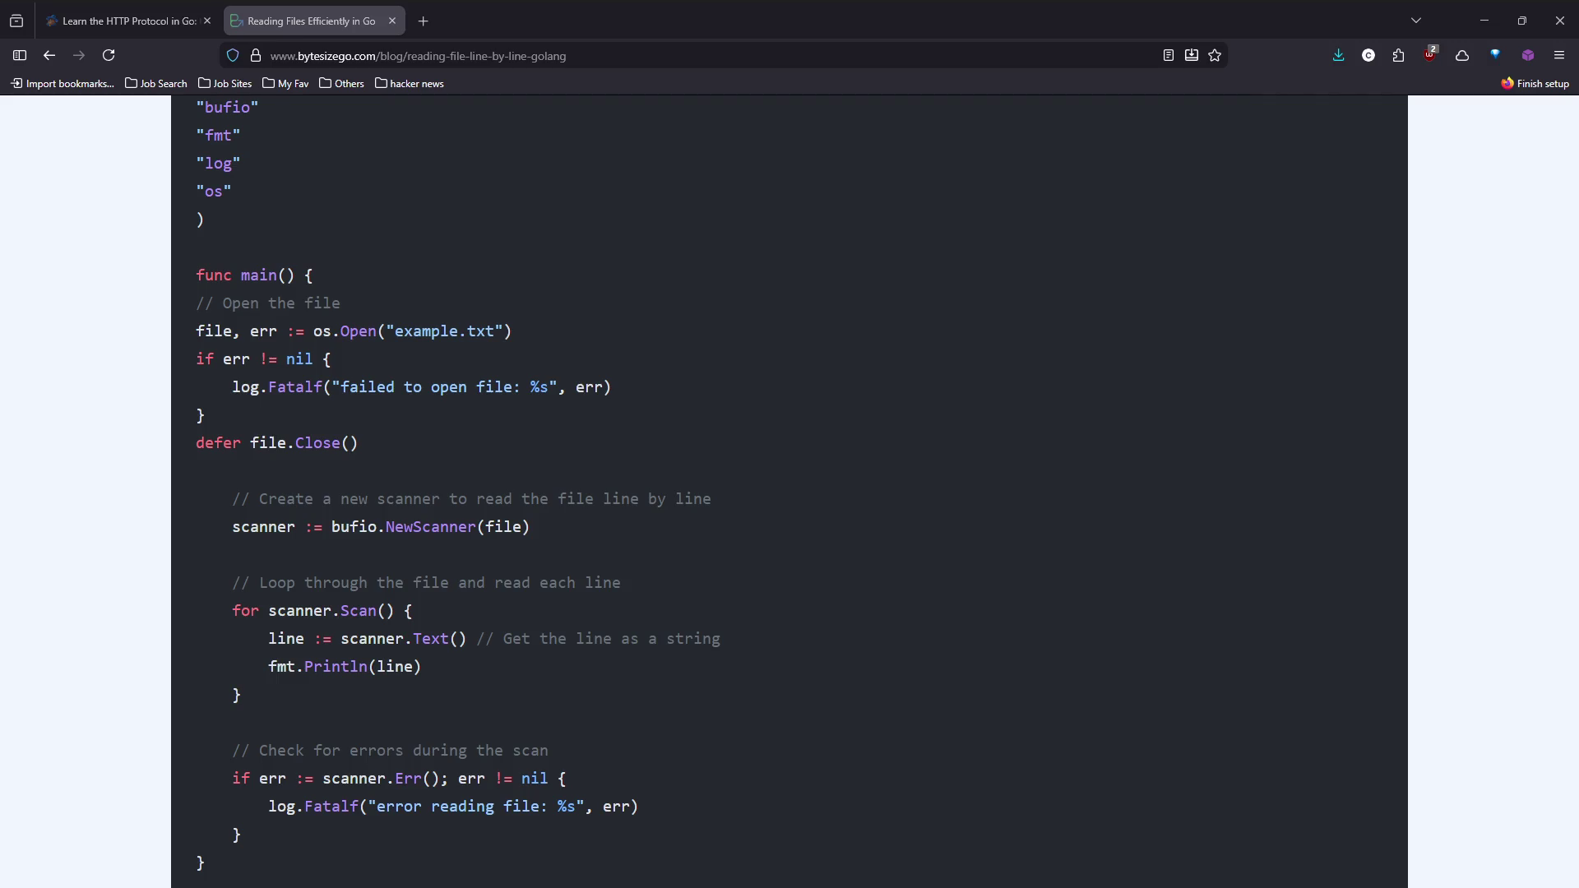
# Step: Back in Boot.dev, browse the chapter and lesson lists and jump to the TCP chapter
pyautogui.click(132, 18)
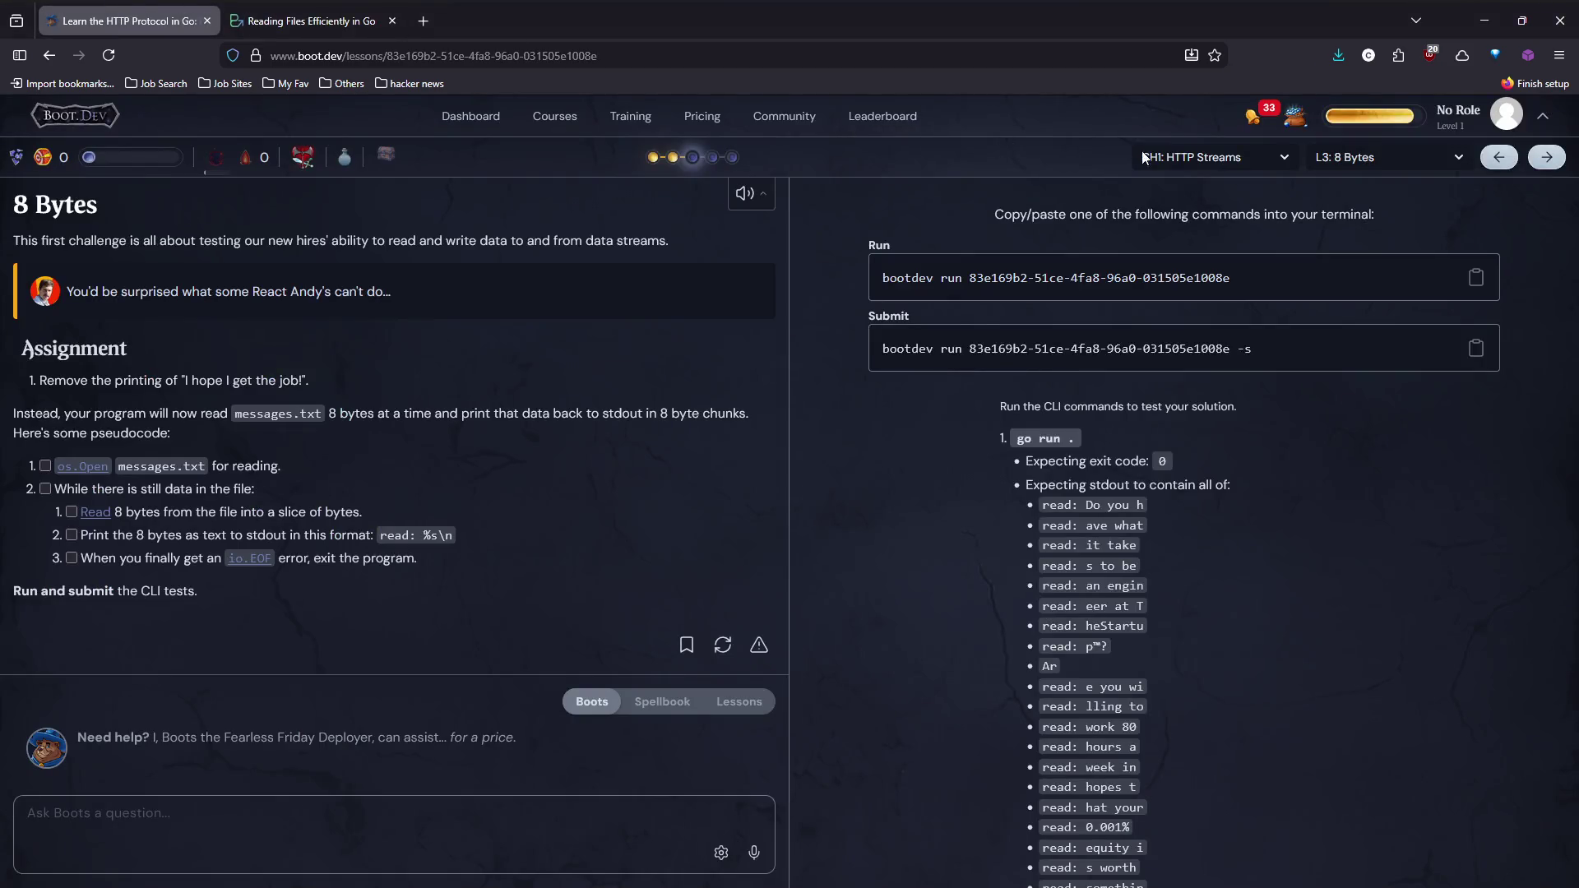
pyautogui.click(1354, 162)
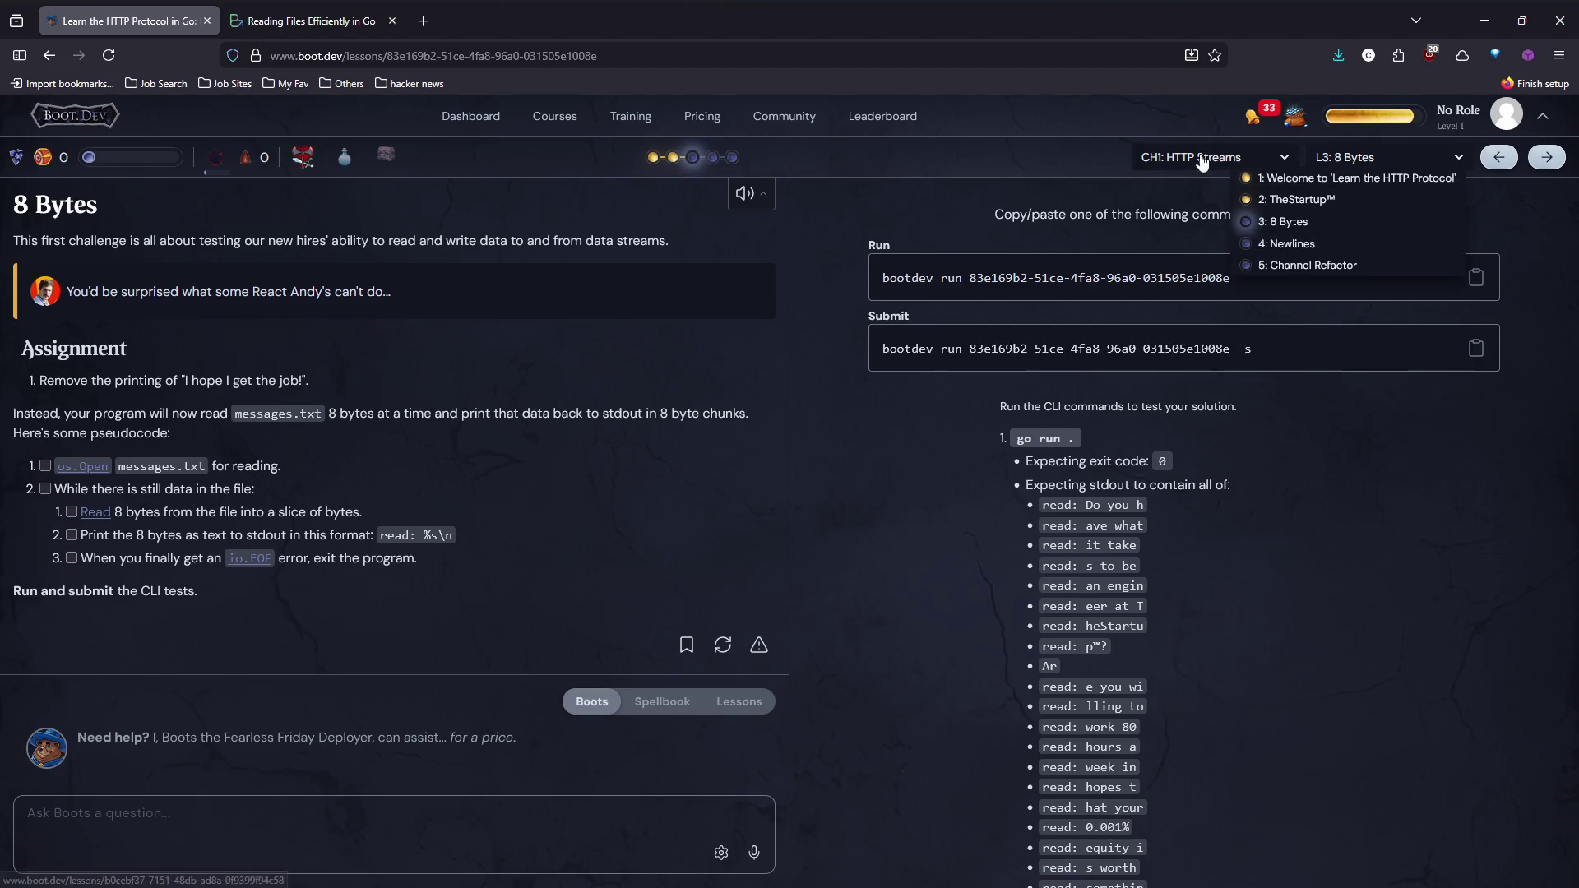
pyautogui.click(1172, 157)
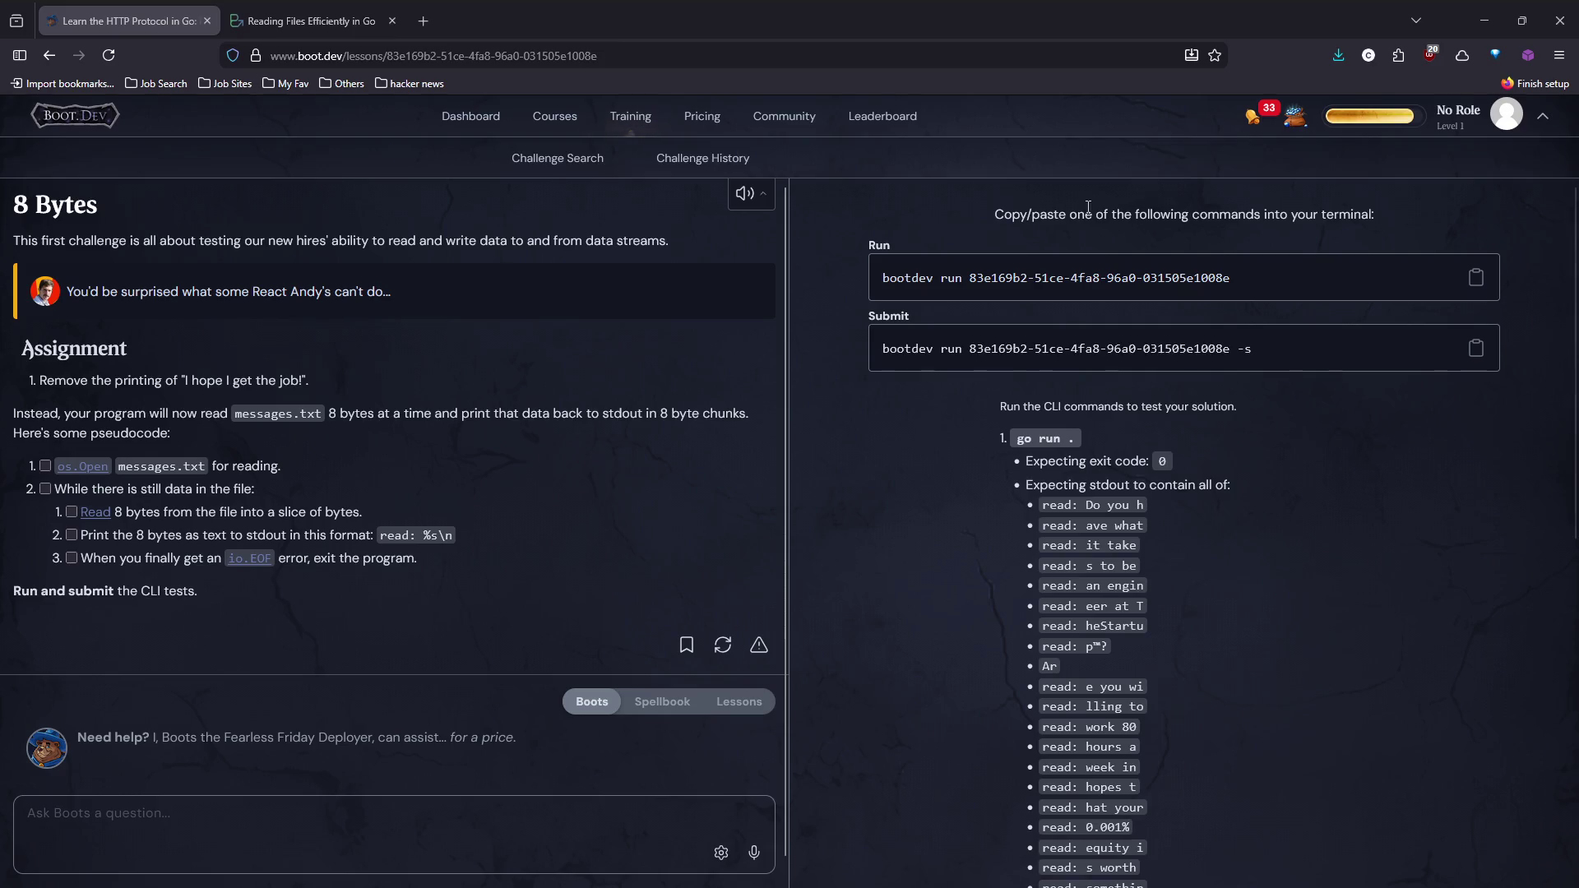
pyautogui.click(1209, 156)
pyautogui.click(1193, 222)
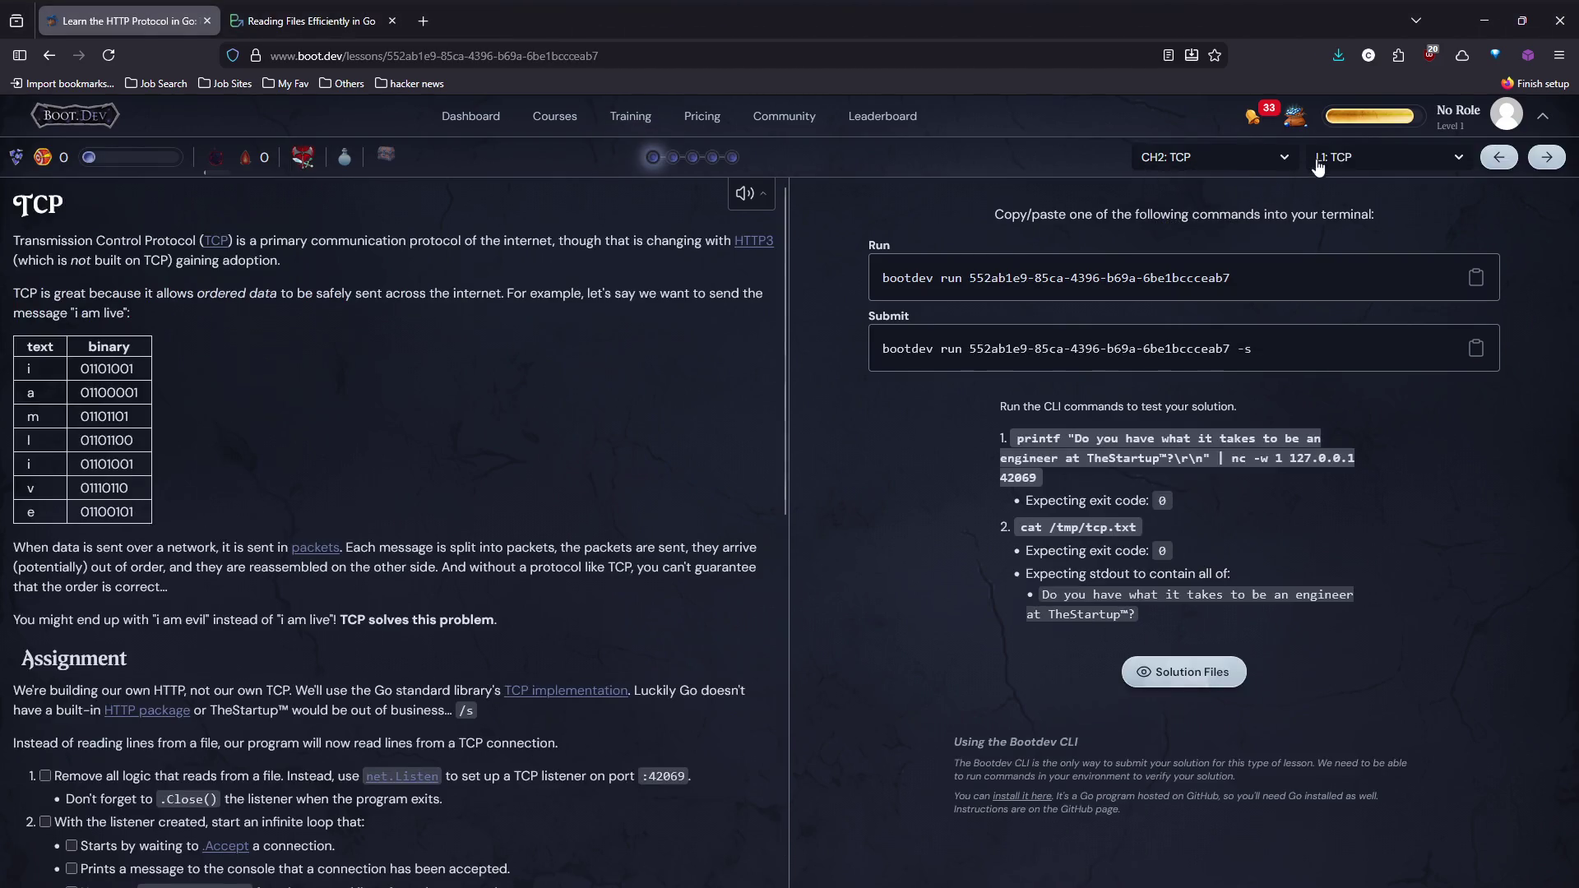
# Step: Return to the HTTP Streams chapter and open the '3: 8 Bytes' lesson
pyautogui.click(1345, 159)
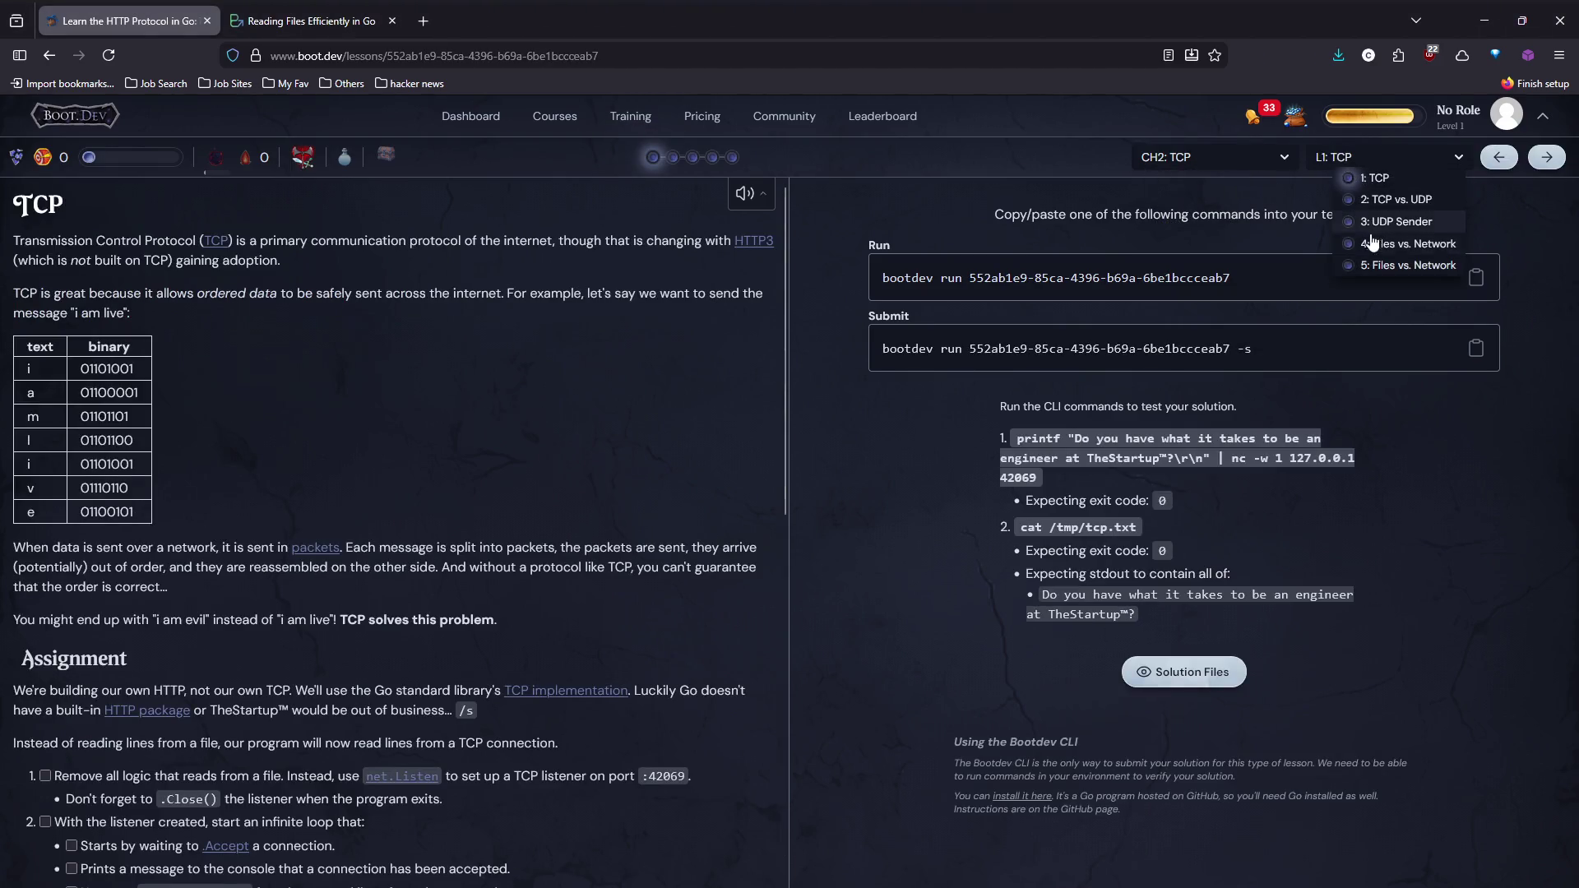
pyautogui.click(1207, 157)
pyautogui.click(1208, 180)
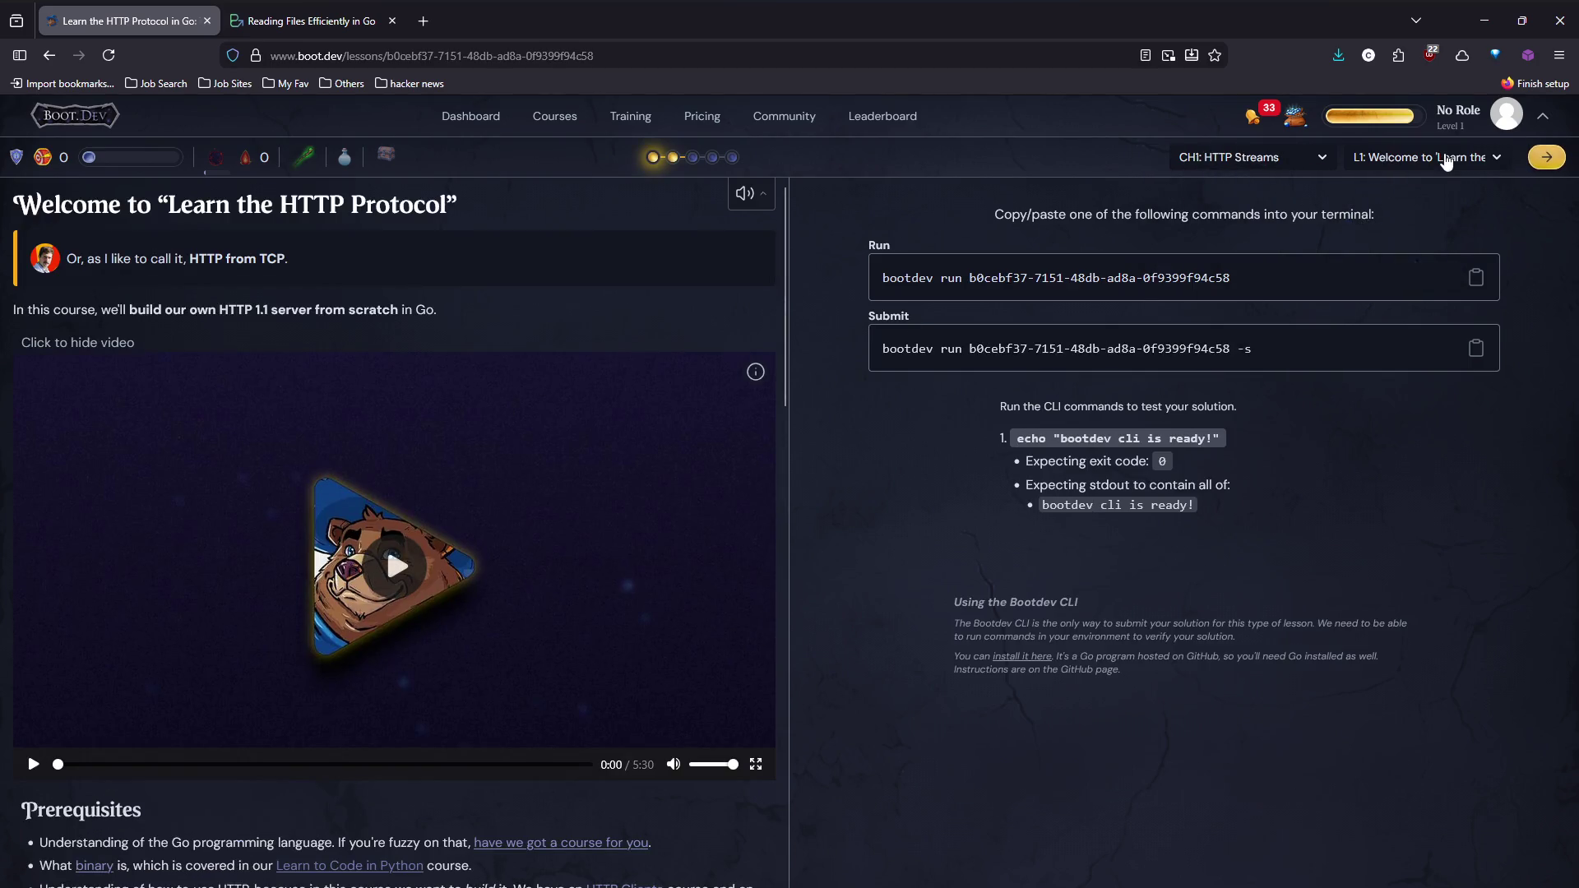
pyautogui.click(1446, 159)
pyautogui.click(1393, 223)
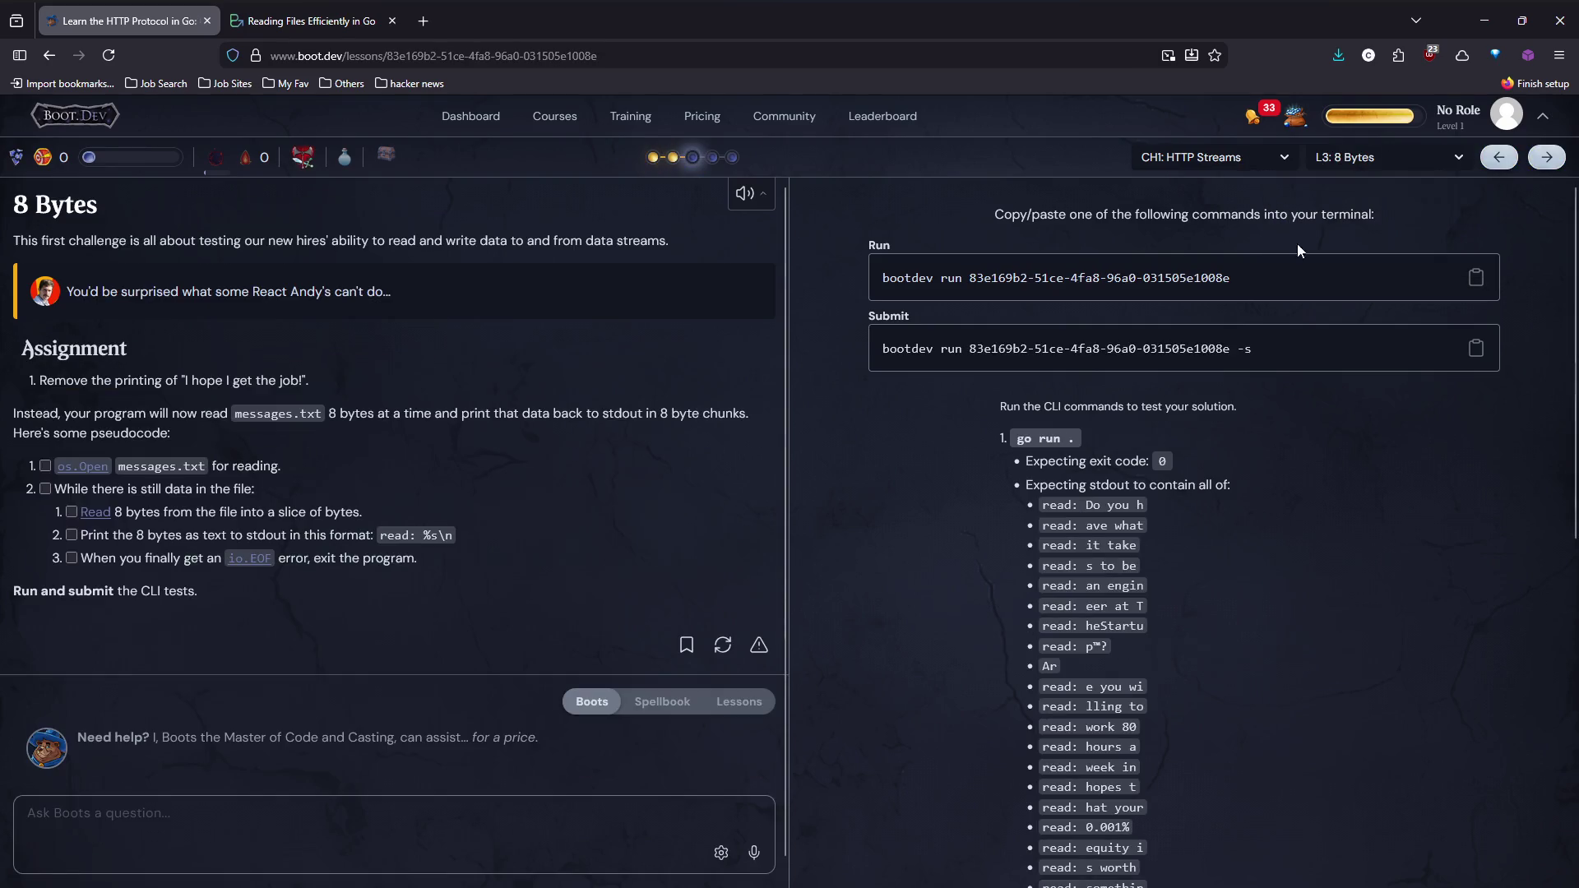